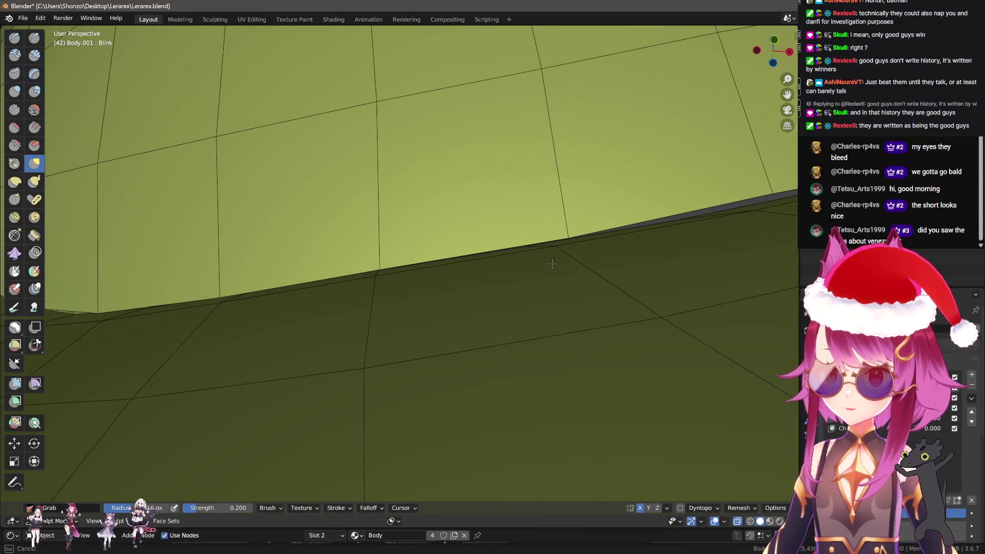
Pull the vertices beside the fold down and to the left with the Grab brush
left_click_drag(552, 264, 431, 256)
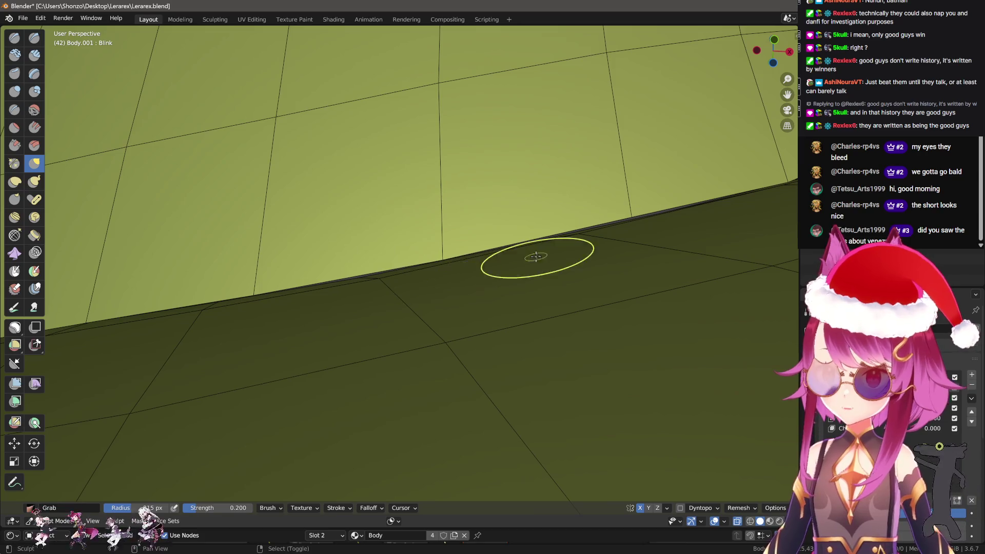
left_click_drag(536, 257, 412, 293)
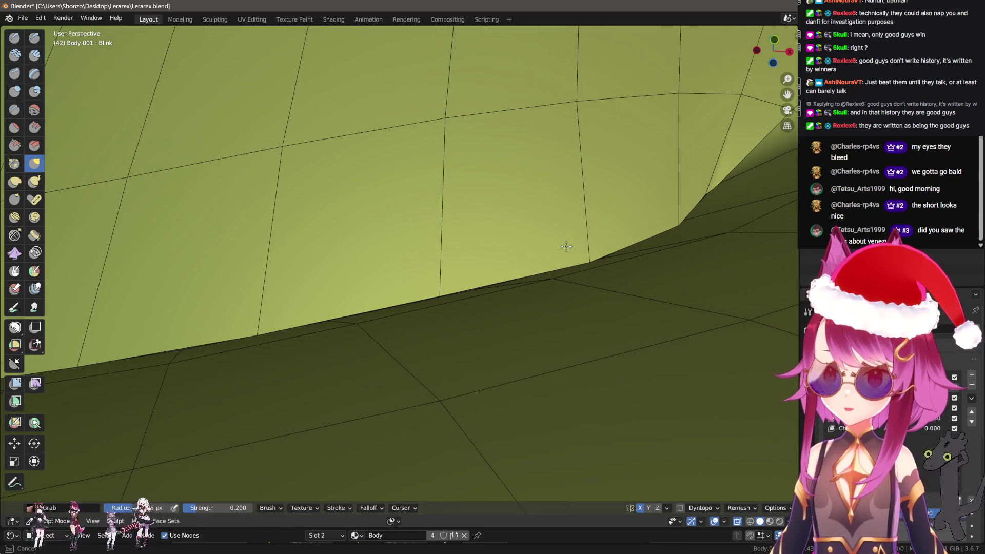
left_click_drag(566, 247, 424, 332)
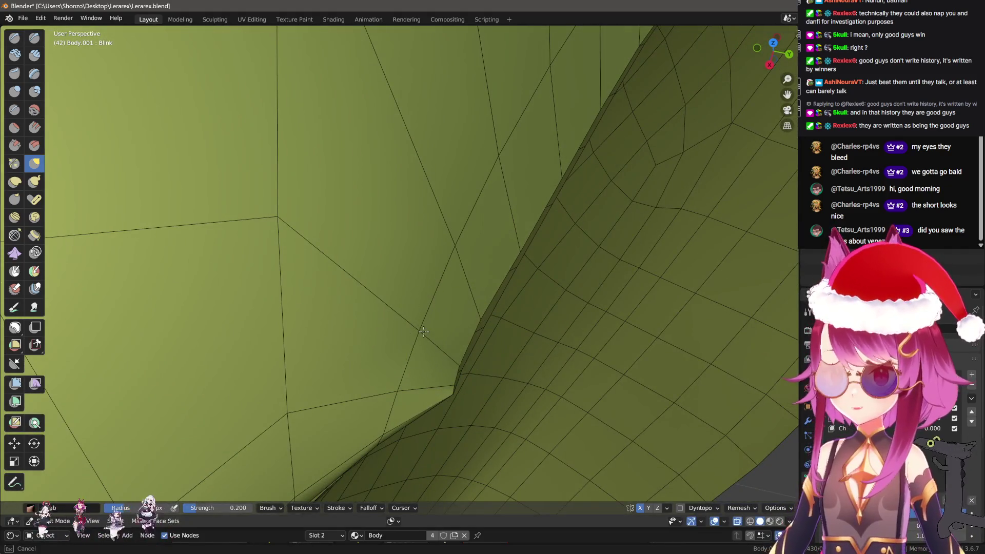
left_click_drag(459, 248, 409, 330)
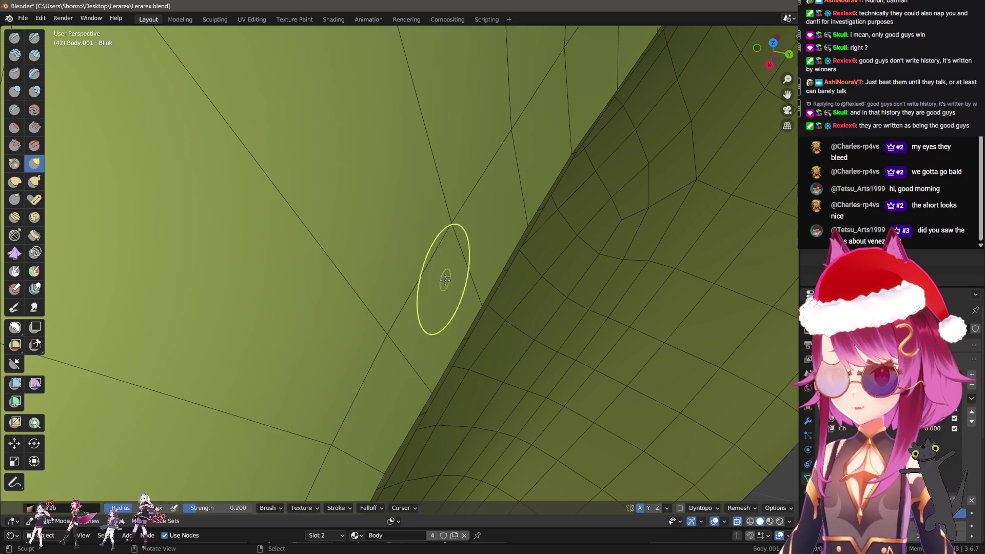
left_click_drag(476, 205, 415, 332)
Inspect the reshaped fold from several angles, then enlarge the Grab brush radius
left_click_drag(411, 300, 420, 321)
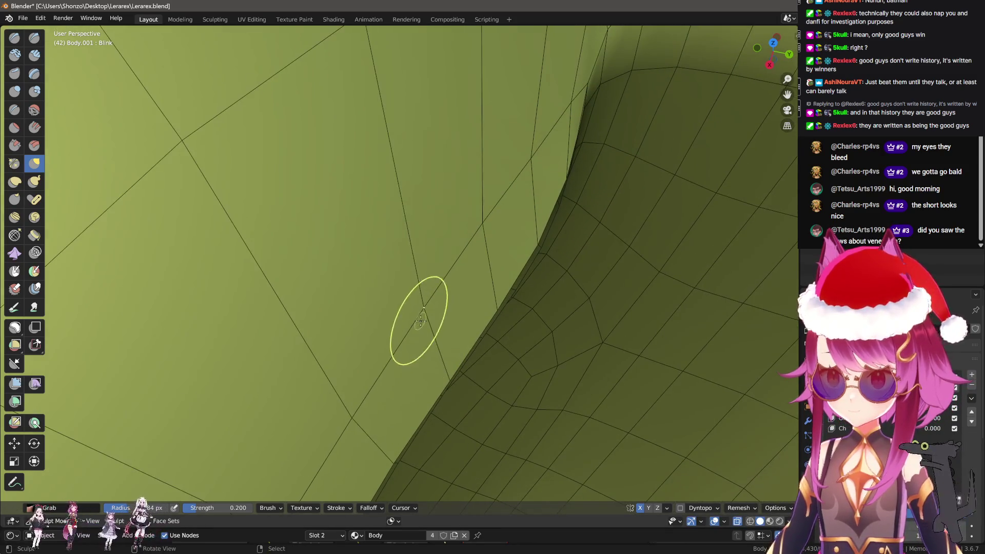
left_click_drag(531, 177, 398, 267)
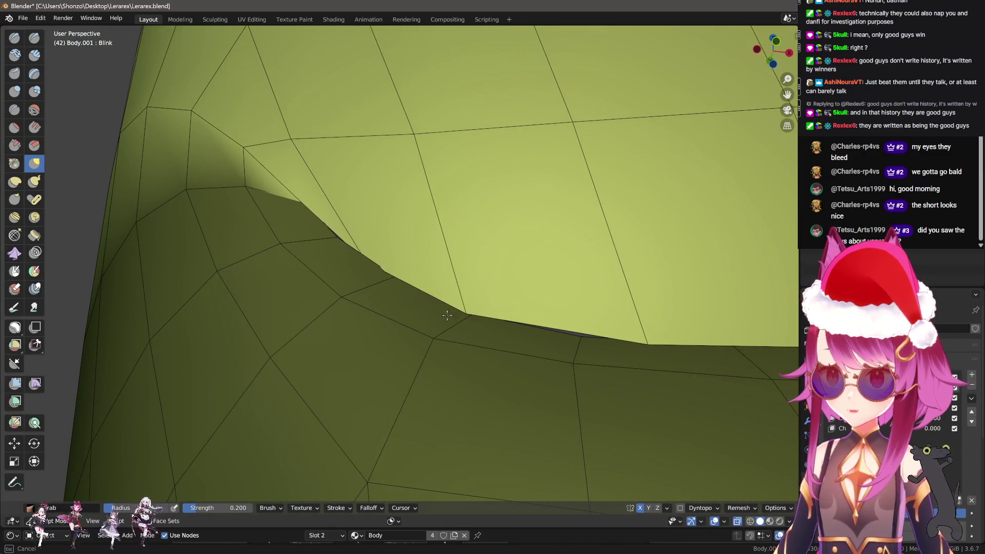
left_click_drag(437, 258, 376, 249)
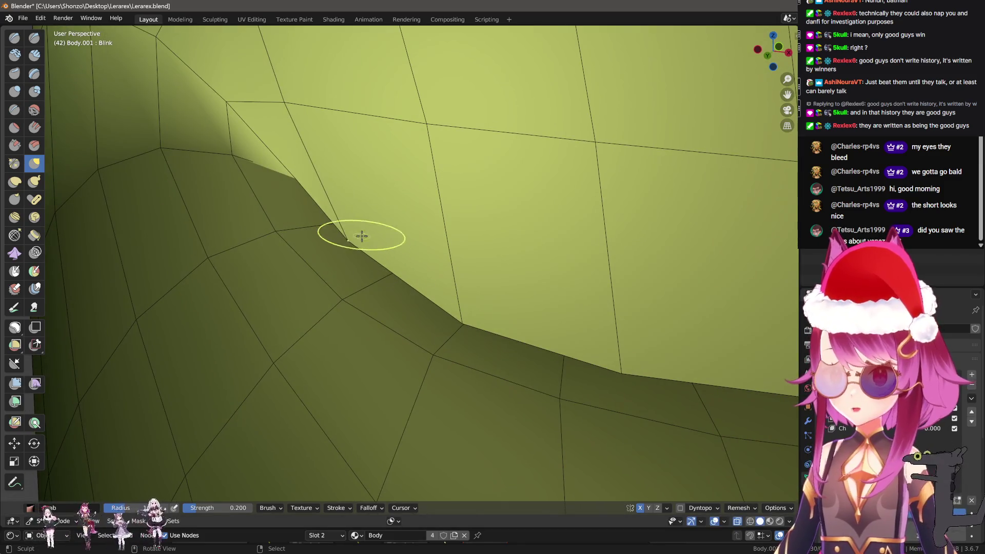
left_click_drag(472, 323, 352, 334)
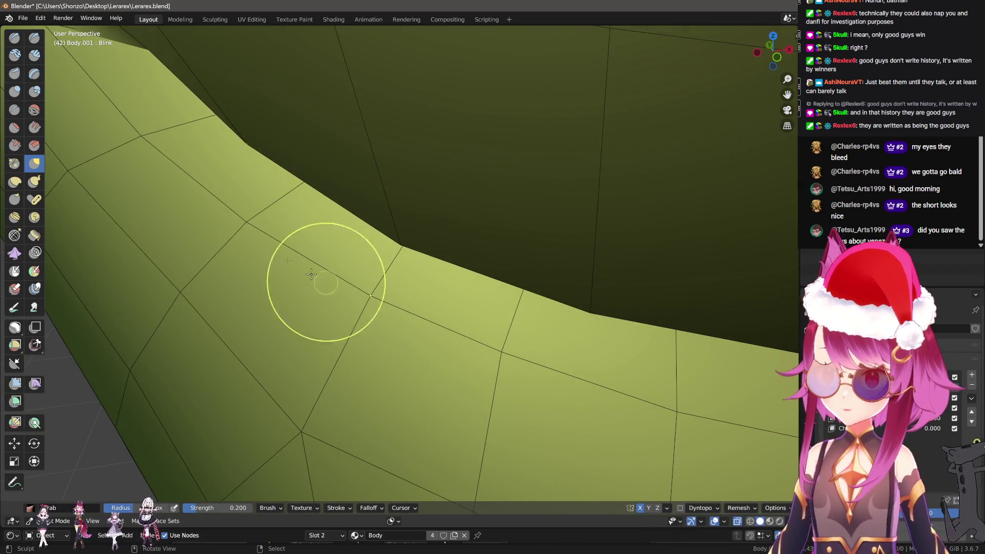
left_click_drag(169, 177, 411, 293)
left_click_drag(323, 213, 426, 307)
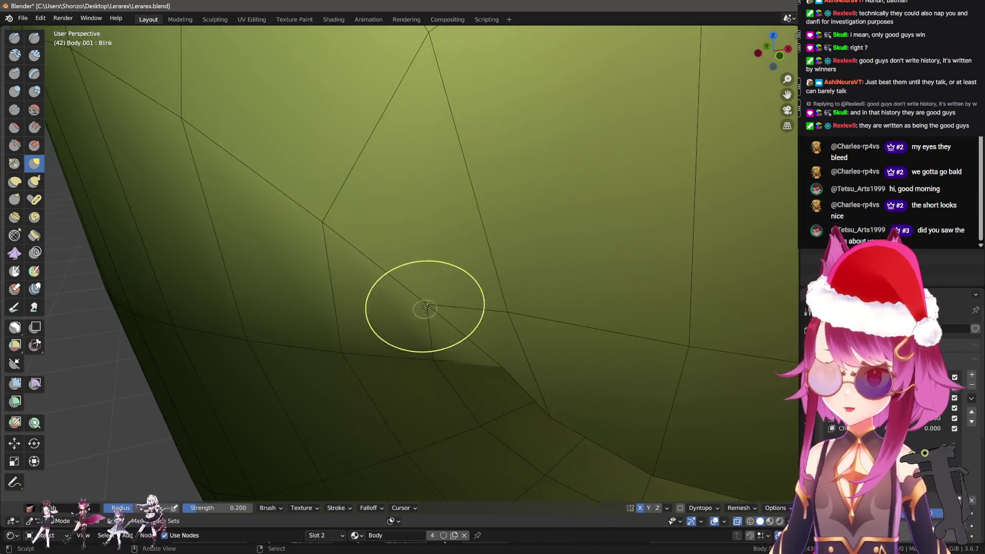
left_click_drag(485, 328, 436, 264)
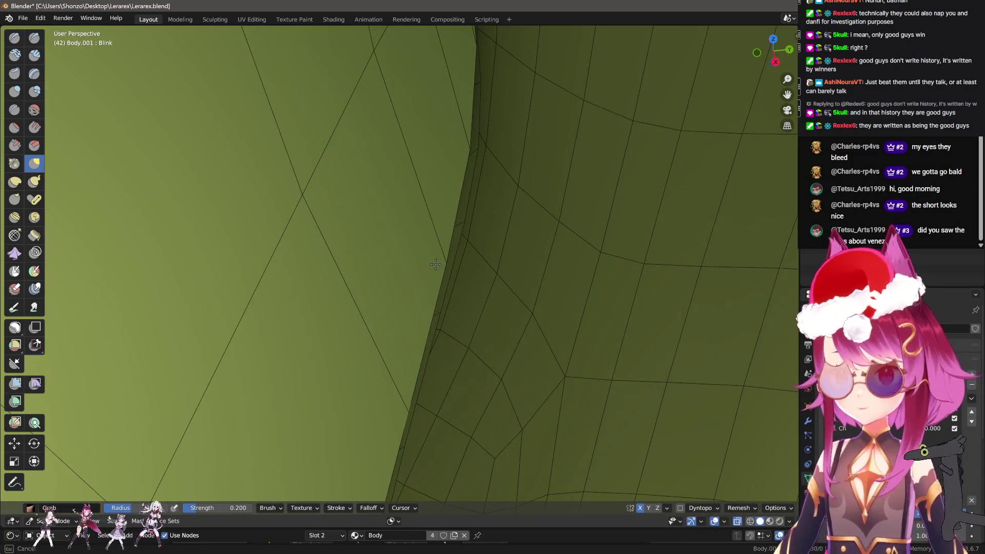
left_click_drag(396, 407, 405, 277)
left_click_drag(361, 405, 382, 287)
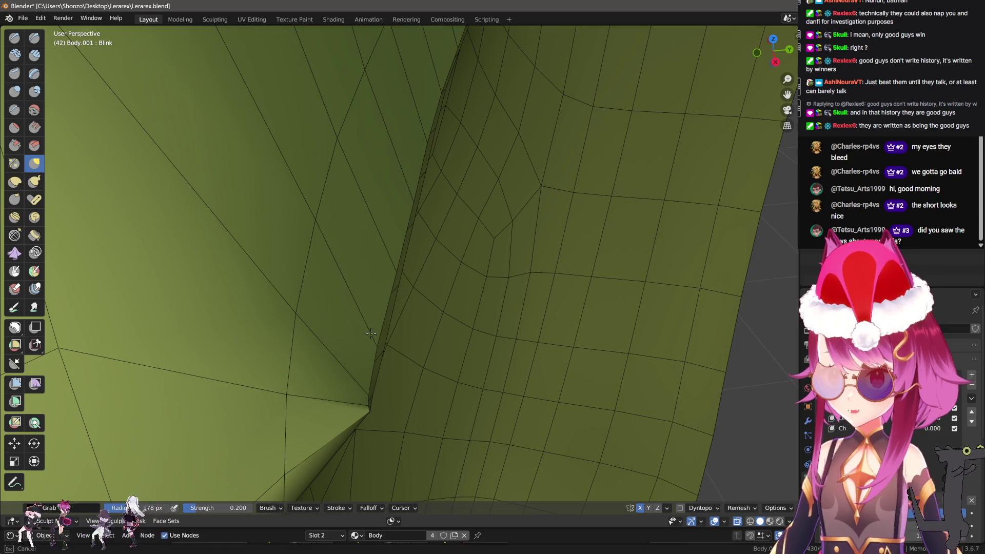
key("f")
left_click_drag(307, 392, 452, 374)
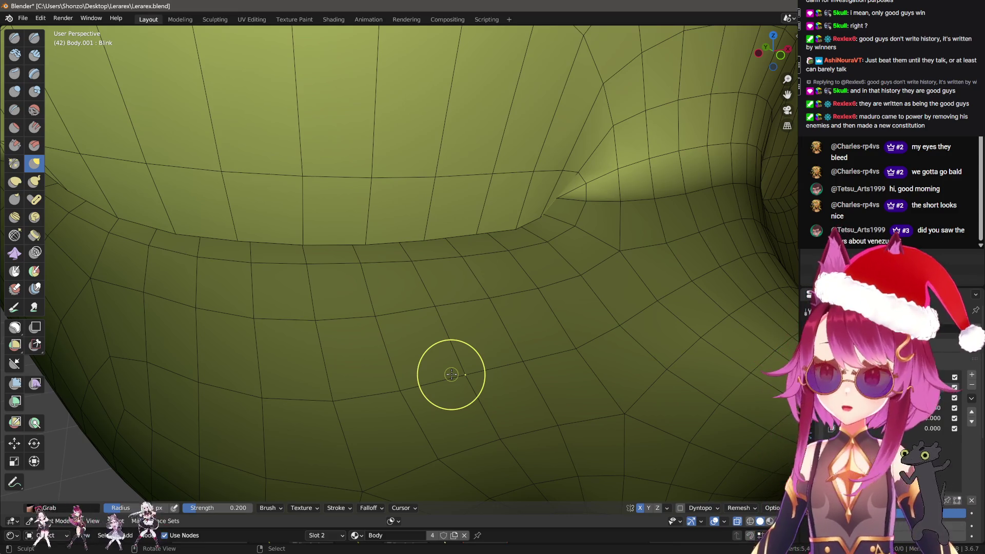
left_click_drag(468, 253, 424, 321)
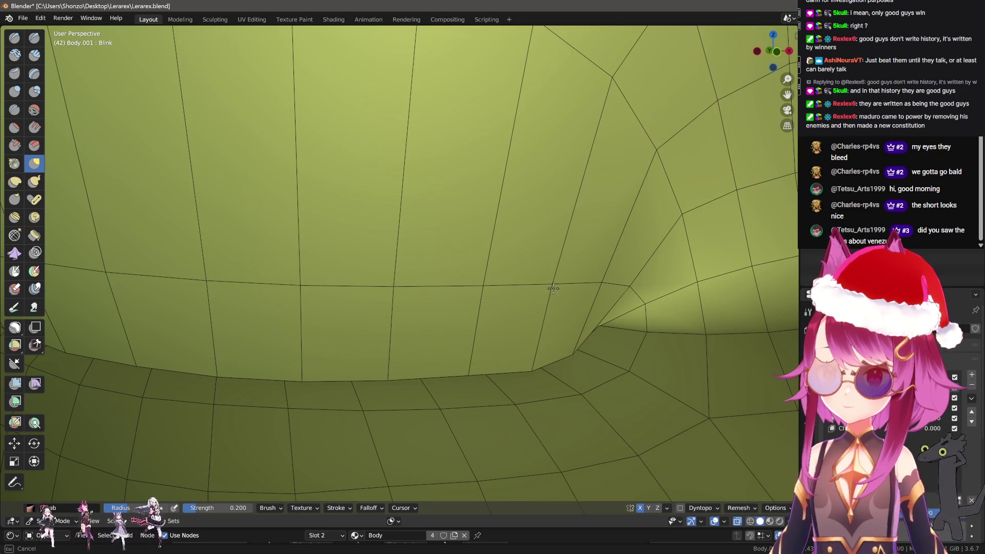
left_click_drag(396, 290, 459, 242)
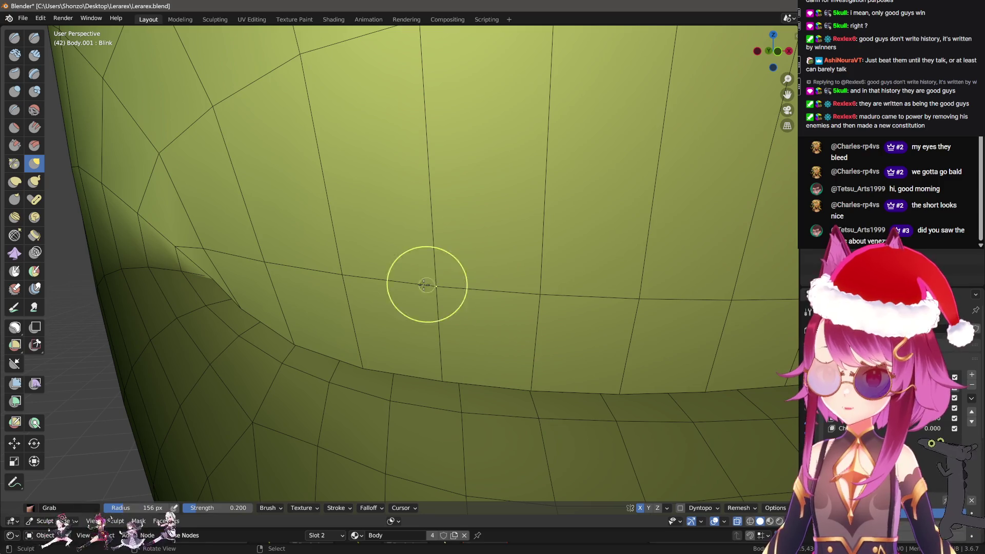
left_click_drag(272, 279, 290, 209)
left_click_drag(338, 259, 378, 280)
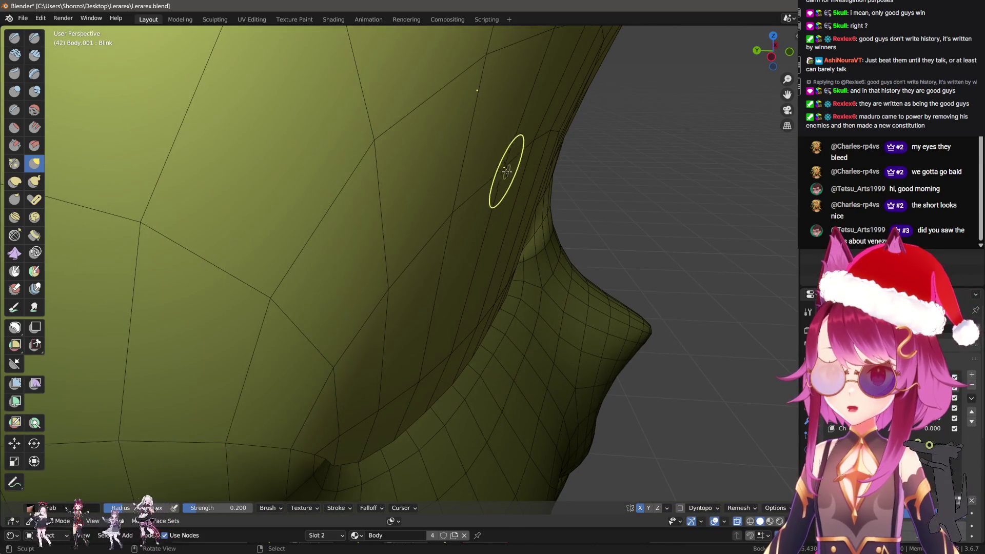
left_click_drag(359, 287, 382, 260)
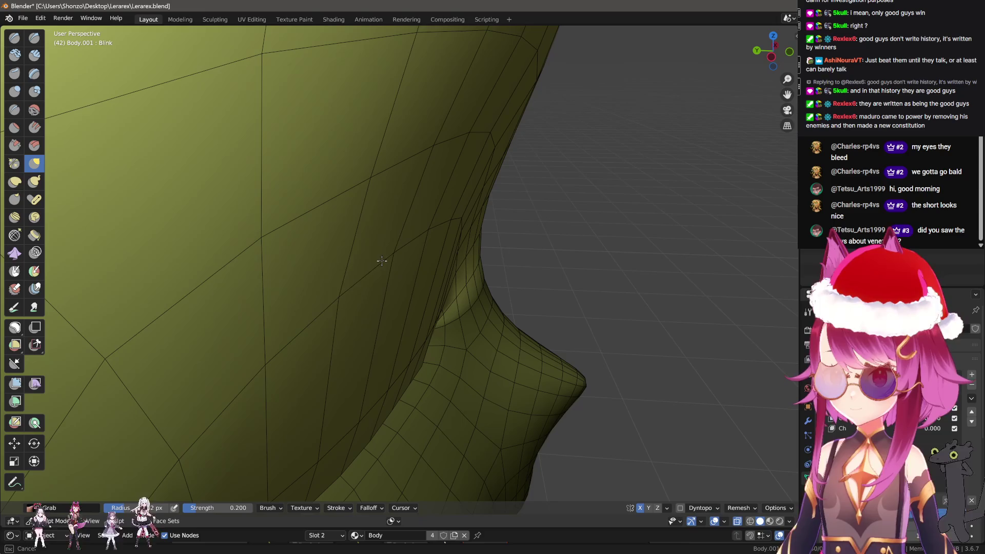
left_click_drag(345, 287, 356, 269)
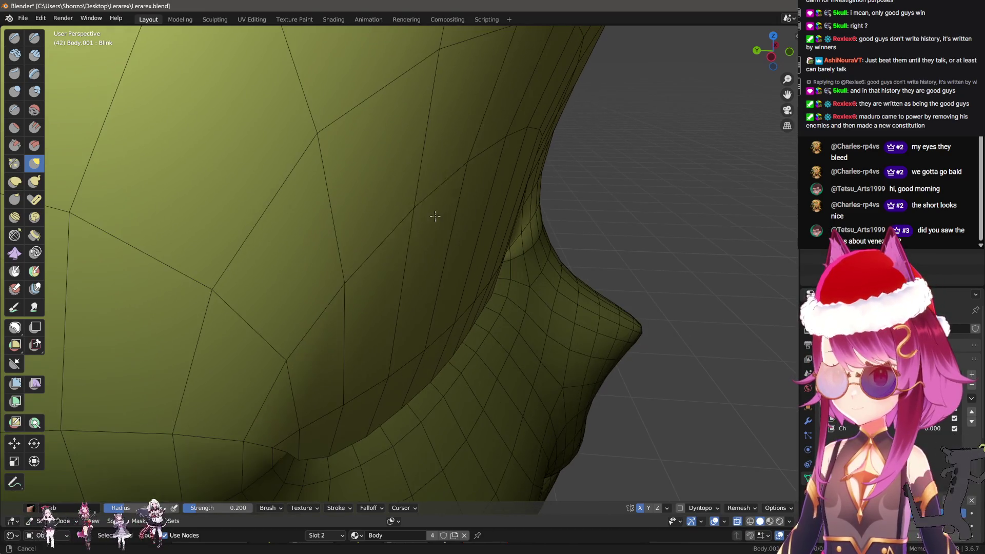
left_click_drag(299, 313, 339, 294)
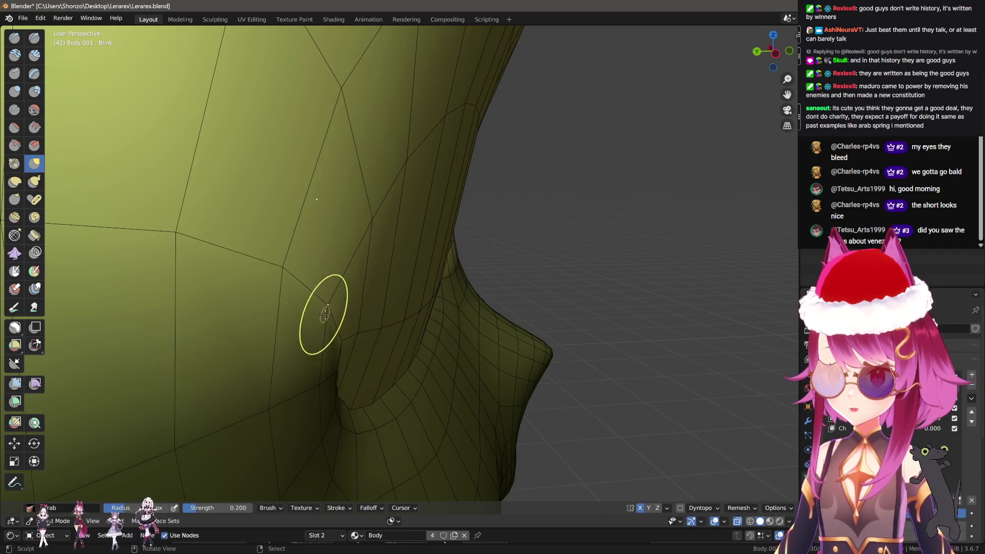
left_click_drag(275, 193, 340, 318)
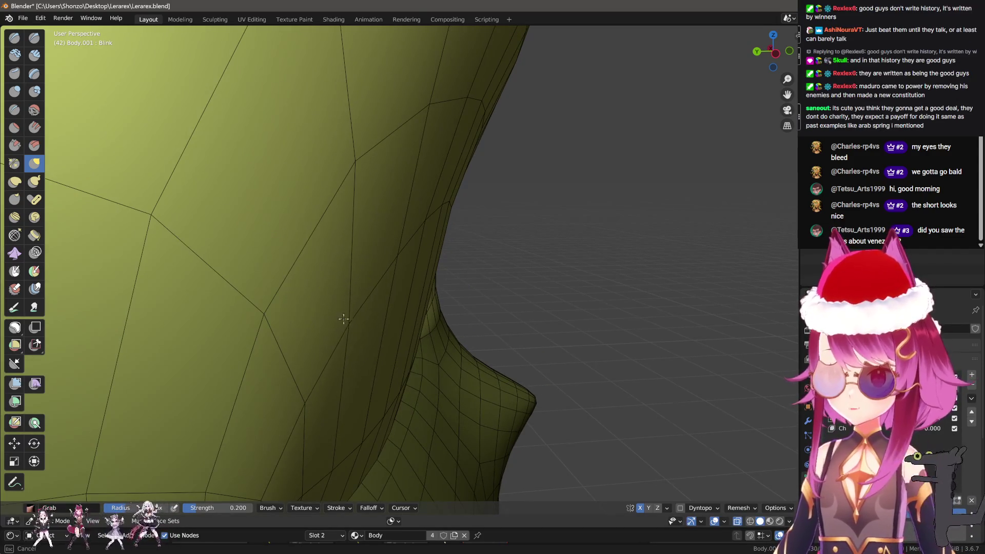
left_click_drag(393, 265, 259, 277)
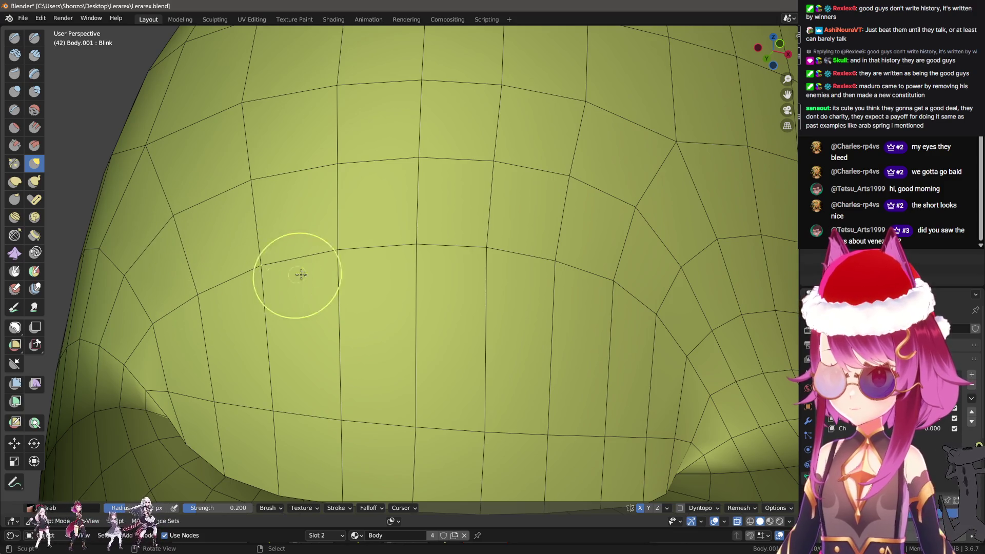
left_click_drag(299, 214, 374, 218)
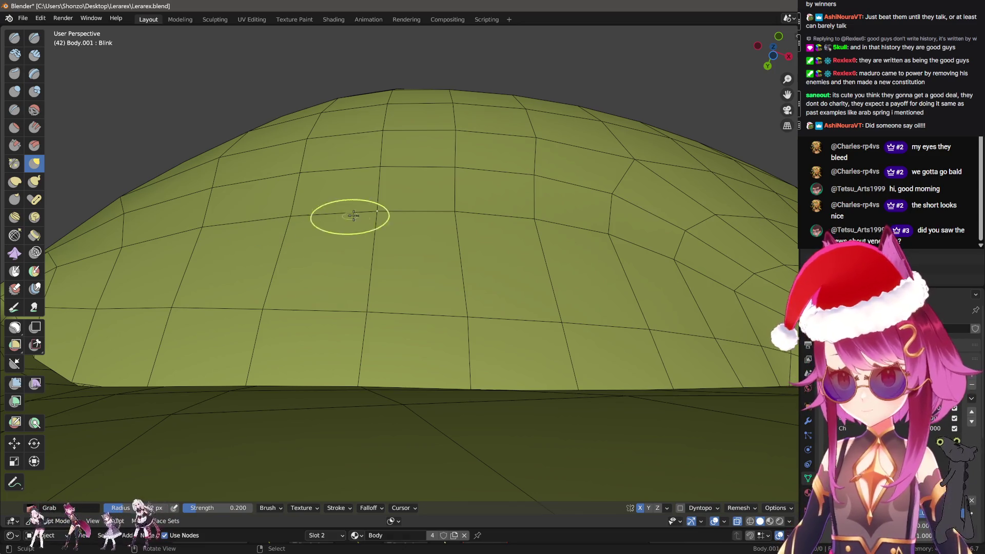
left_click_drag(349, 217, 268, 209)
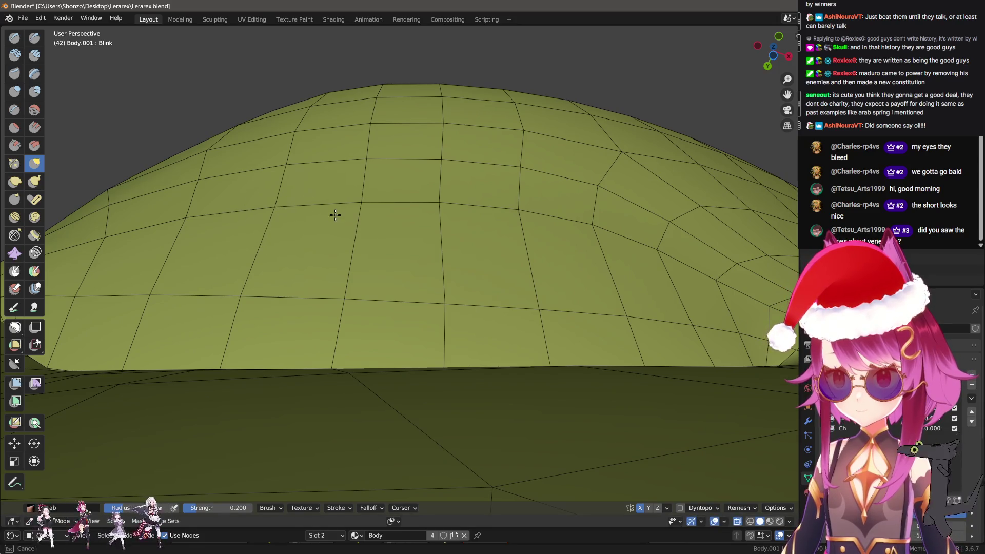
left_click_drag(424, 215, 424, 215)
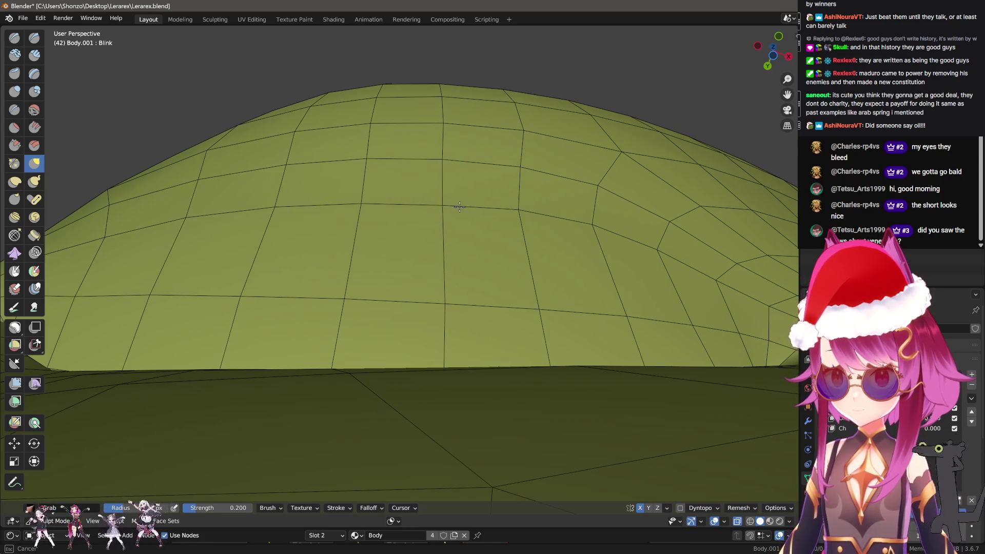
left_click_drag(460, 207, 403, 220)
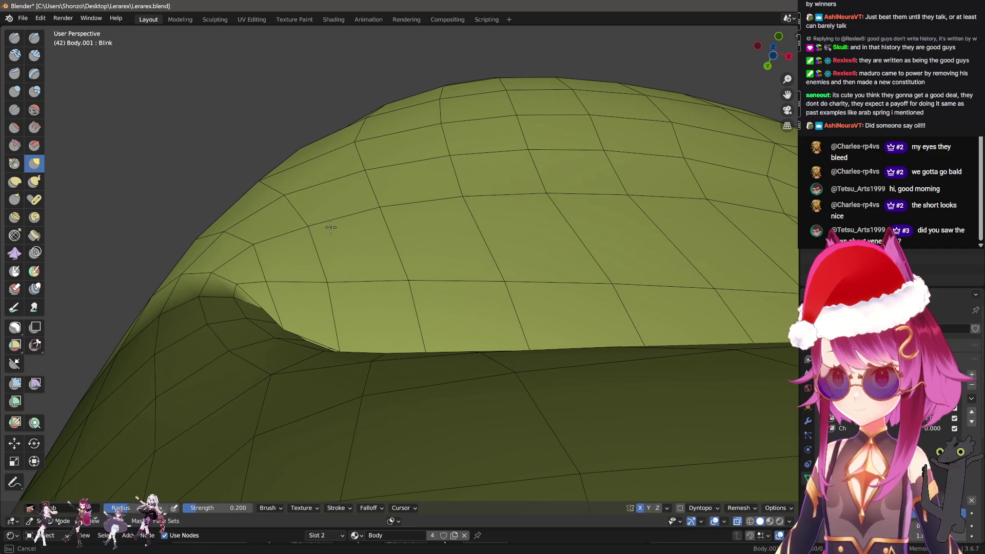
left_click_drag(253, 247, 349, 305)
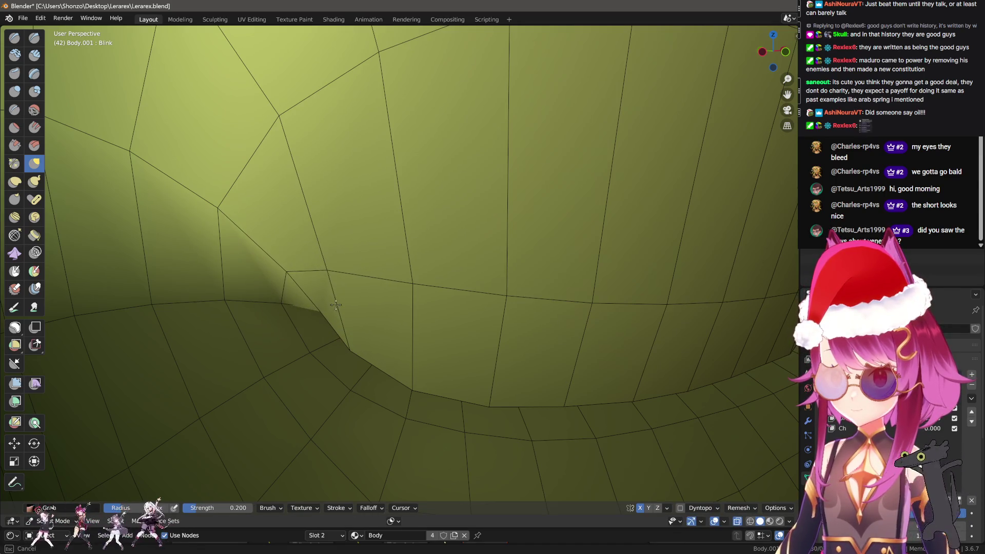
scroll("down", 3)
left_click_drag(374, 315, 334, 330)
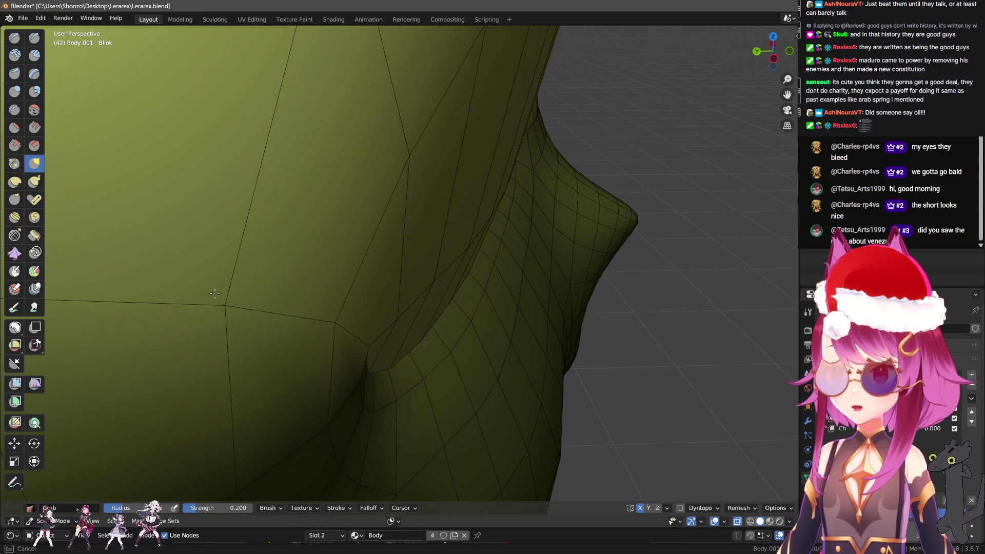
left_click_drag(264, 296, 400, 331)
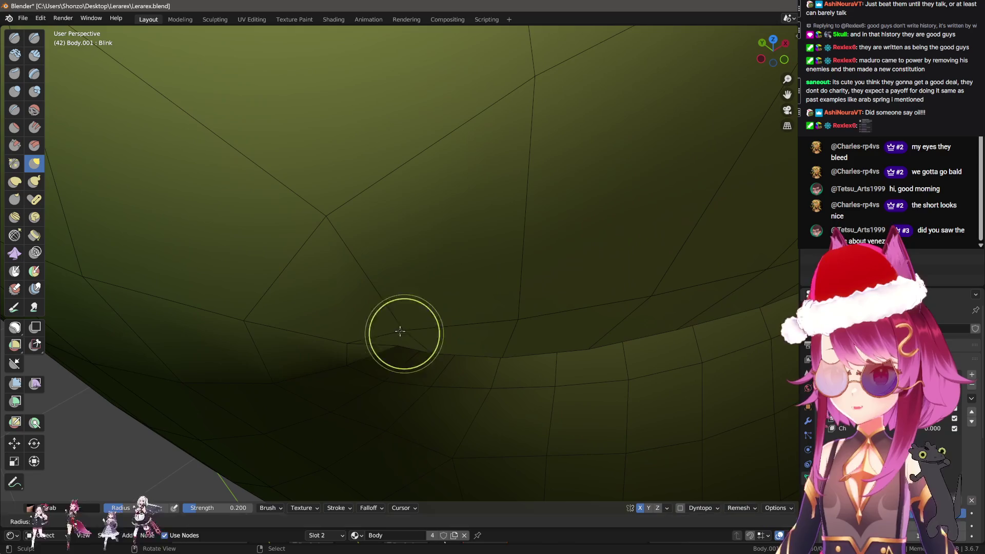
left_click_drag(451, 268, 467, 230)
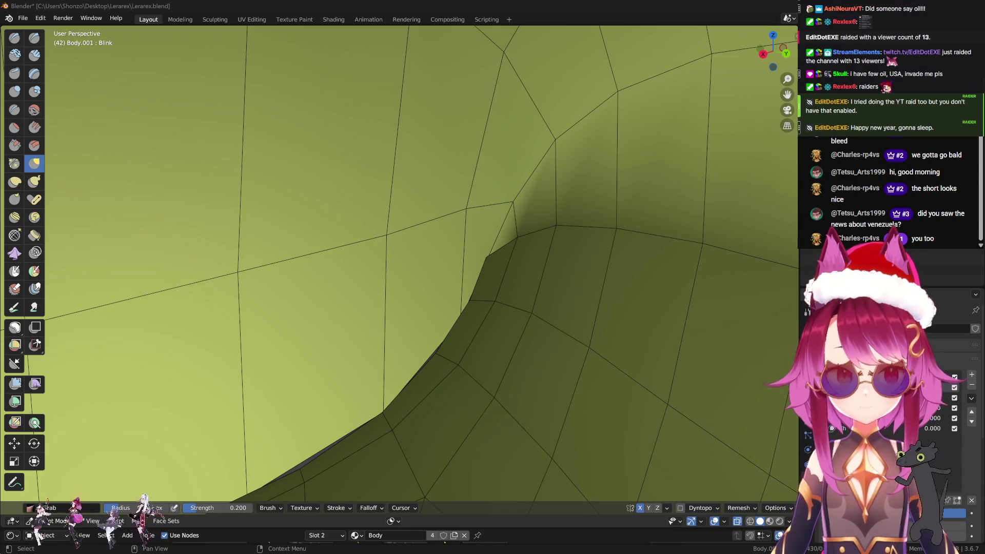
left_click_drag(521, 241, 454, 319)
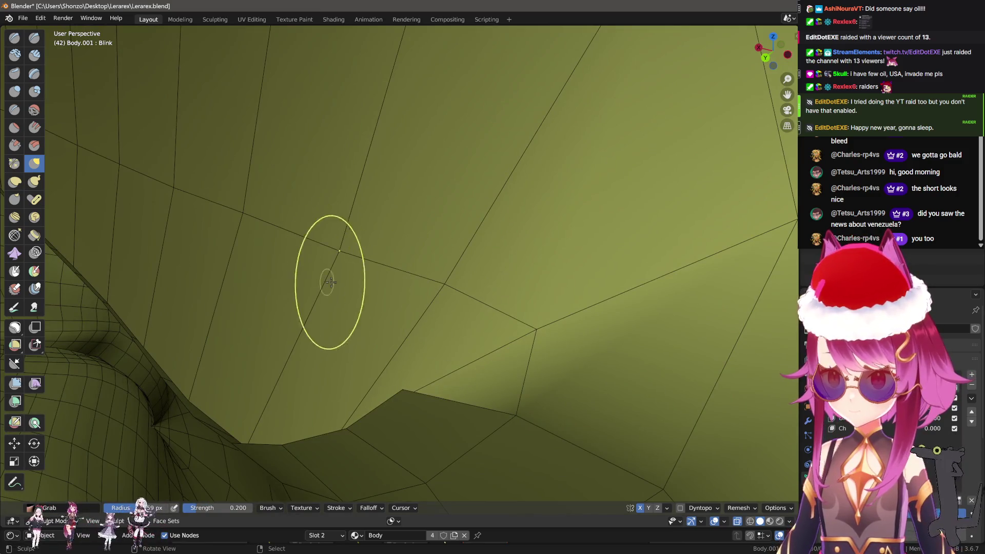
left_click_drag(266, 229, 527, 268)
scroll("down", 3)
scroll("down", 3)
left_click_drag(539, 308, 462, 286)
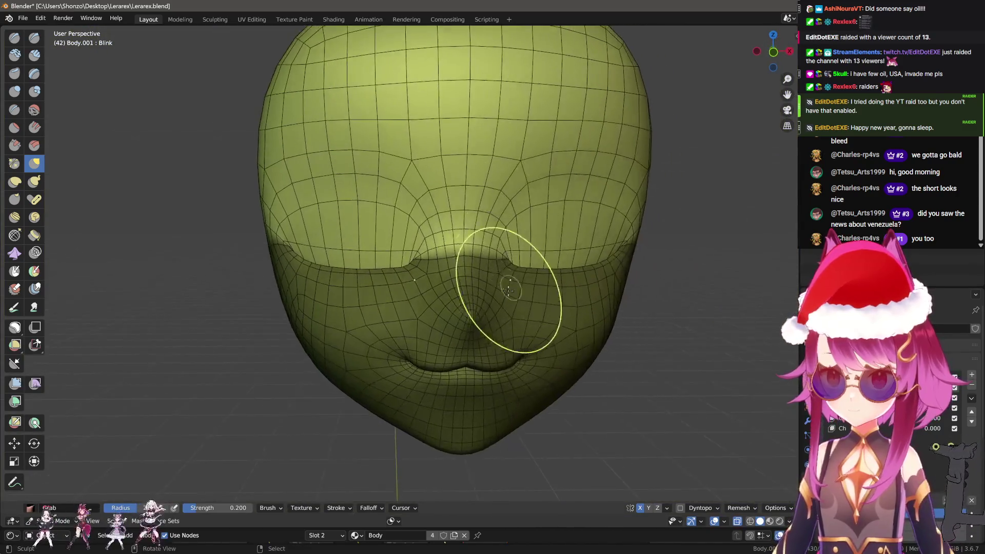
scroll("up", 3)
left_click_drag(942, 516, 943, 516)
scroll("up", 3)
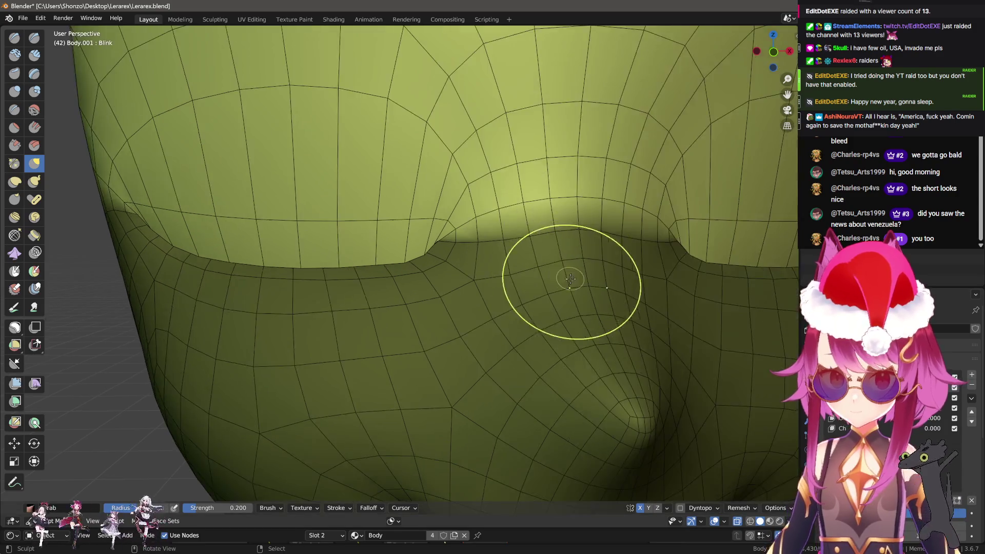
left_click_drag(572, 231, 579, 250)
scroll("up", 3)
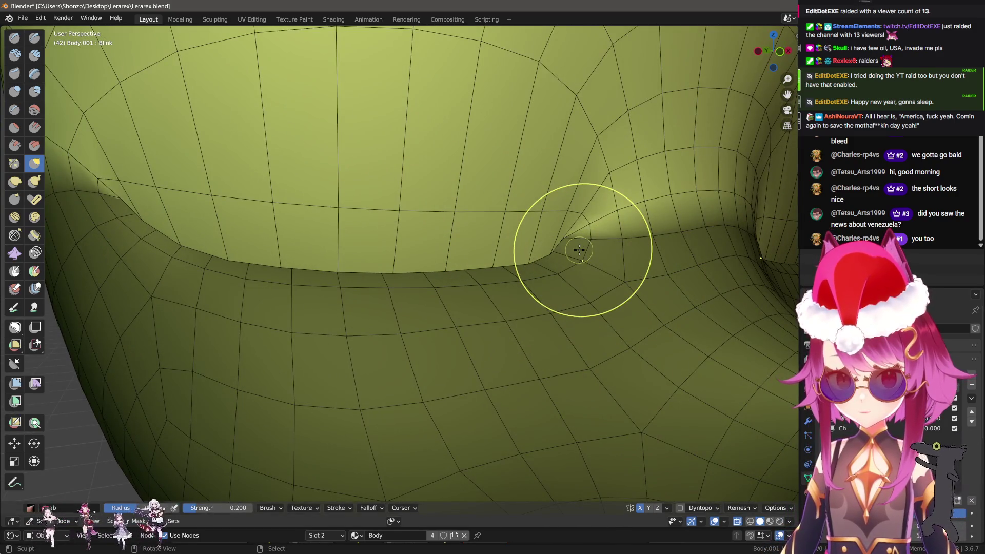
Leave Sculpt Mode, select the eyelash object and enter Edit Mode
key("ctrl+Tab")
left_click(451, 211)
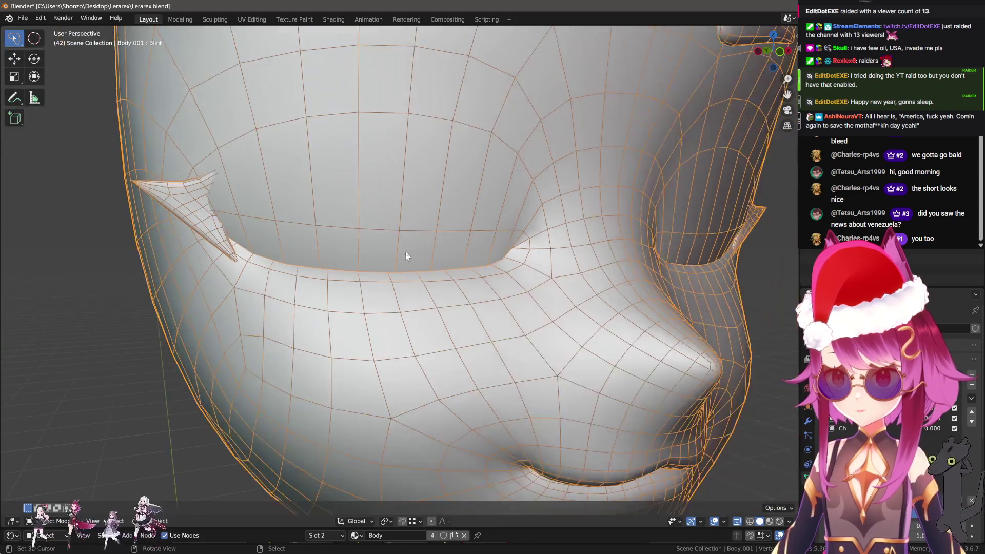
scroll("down", 3)
scroll("down", 3)
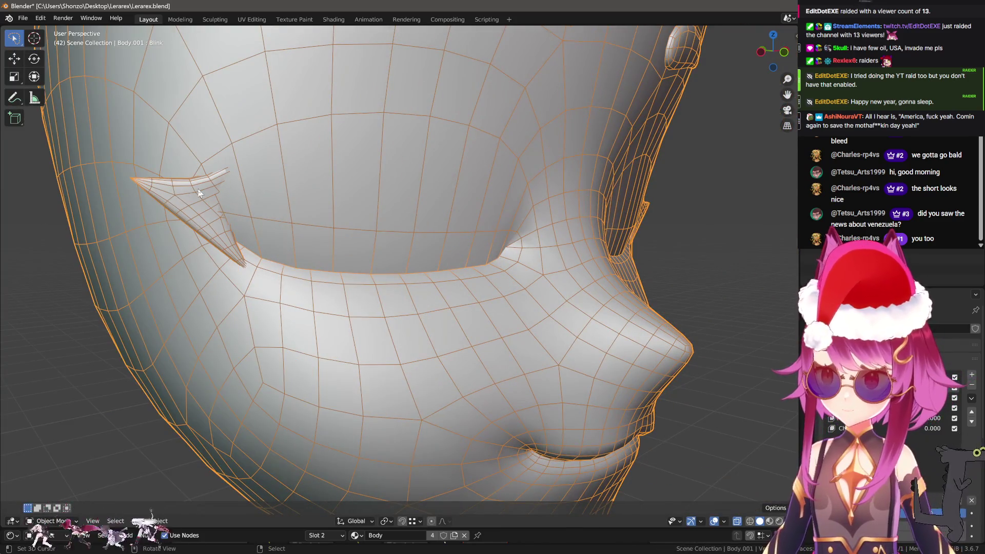
left_click(199, 193)
key("Tab")
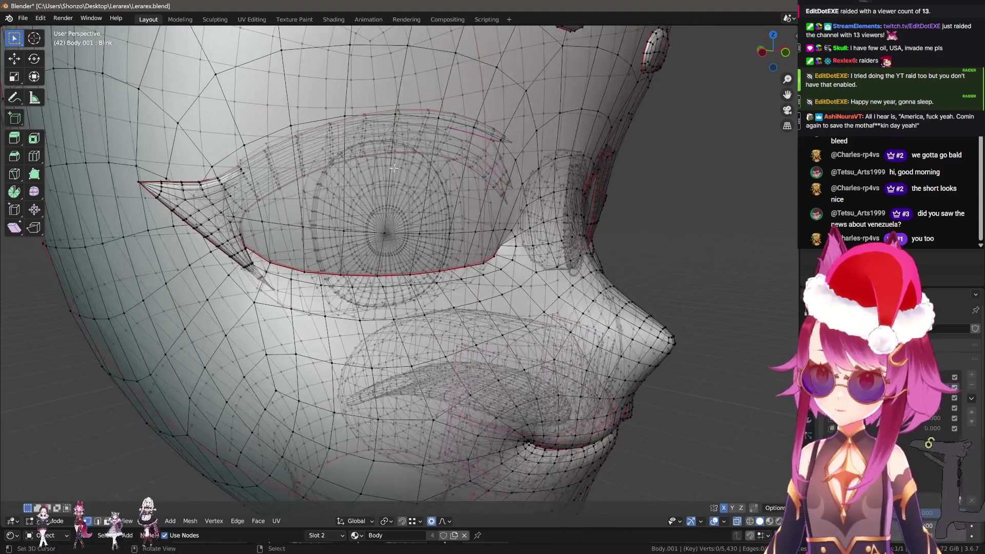
Isolate the linked eyelash geometry using L, hide and reveal
key("a")
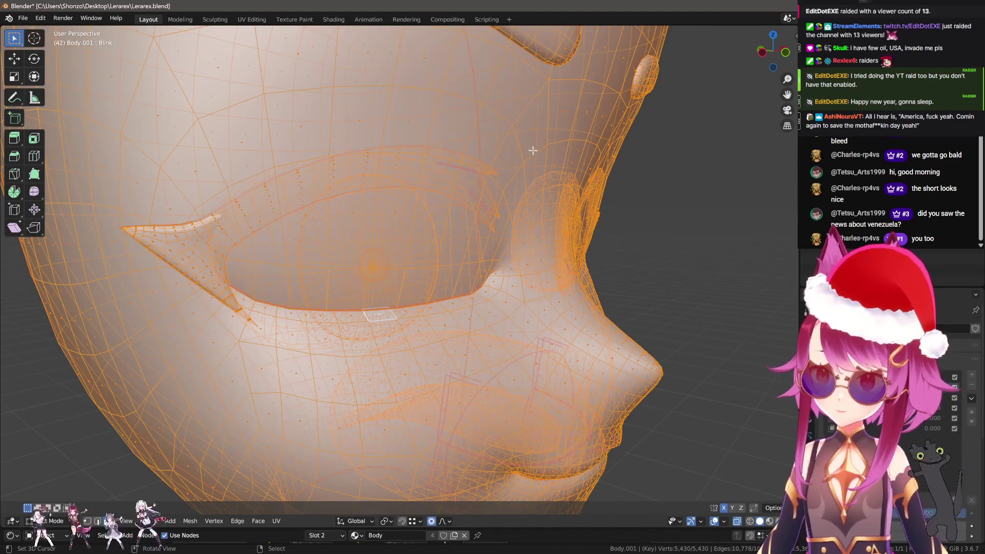
key("l")
key("shift+h")
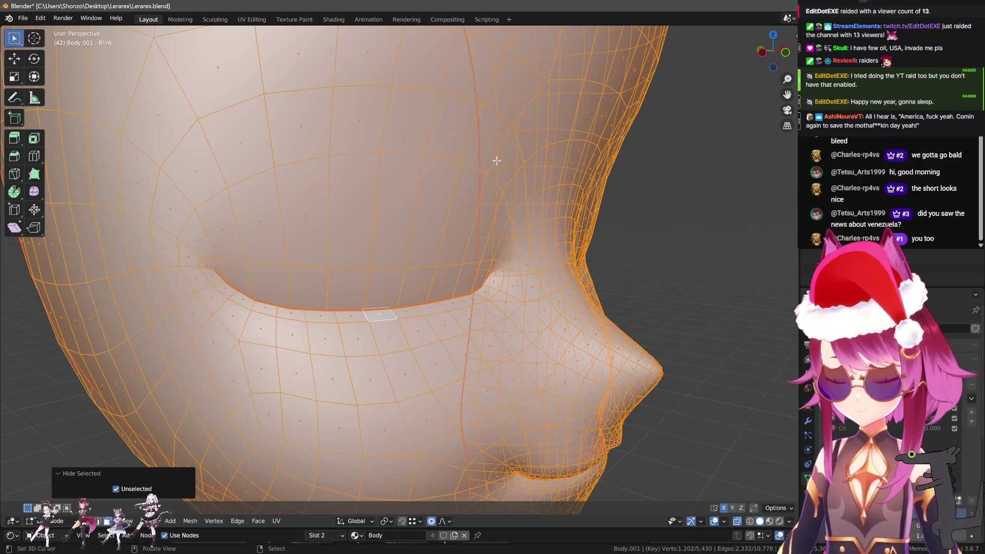
key("alt+h")
key("alt+a")
key("l")
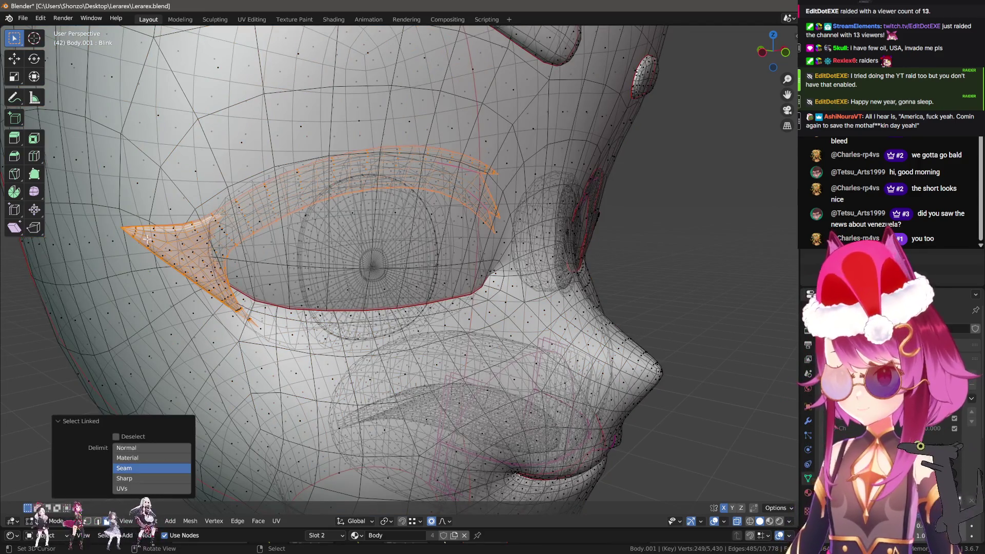
key("l")
key("shift+h")
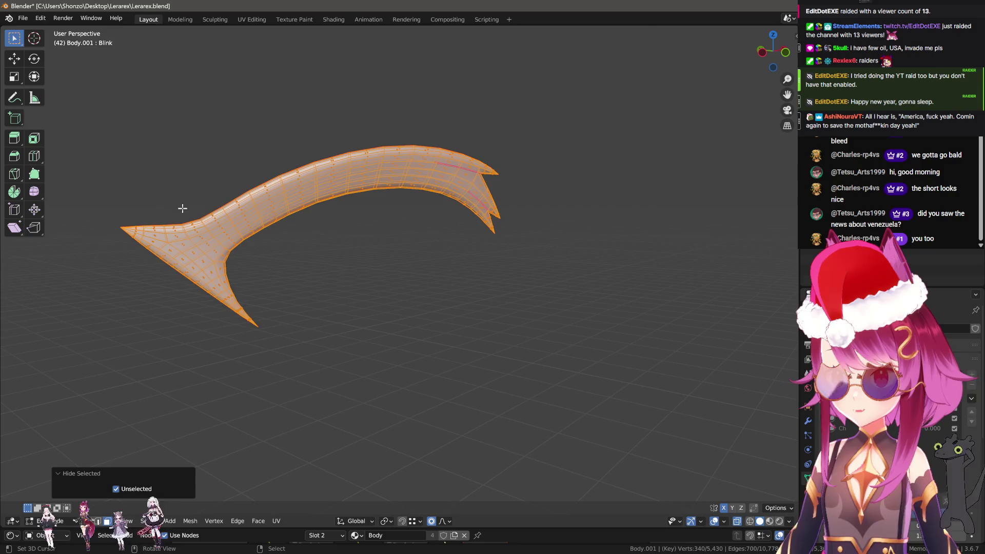
key("alt+h")
key("l")
From the front view, select an edge loop along the eyelash
left_click_drag(169, 210, 277, 208)
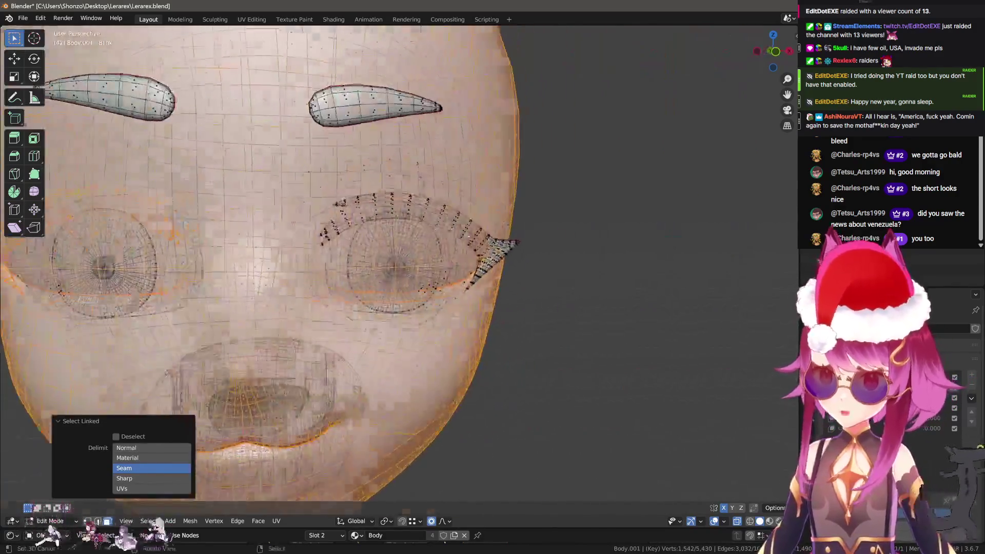
scroll("up", 3)
key("ctrl+Tab")
left_click(636, 201)
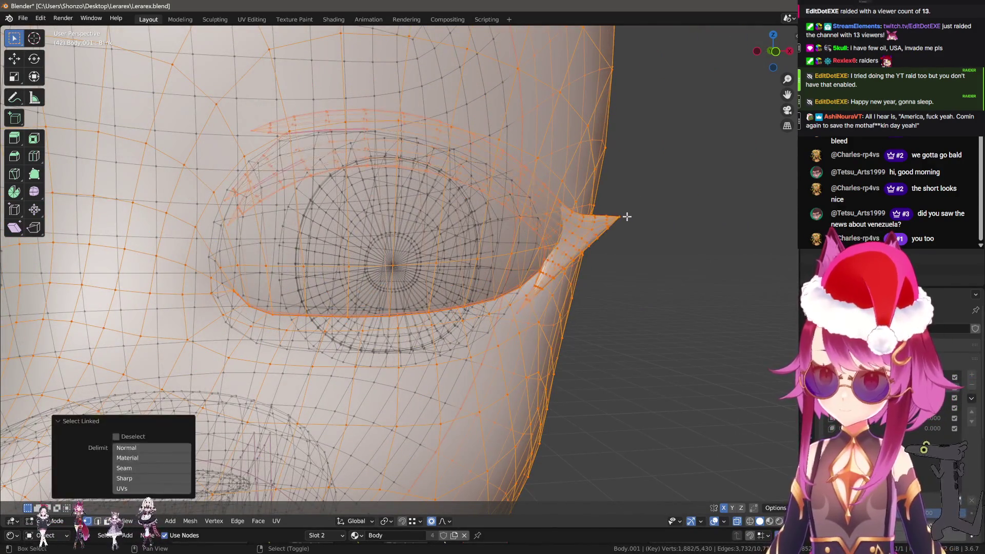
key("KP_1")
key("alt+a")
scroll("up", 3)
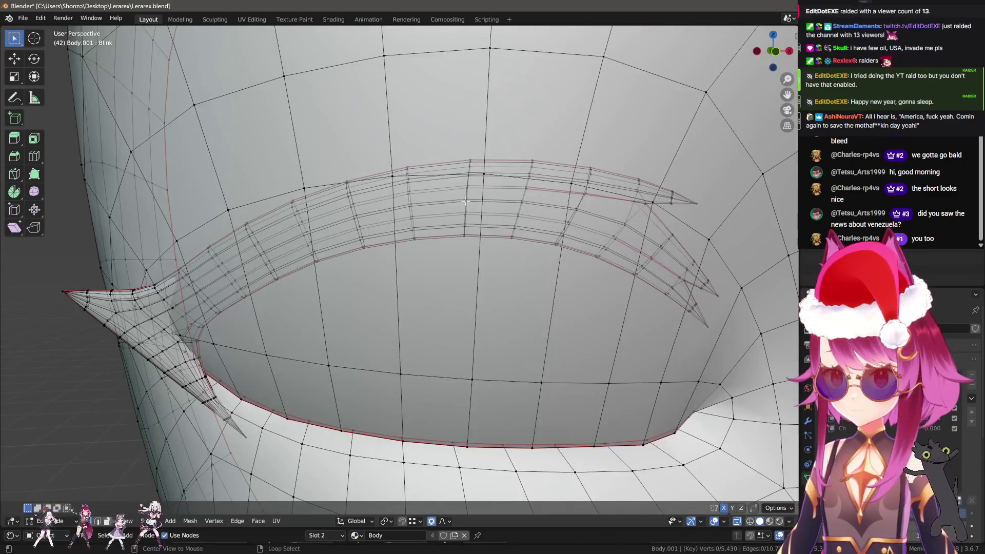
left_click(465, 202)
Lower the eyelash edge onto the eyelid using proportional editing
left_click_drag(465, 201, 385, 232)
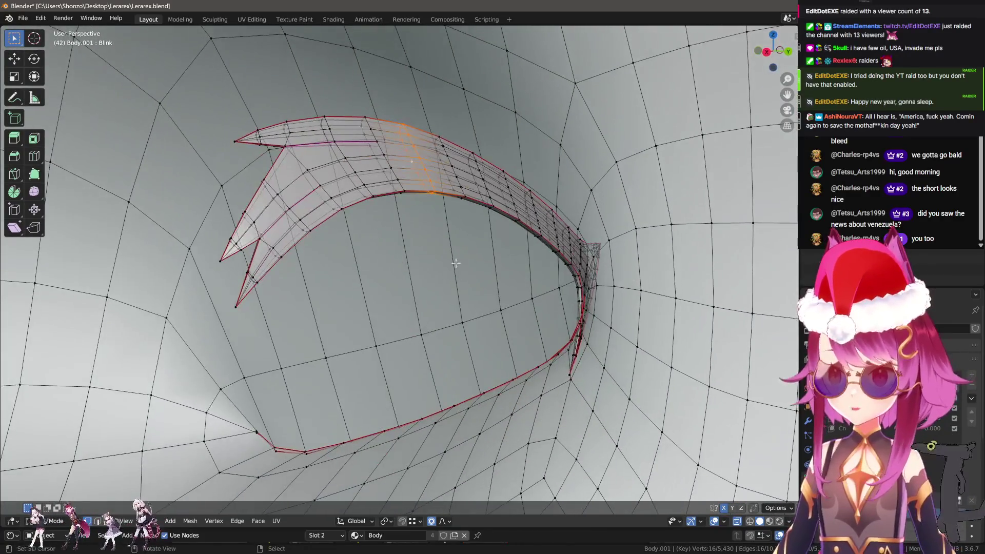
left_click_drag(456, 263, 460, 247)
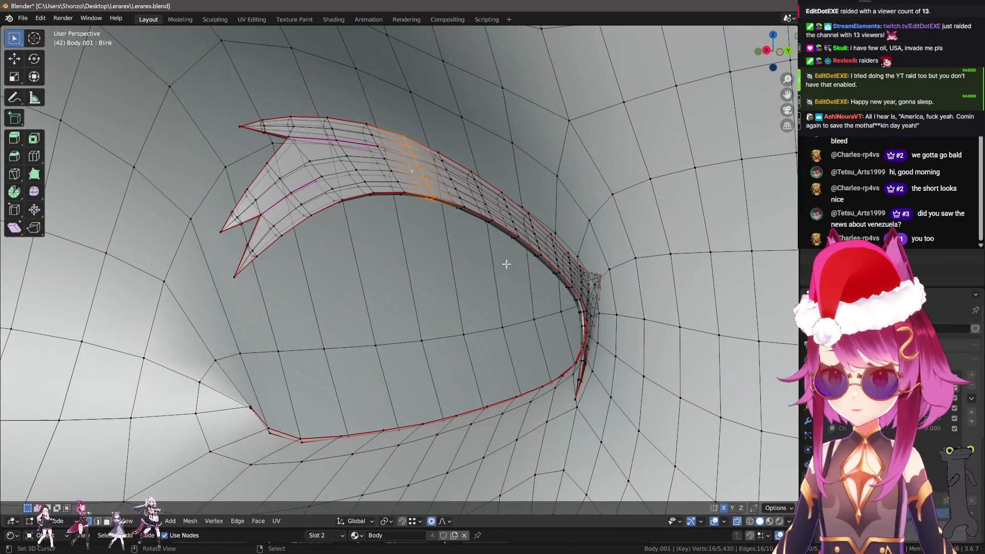
key("g")
scroll("down", 3)
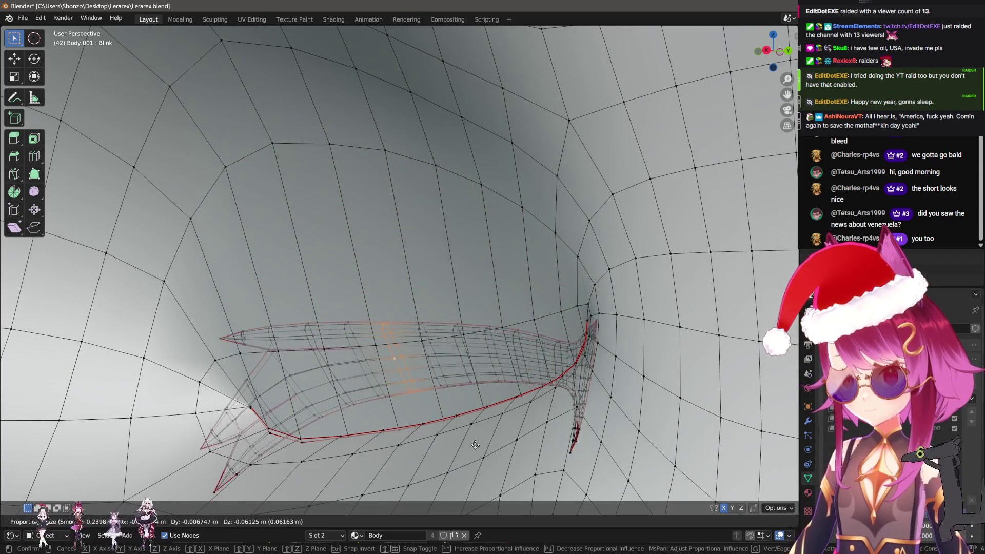
scroll("up", 3)
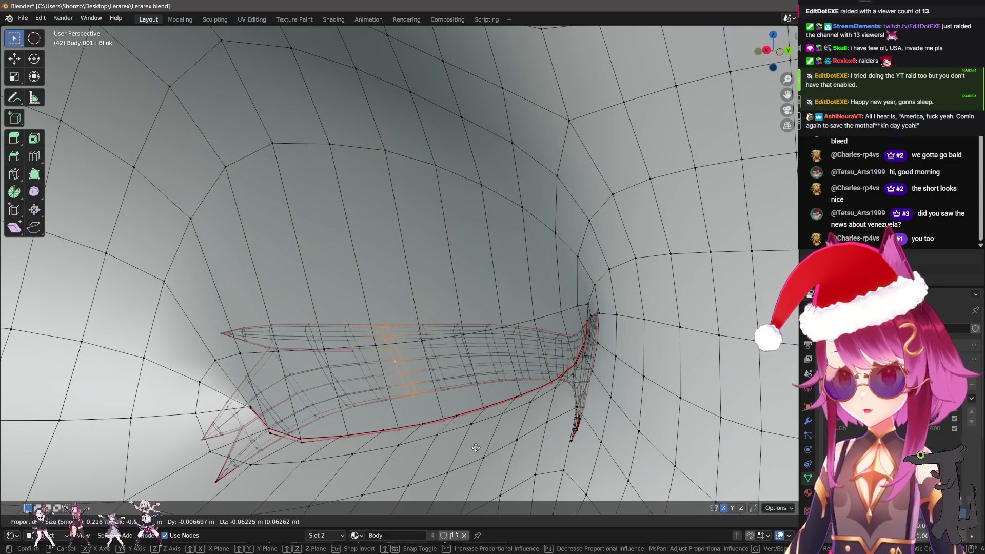
left_click(475, 445)
left_click_drag(475, 445, 357, 289)
Move the selected eyelash edge vertically along Z
key("g")
key("z")
scroll("up", 3)
left_click(458, 342)
Move and slightly tilt another edge loop of the eyelash
left_click(331, 298)
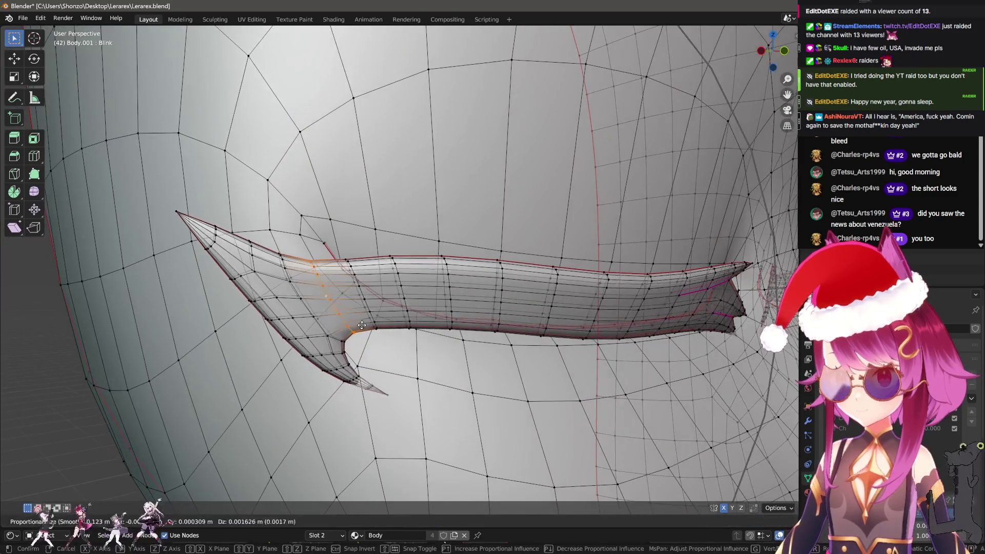
key("g")
left_click(368, 285)
key("r")
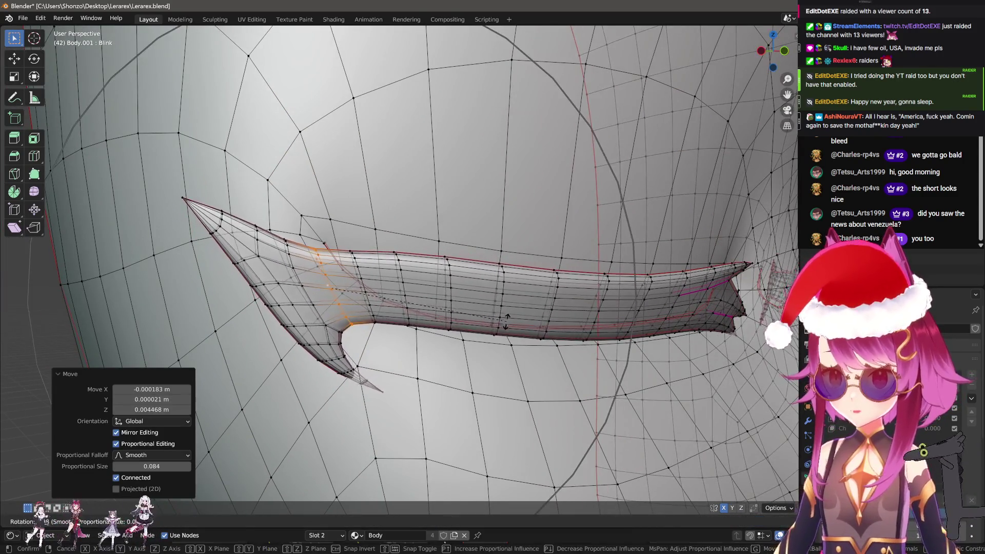
scroll("up", 3)
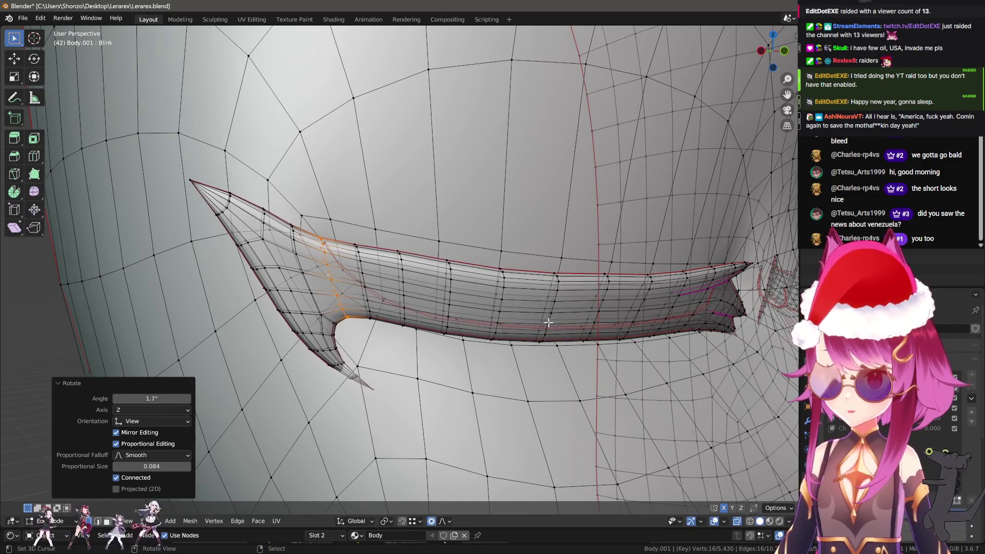
left_click(556, 305)
Push the linked eyelash mesh along the Y axis toward the lid
left_click_drag(556, 305, 529, 272)
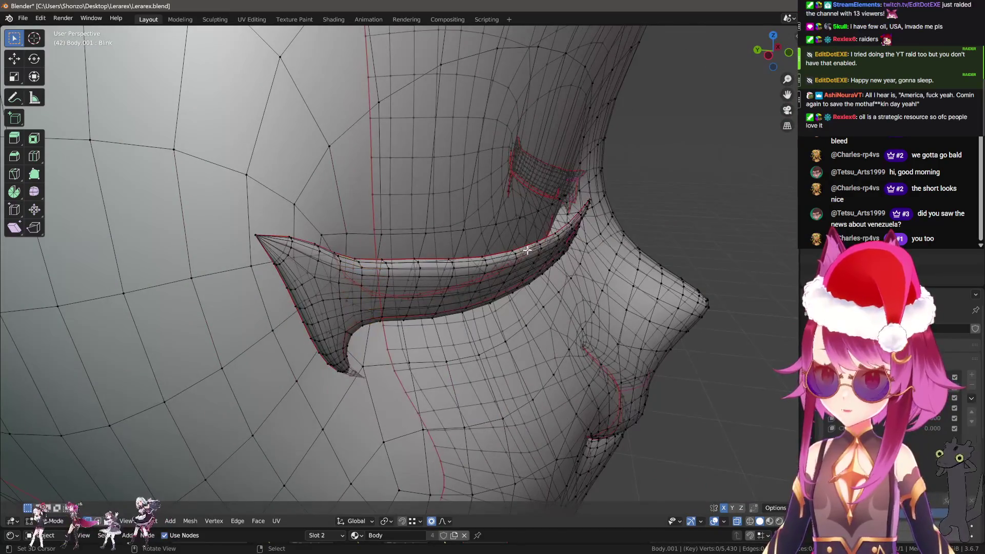
key("l")
key("g")
key("y")
left_click(544, 254)
scroll("up", 3)
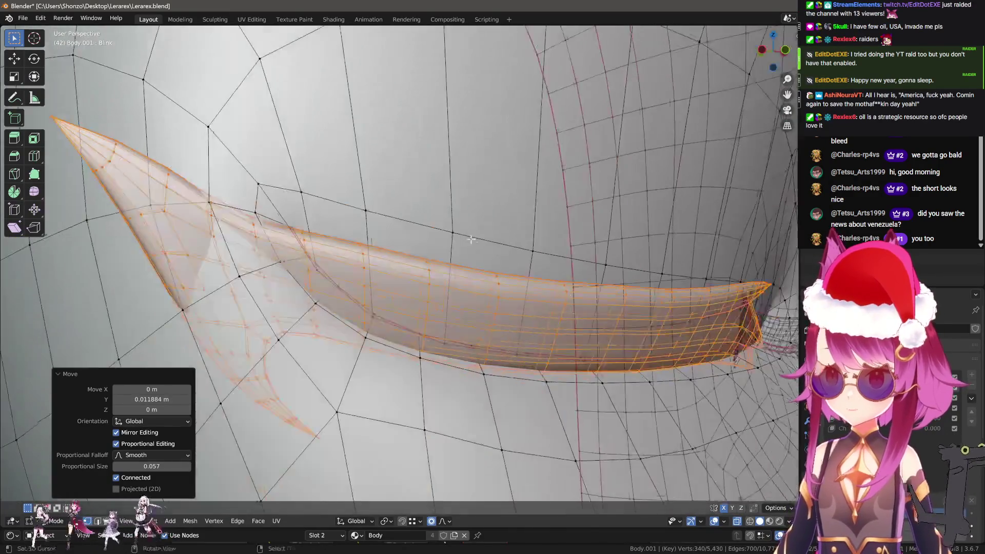
left_click_drag(513, 256, 277, 371)
key("alt+a")
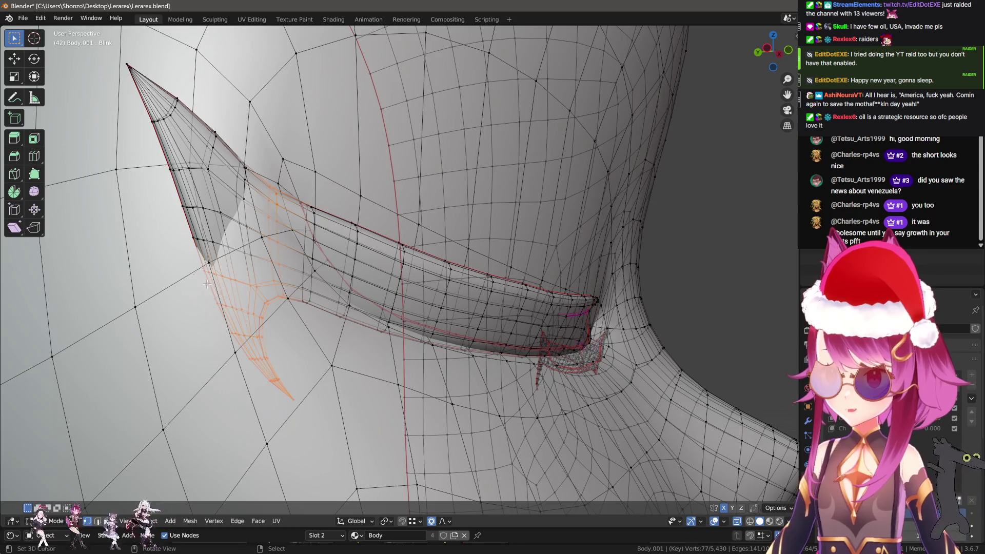
Push the spiky tip along Y, then reposition it freely on the skin
left_click_drag(206, 284, 308, 316)
key("g")
key("y")
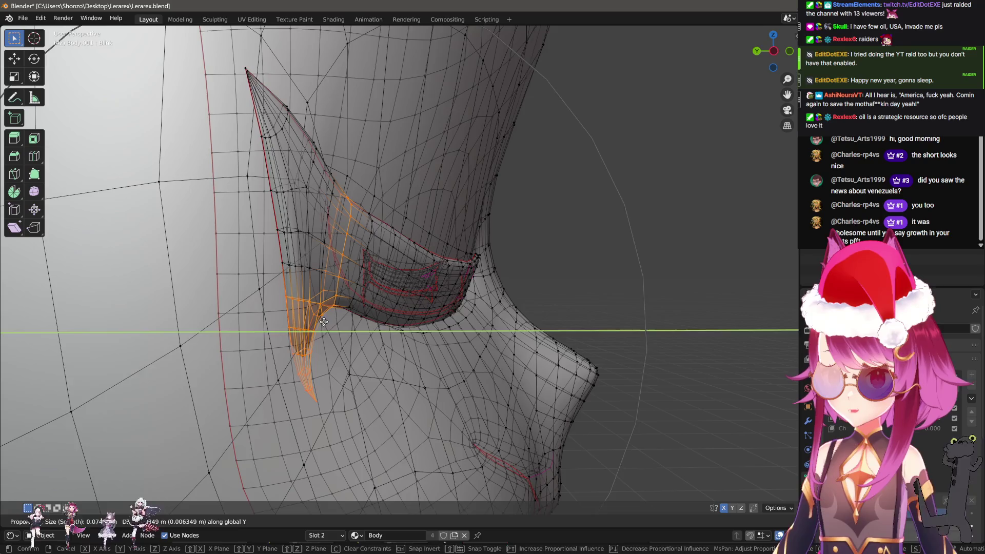
left_click(324, 322)
left_click_drag(324, 322, 418, 365)
key("g")
left_click(368, 360)
key("g")
Refine the tip position with a tighter proportional falloff
scroll("up", 3)
left_click(418, 365)
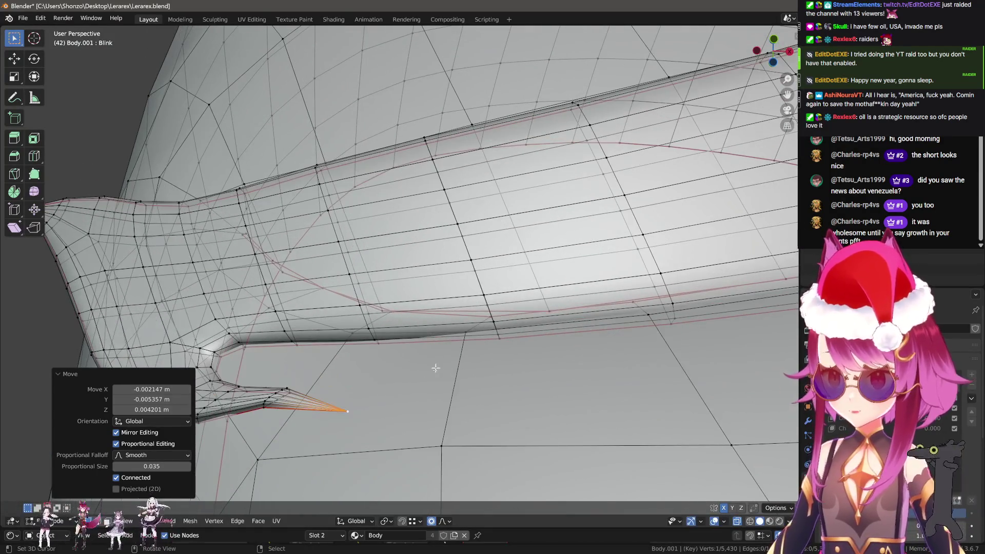
key("g")
left_click(353, 384)
left_click_drag(354, 384, 295, 348)
Pull the lower spike outward and reposition the eyelash tip
left_click(301, 361)
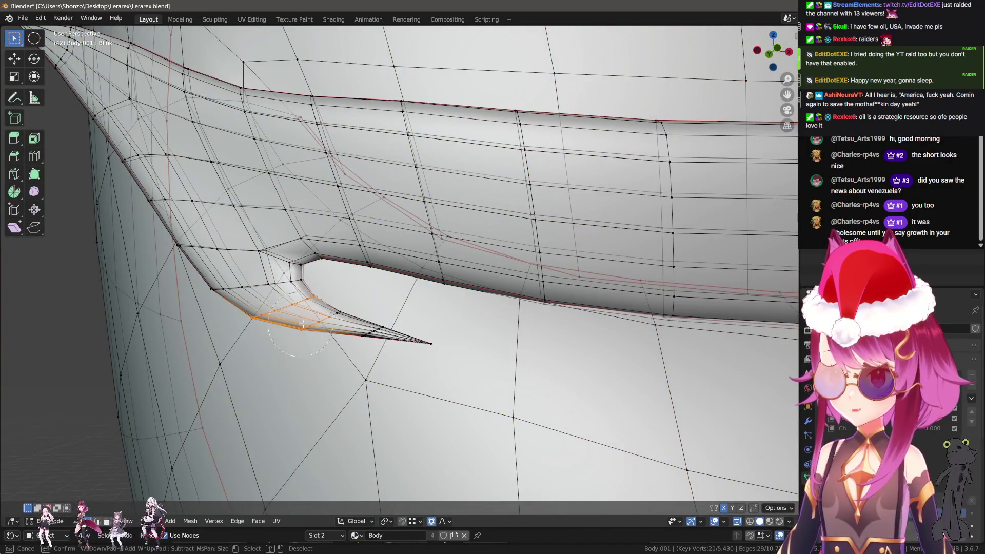
key("g")
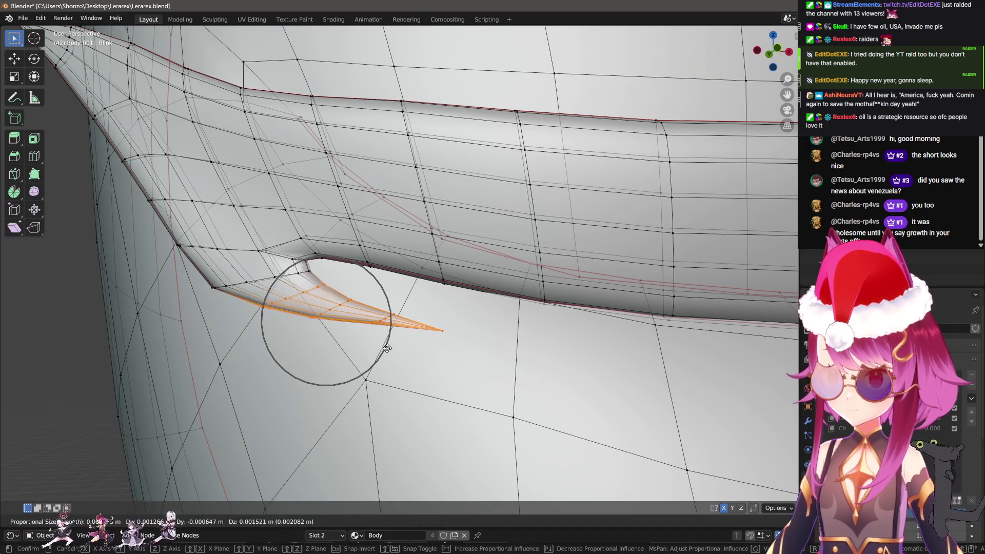
left_click(400, 310)
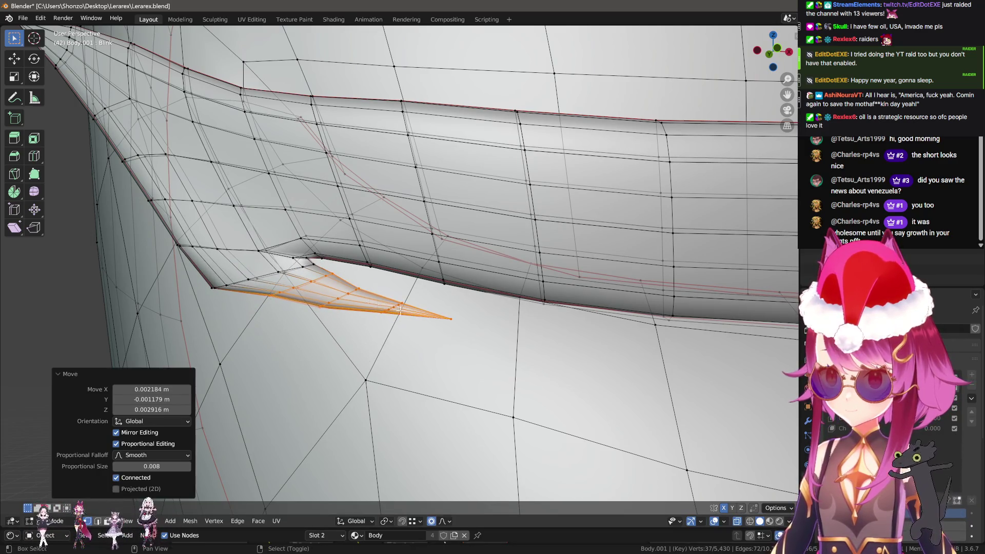
key("g")
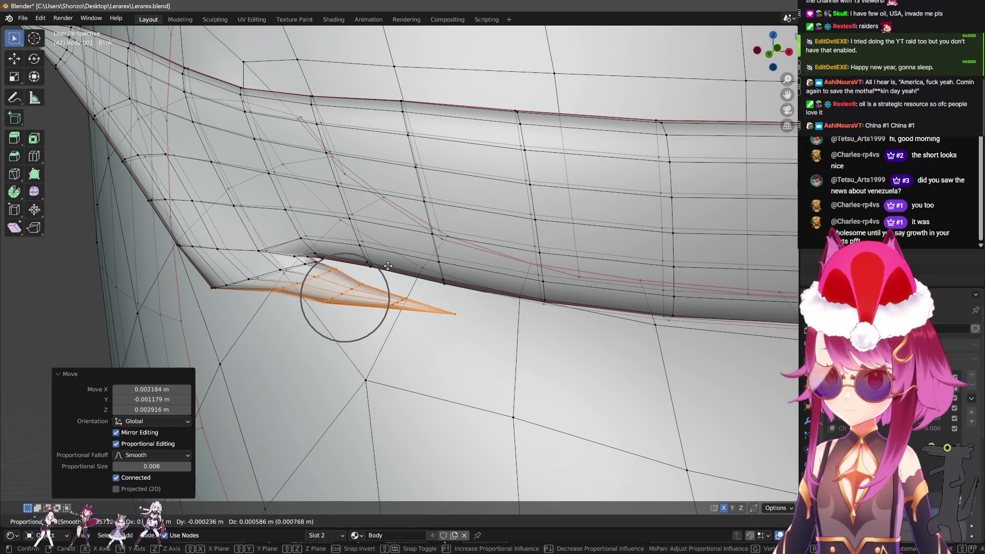
scroll("up", 3)
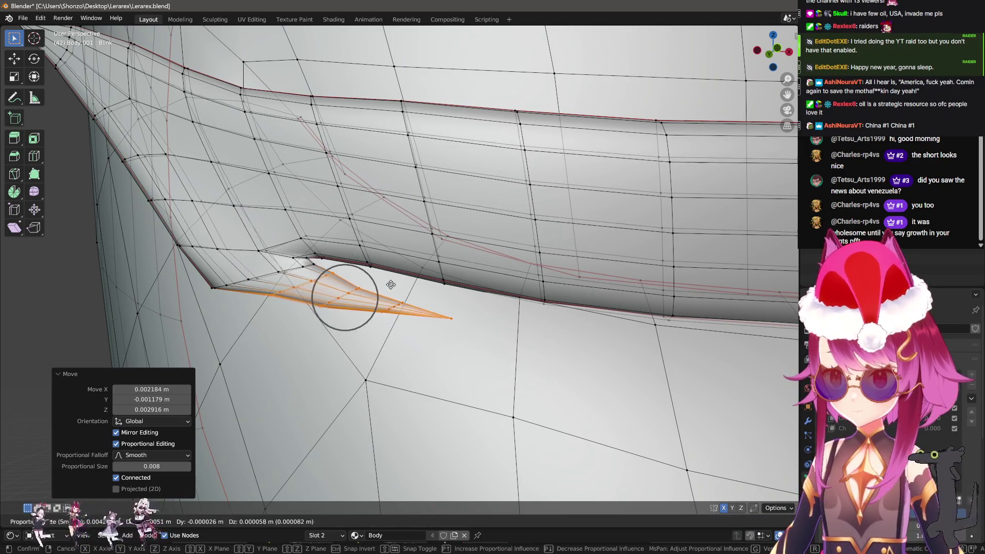
left_click(335, 254)
Nudge the eyelash tip repeatedly until it sits along the eyelid edge
key("c")
key("Escape")
key("g")
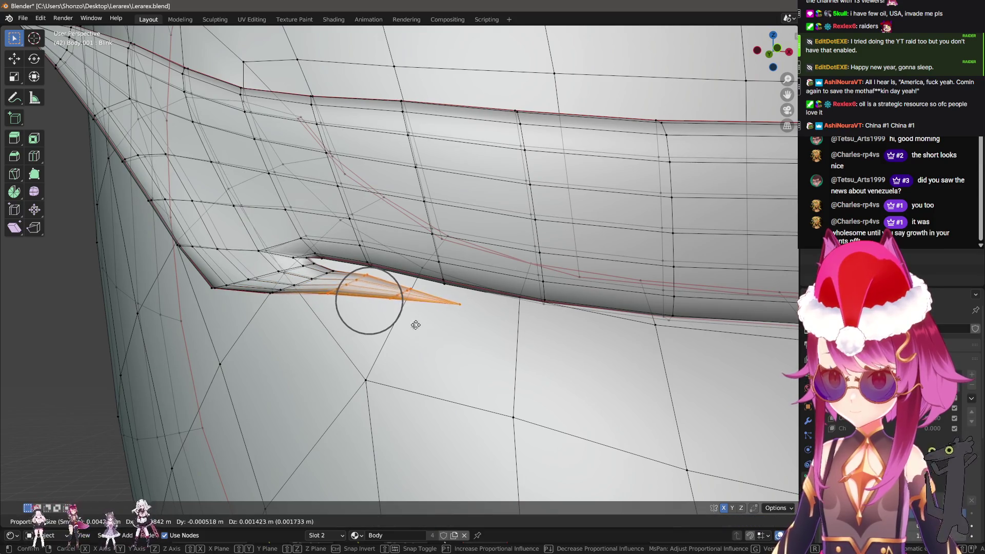
left_click(413, 325)
key("g")
left_click(390, 277)
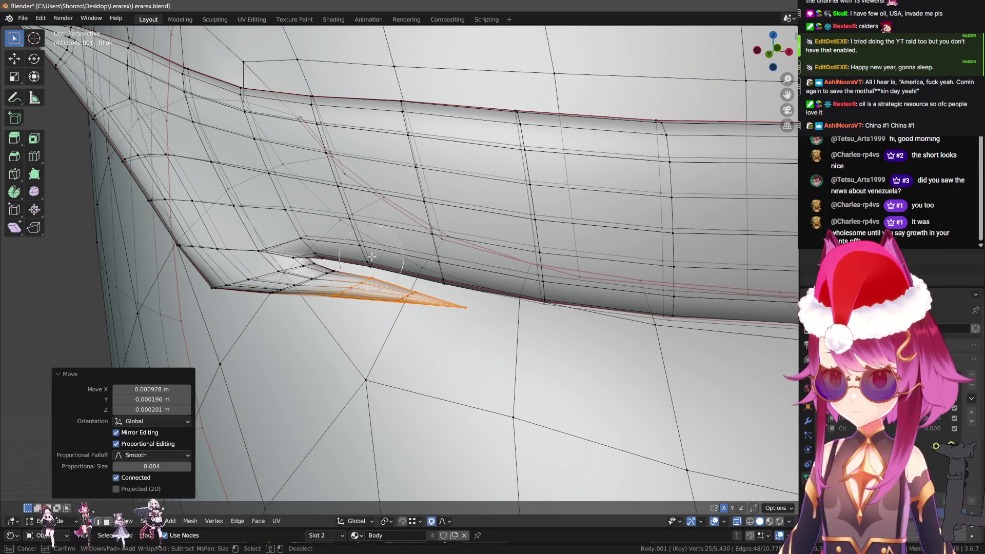
key("g")
left_click(487, 272)
key("g")
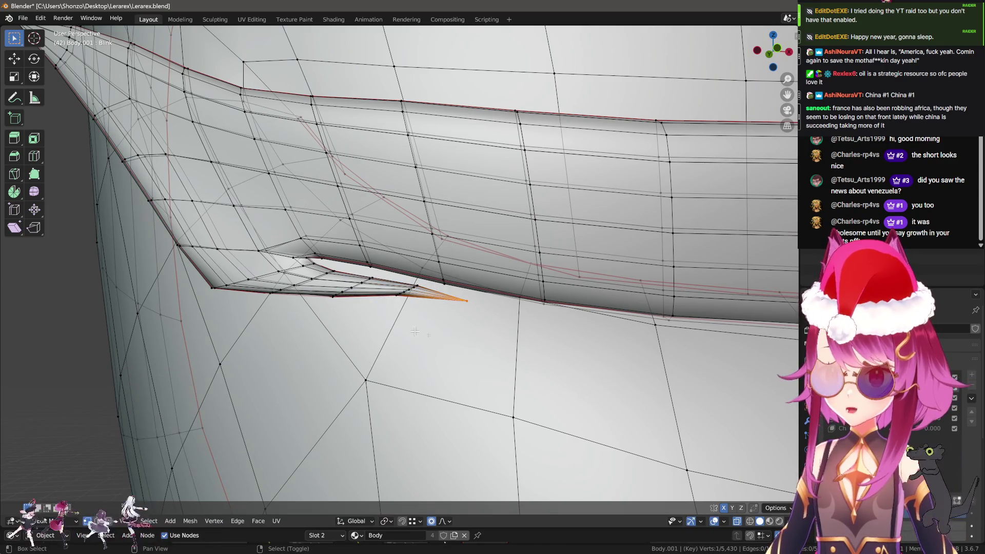
left_click(415, 323)
Select the edge loops along the spike and grow the selection
left_click(414, 323)
left_click_drag(415, 322, 292, 307)
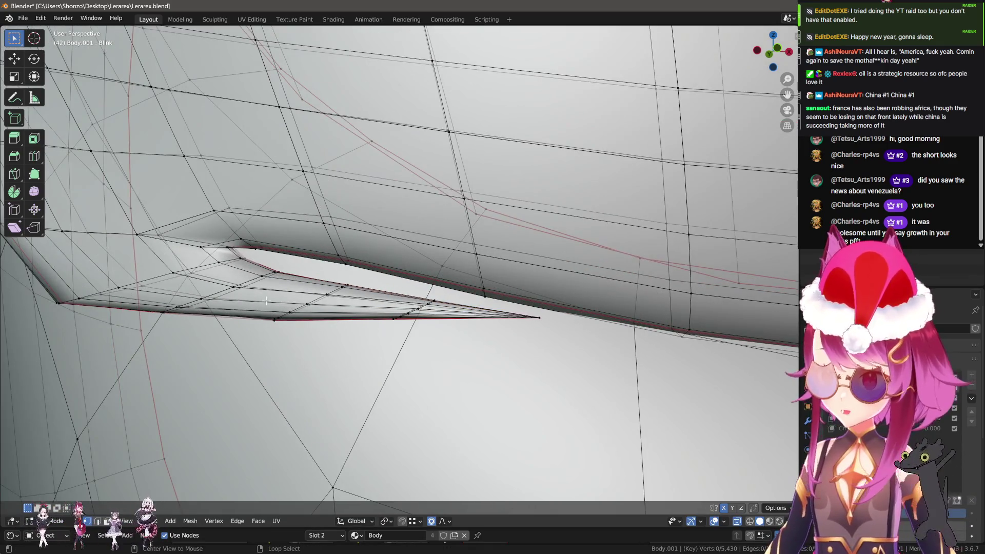
left_click(387, 316)
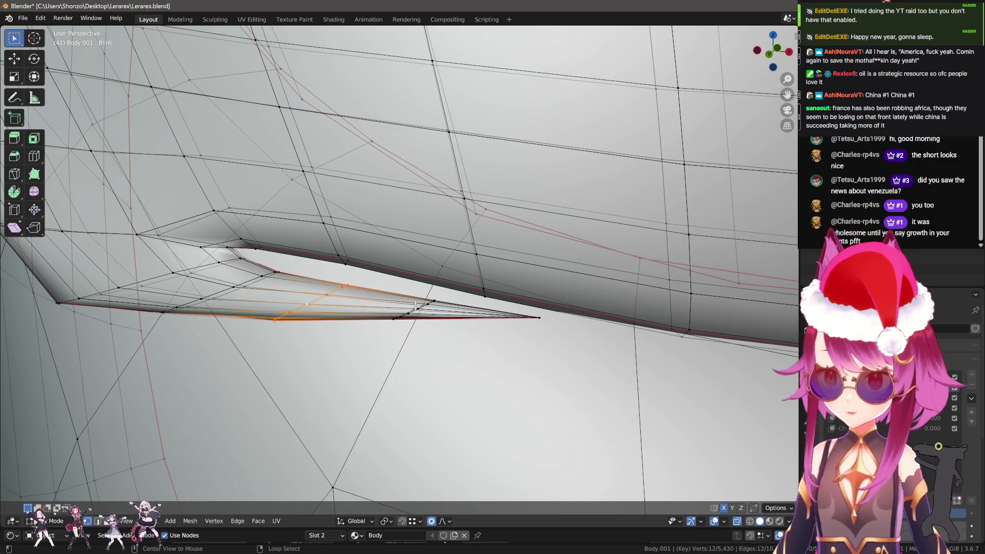
left_click(413, 309)
key("ctrl+KP_Add")
key("ctrl+KP_Add")
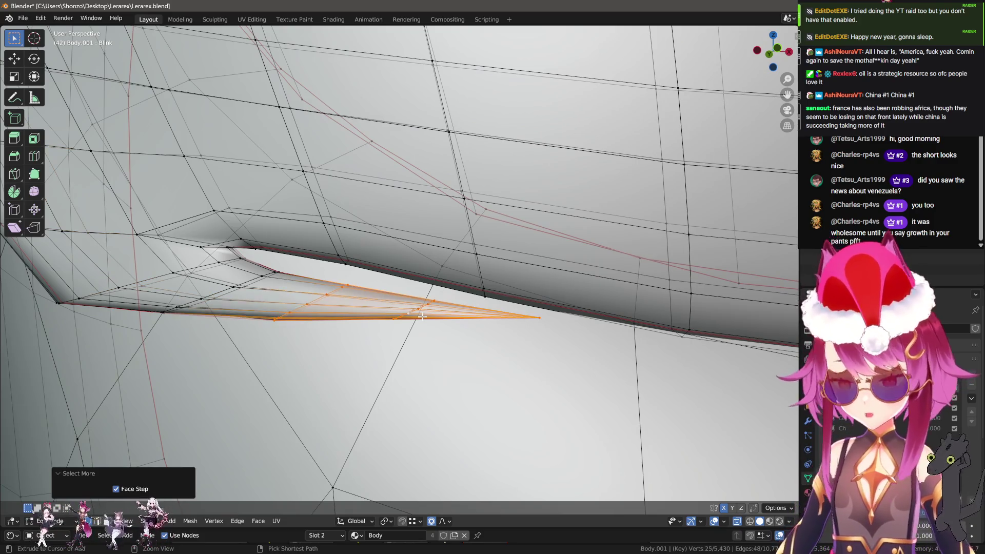
key("c")
key("Escape")
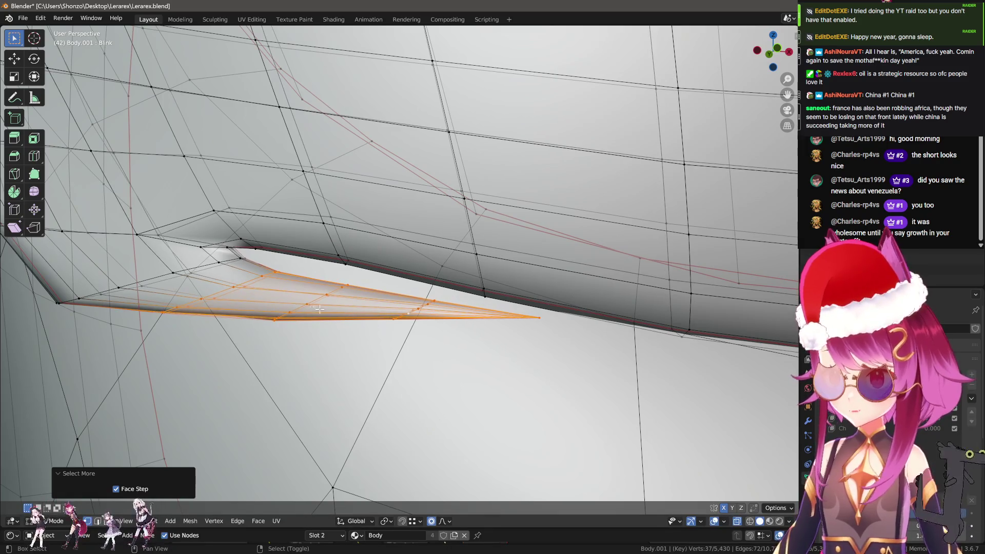
Add the upper edge loop, trim the selection by circle select, and move it
left_click(211, 269)
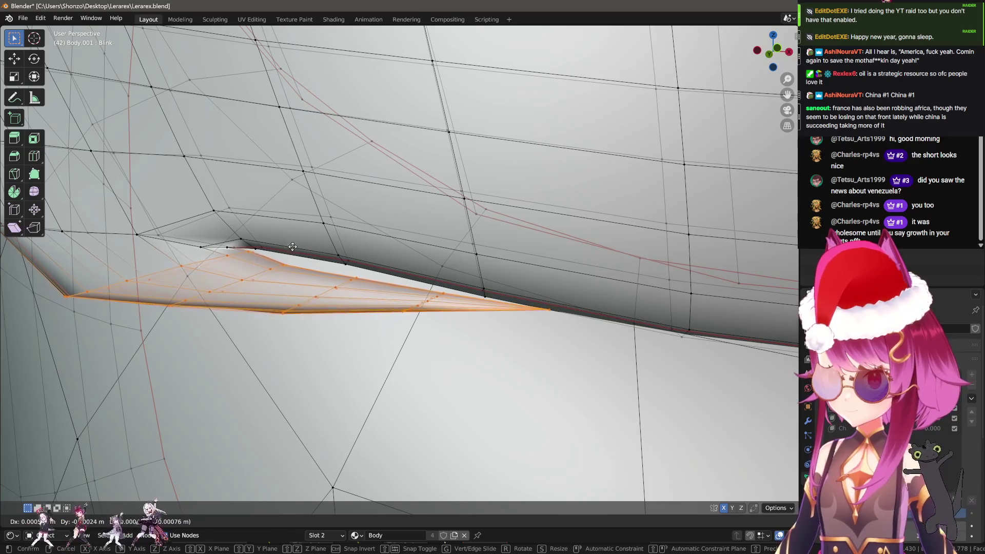
left_click(286, 279)
key("c")
middle_click(110, 279)
key("g")
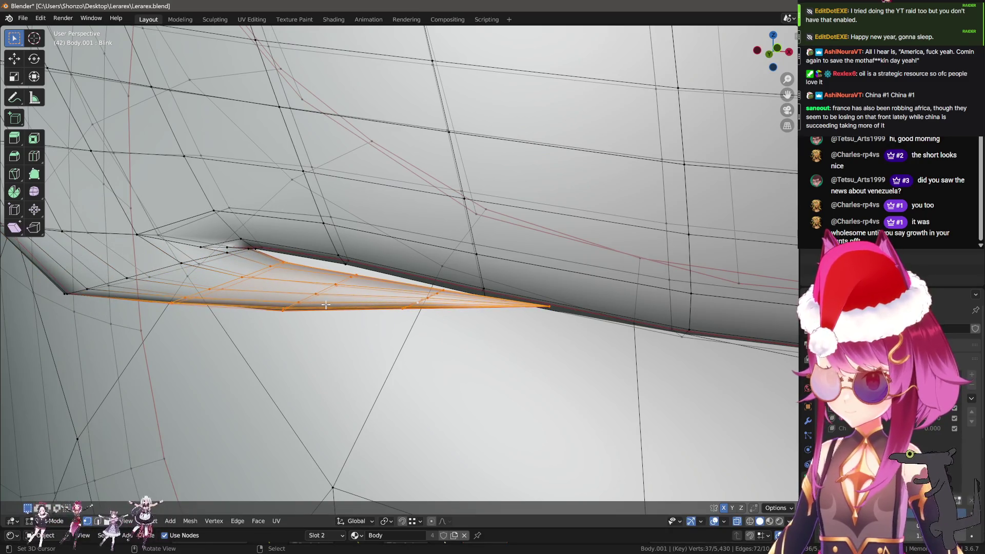
left_click(306, 253)
Deselect more vertices and press the remaining tip vertices flat onto the lid
key("c")
left_click_drag(307, 253, 266, 262)
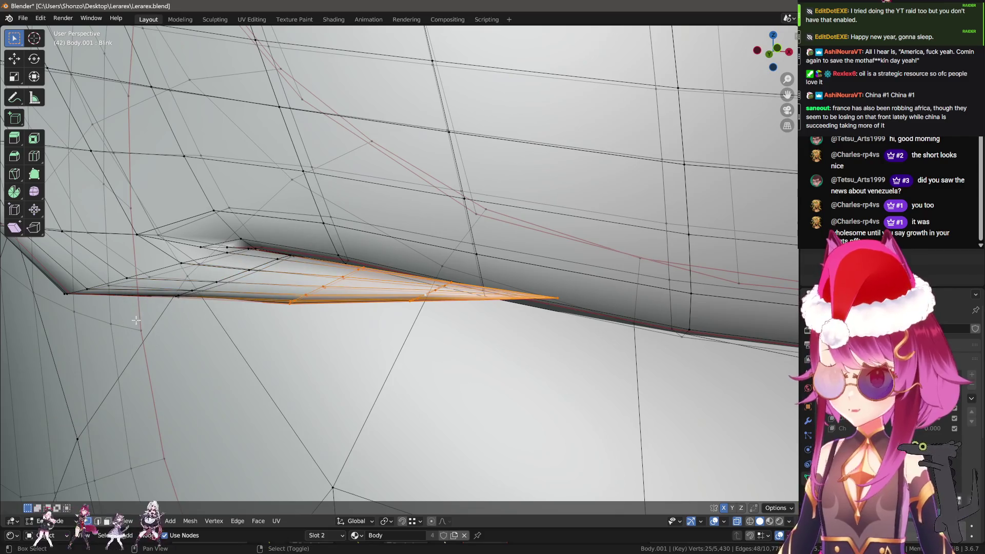
key("g")
left_click(361, 263)
key("c")
left_click_drag(362, 263, 323, 287)
key("g")
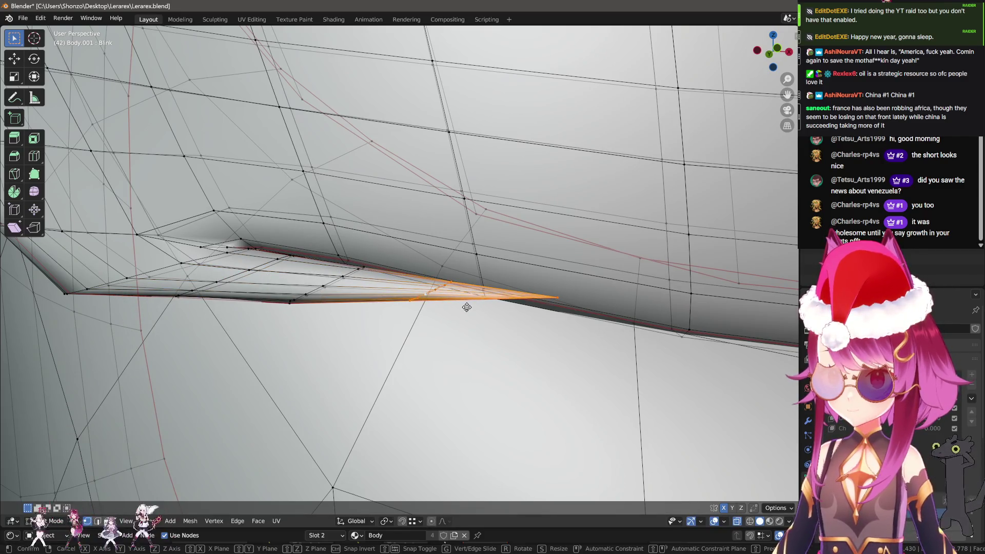
left_click(451, 282)
key("g")
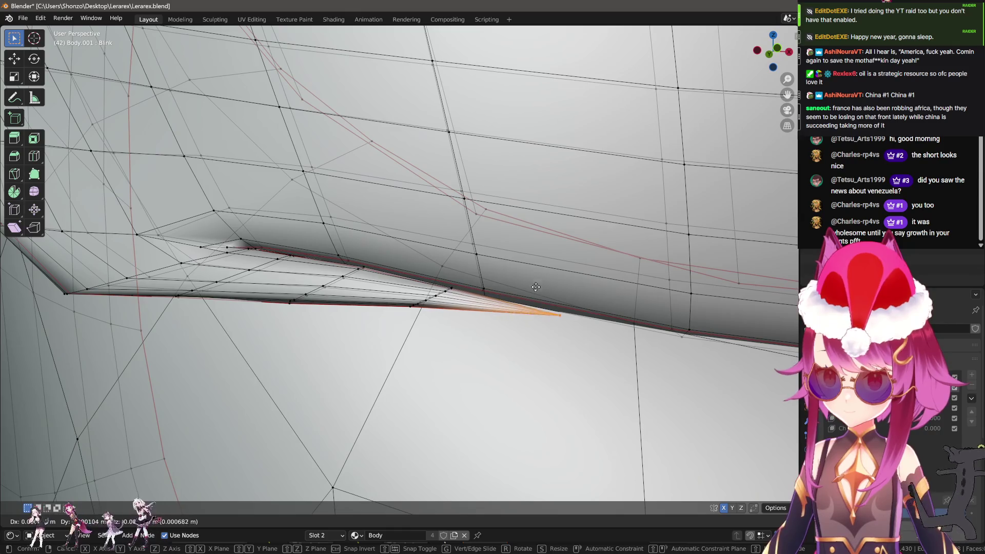
left_click(536, 287)
left_click_drag(535, 287, 488, 301)
Enable proportional editing and move the tip vertex along Y
key("g")
key("y")
right_click(483, 289)
key("o")
key("g")
key("y")
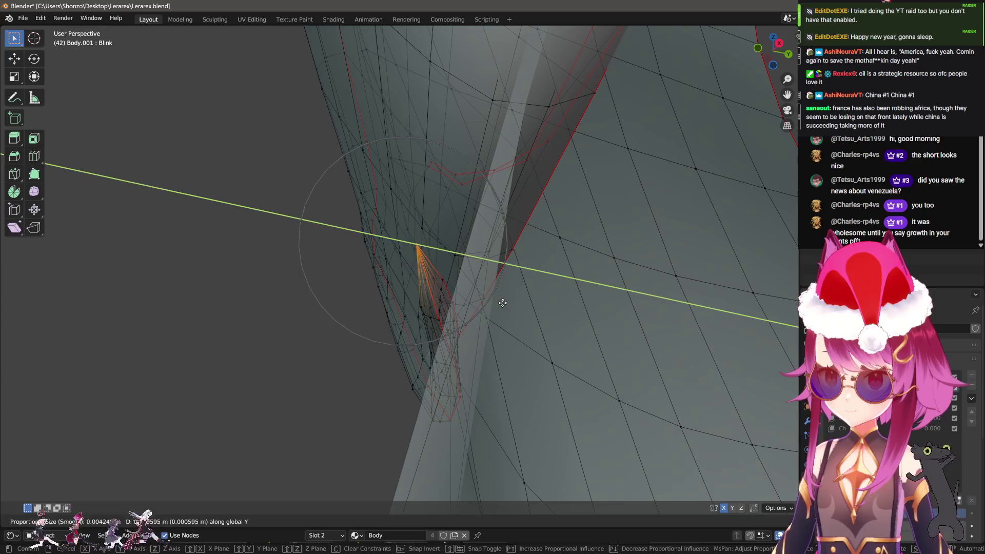
left_click(559, 308)
Shift the tip 0.0013 m along Y with reduced influence so it meets the head
left_click_drag(554, 316, 554, 312)
key("g")
key("y")
scroll("up", 3)
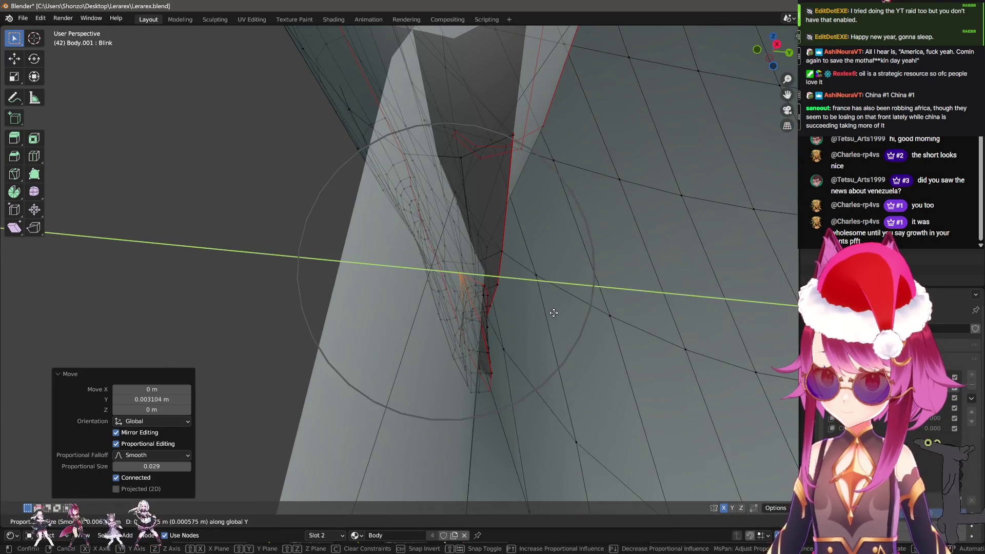
scroll("up", 3)
left_click(693, 316)
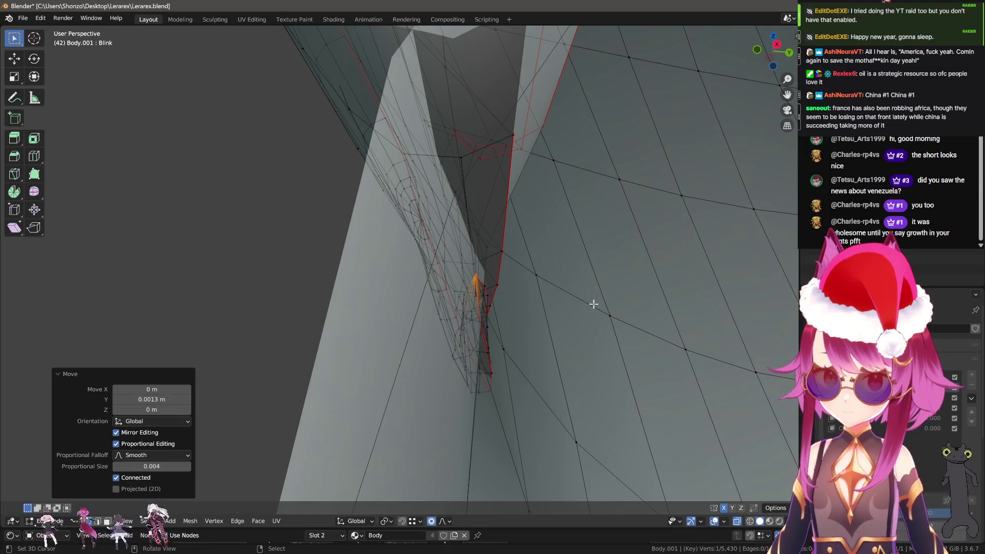
Check the eyelash from Object Mode, then return to Edit Mode
key("Tab")
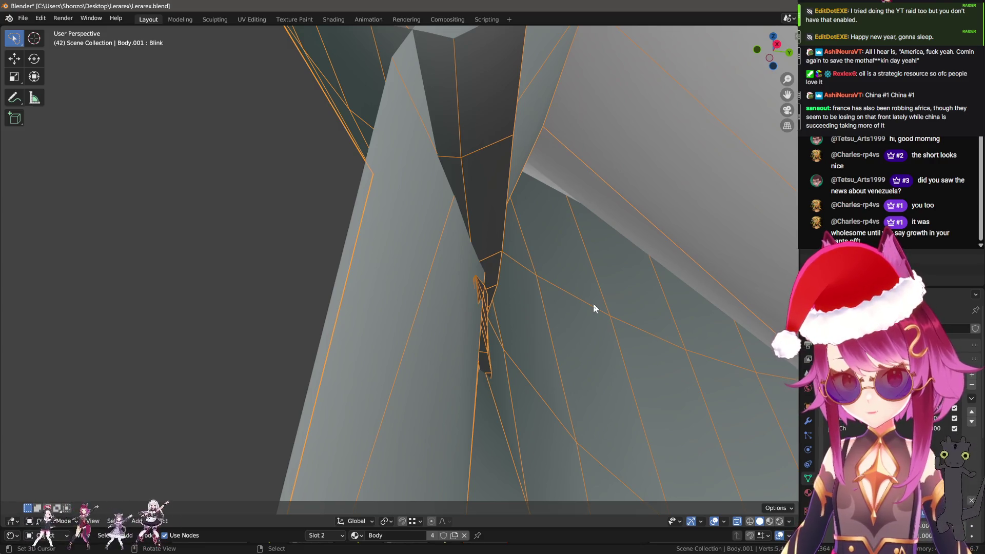
left_click_drag(476, 306, 473, 271)
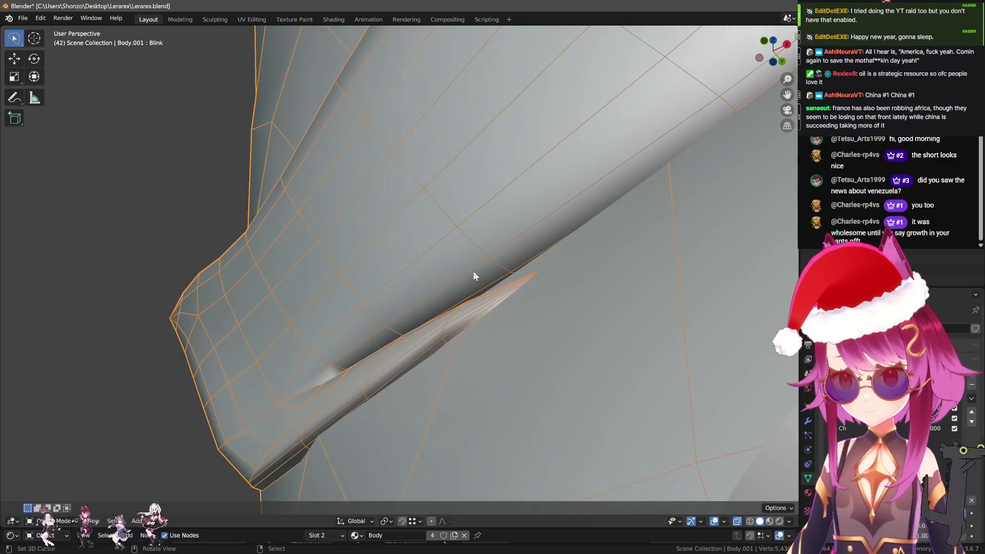
key("Tab")
key("Tab")
Enter Sculpt Mode and orbit around the purple eyelash to inspect its edges
key("ctrl+Tab")
left_click(490, 261)
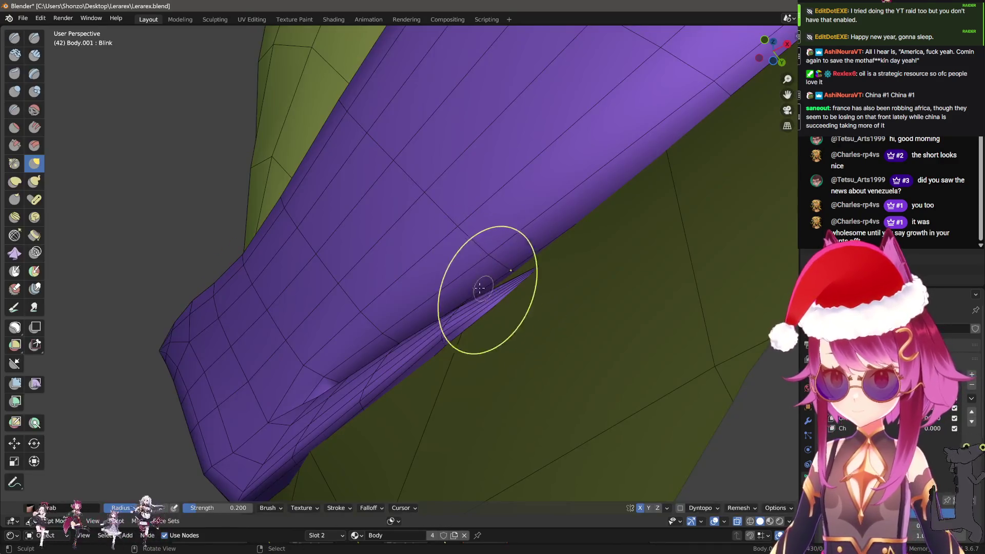
scroll("down", 3)
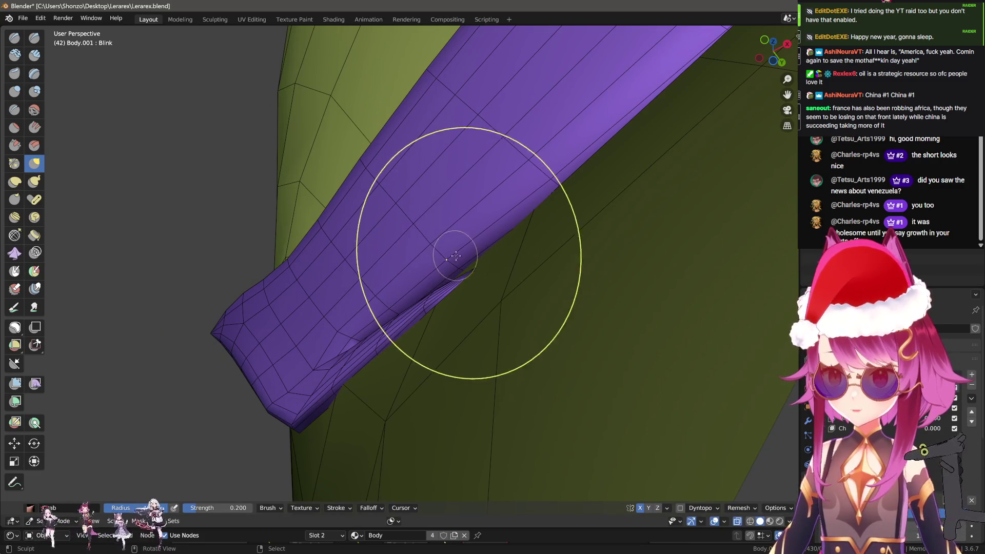
scroll("up", 3)
key("n")
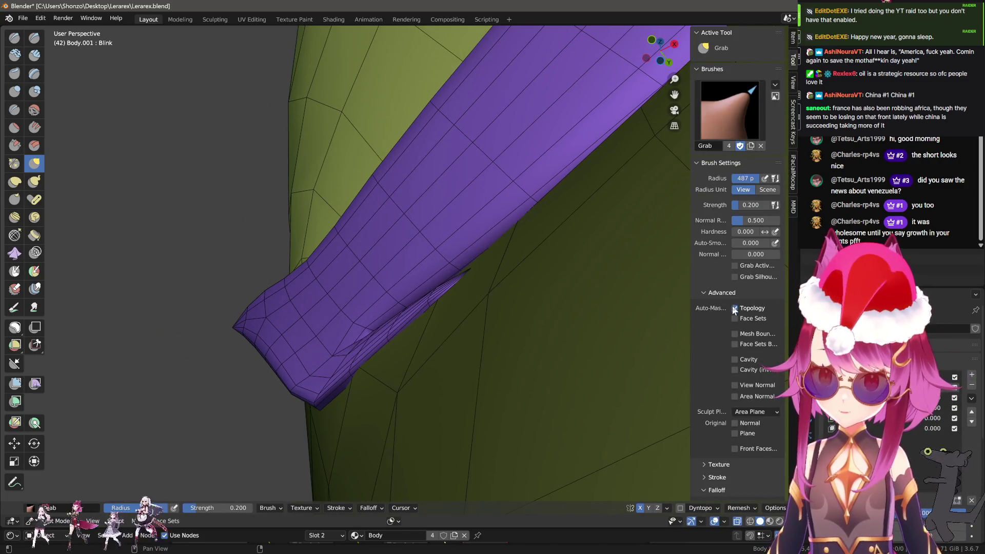
key("n")
left_click_drag(501, 247, 400, 295)
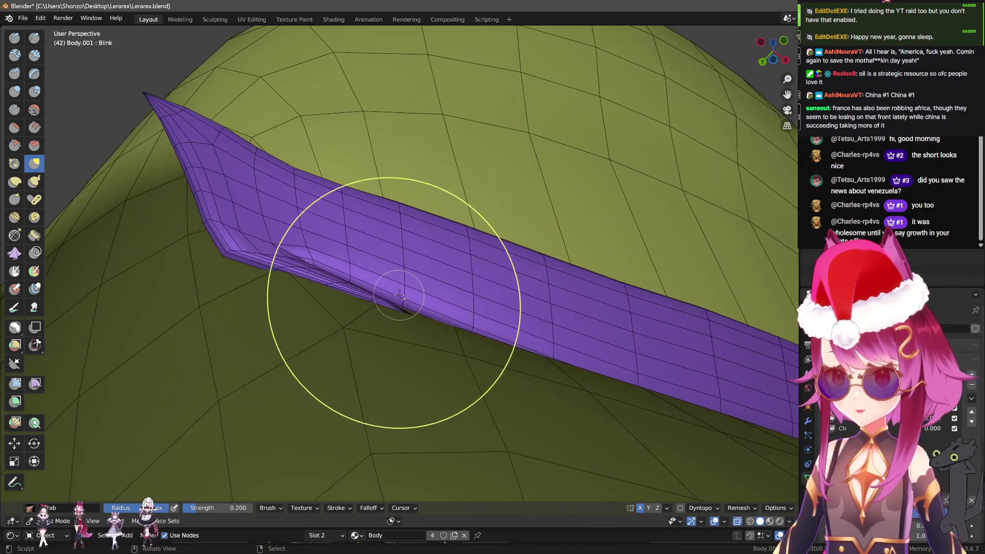
left_click_drag(298, 214, 282, 362)
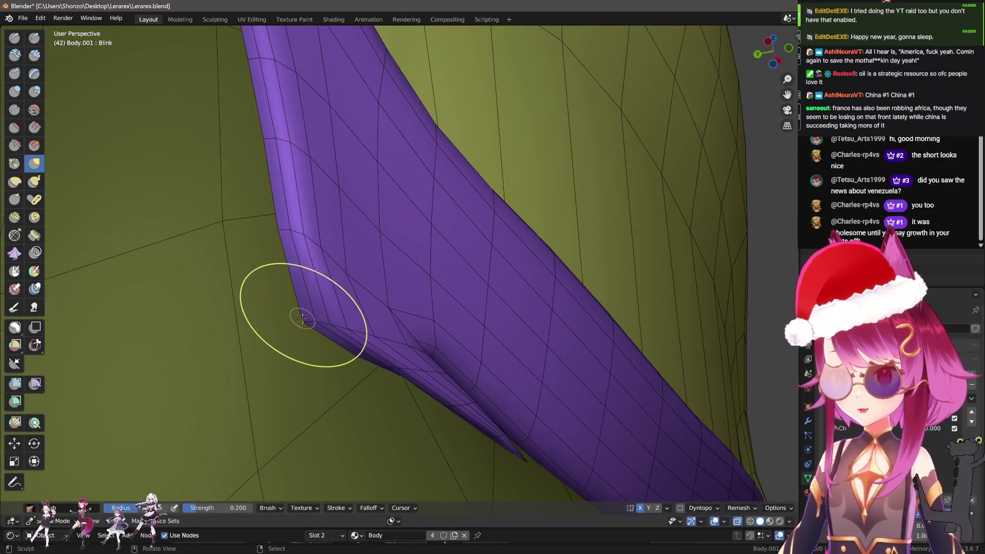
Grab the eyelash edge down onto the skin from a close diagonal view, then return to Edit Mode
left_click_drag(344, 316, 433, 303)
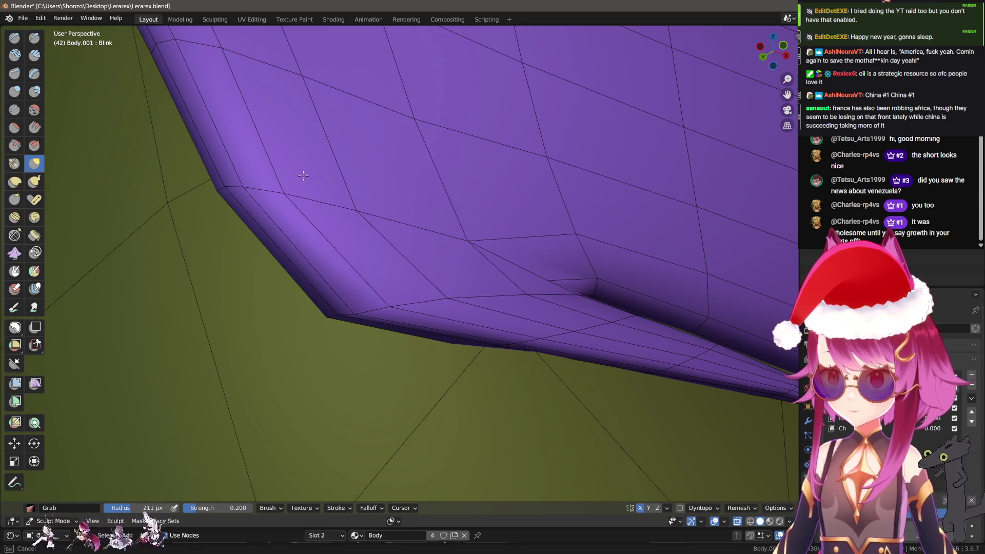
left_click_drag(378, 216, 357, 281)
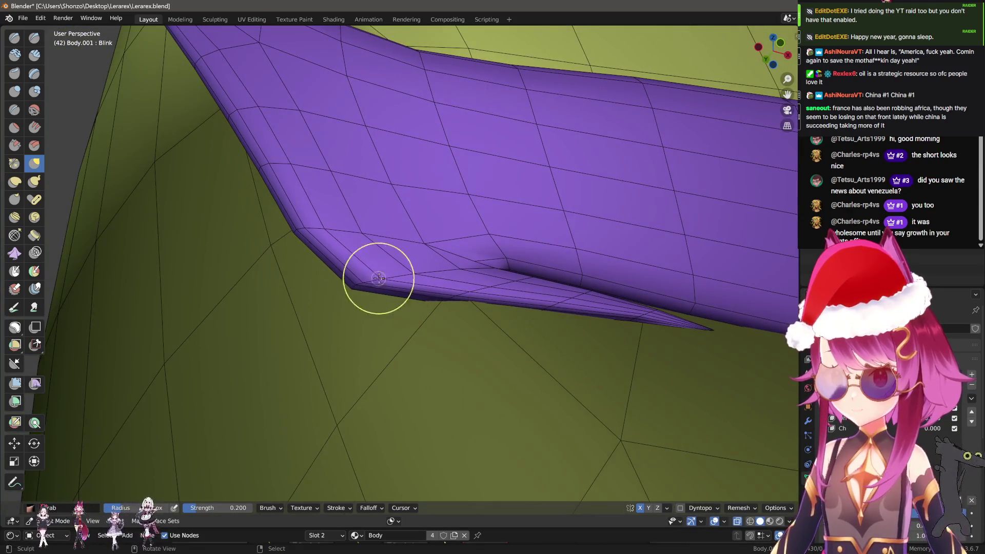
left_click_drag(383, 278, 316, 234)
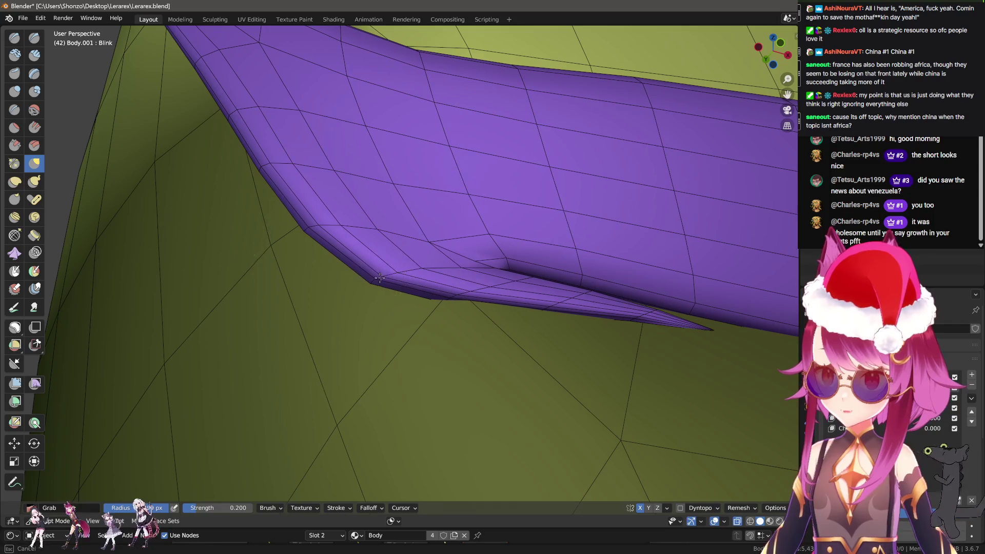
left_click_drag(388, 274, 362, 272)
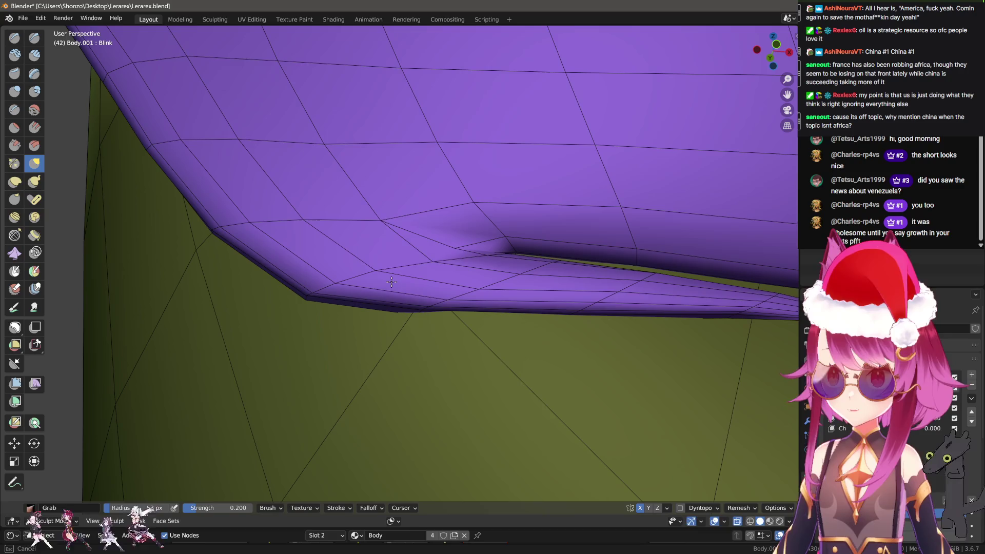
left_click_drag(425, 261, 461, 328)
key("Tab")
Select an eyelash edge loop and move it twice toward the skin
left_click(359, 321)
key("g")
scroll("up", 3)
left_click(442, 326)
key("g")
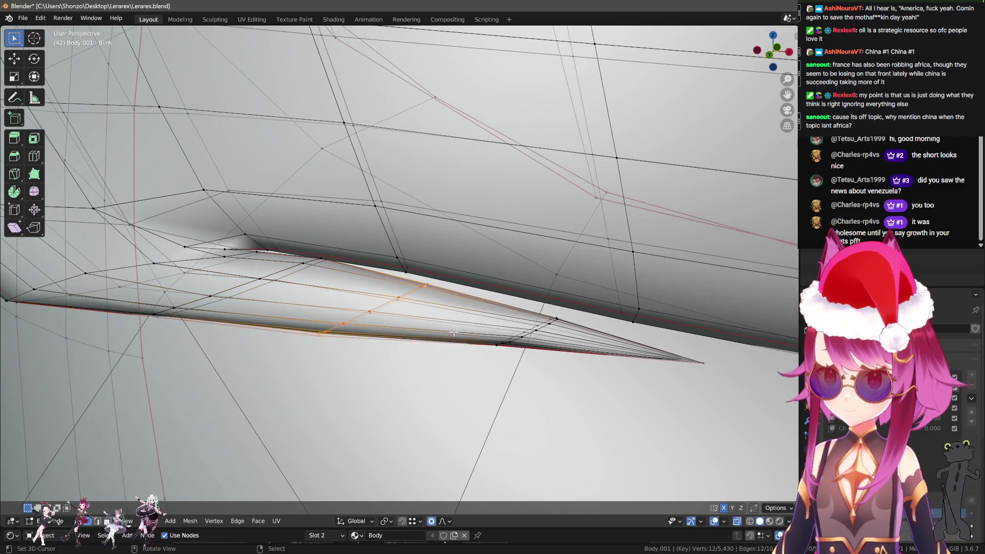
left_click(538, 332)
Move the edge loop running to the lash tip with proportional falloff
left_click(539, 328)
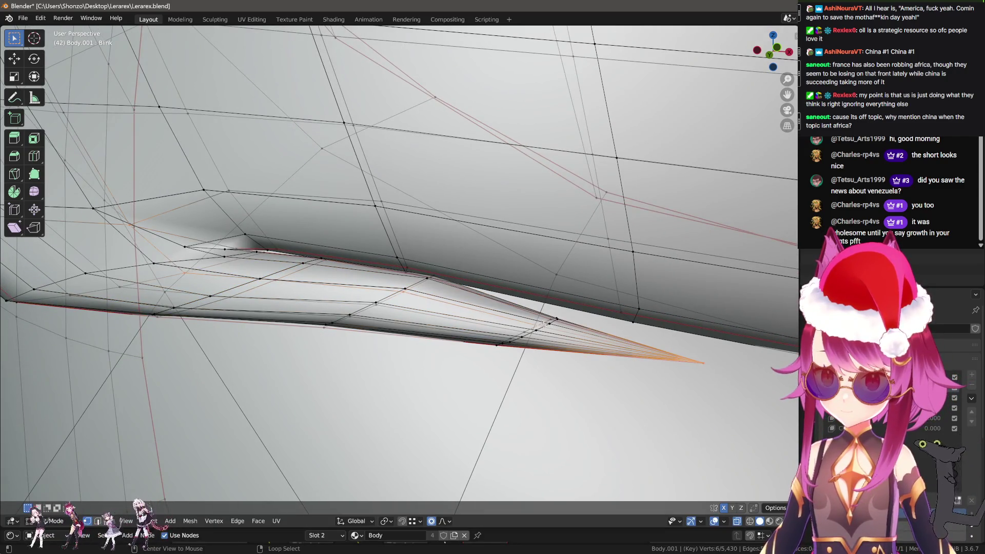
left_click_drag(670, 350, 647, 333)
key("g")
left_click(584, 293)
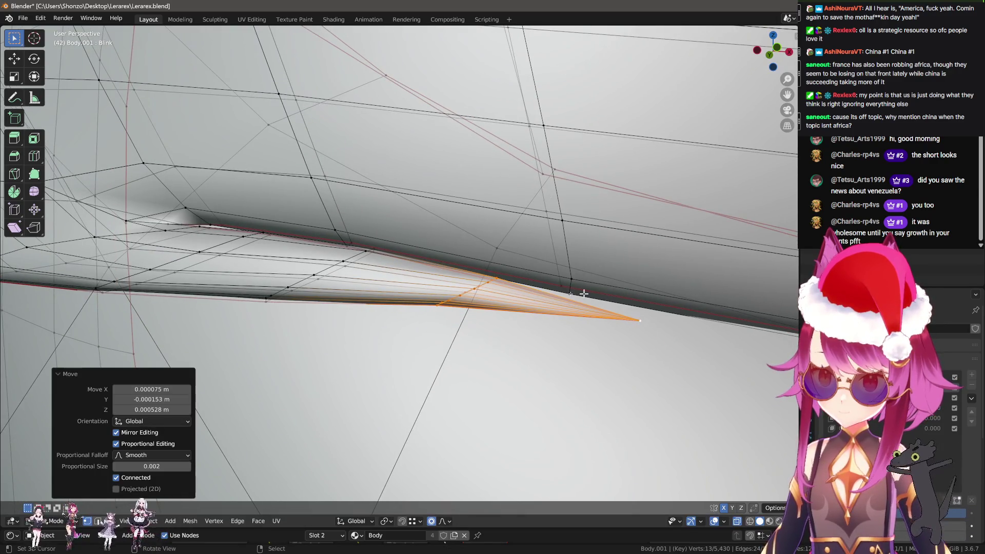
key("Escape")
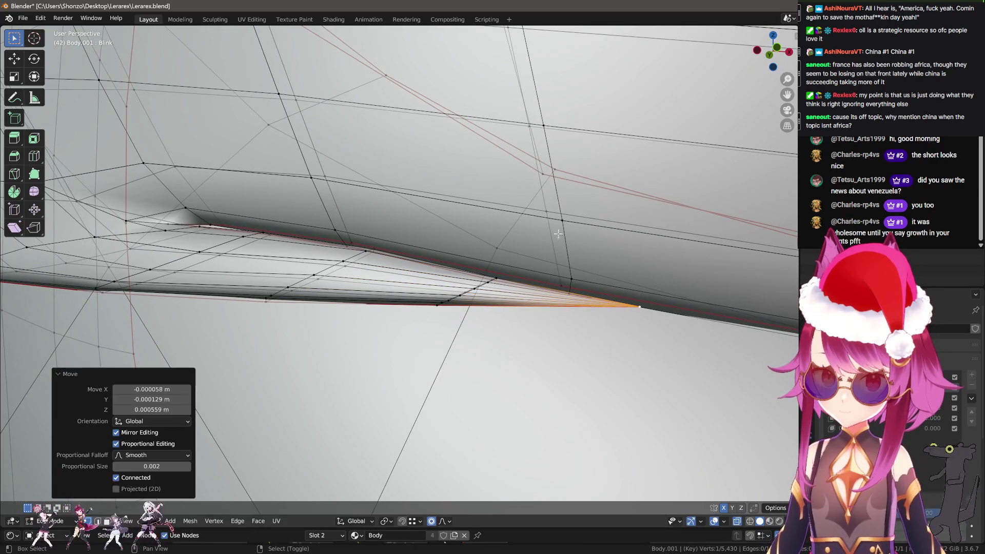
Check the lash in Sculpt Mode, then nudge the vertex near the lash tip with falloff
key("ctrl+Tab")
left_click_drag(547, 326, 383, 281)
key("Tab")
left_click(426, 285)
key("g")
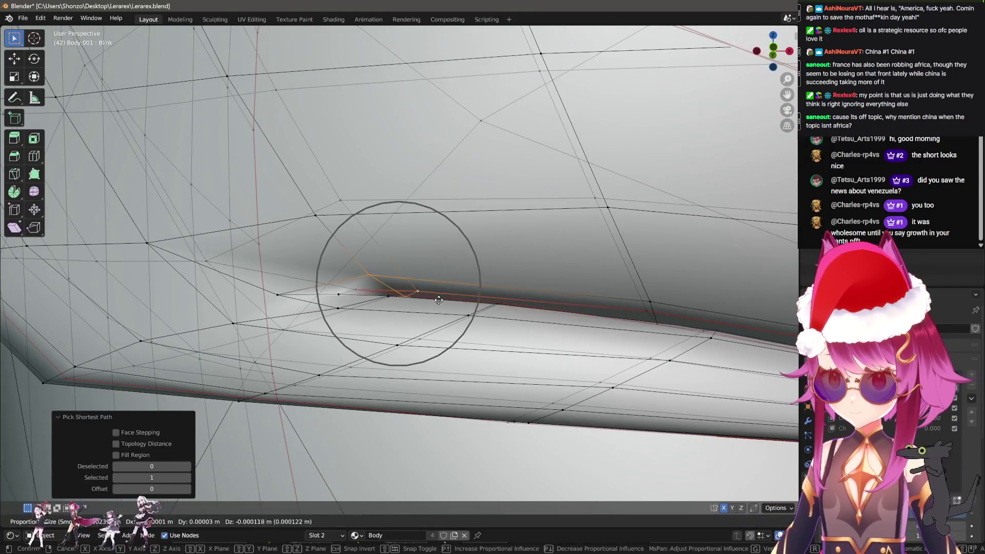
left_click(444, 327)
Nudge the edge vertices further left, one by one, down against the eyelid skin
left_click_drag(445, 327, 360, 298)
left_click(279, 280)
key("g")
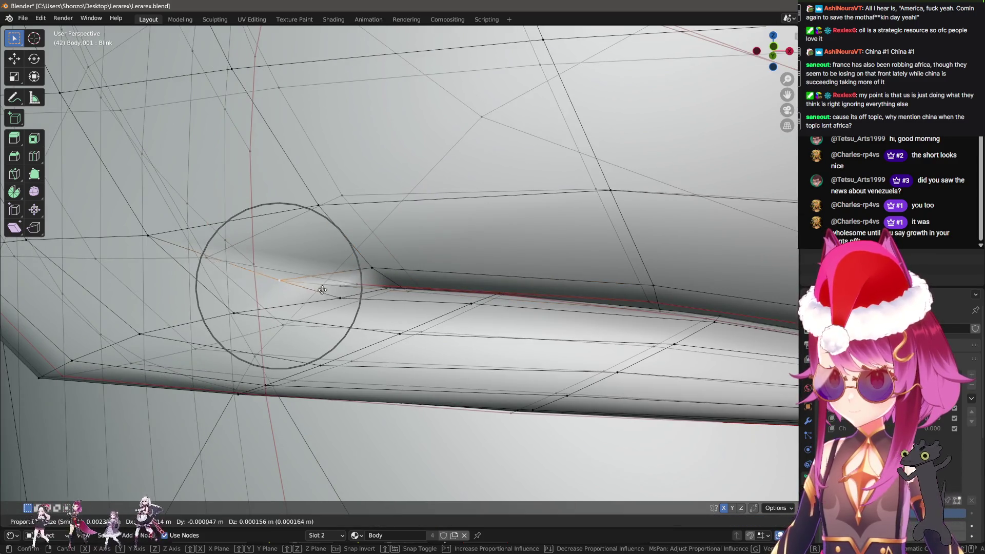
left_click(322, 275)
left_click(329, 280)
key("g")
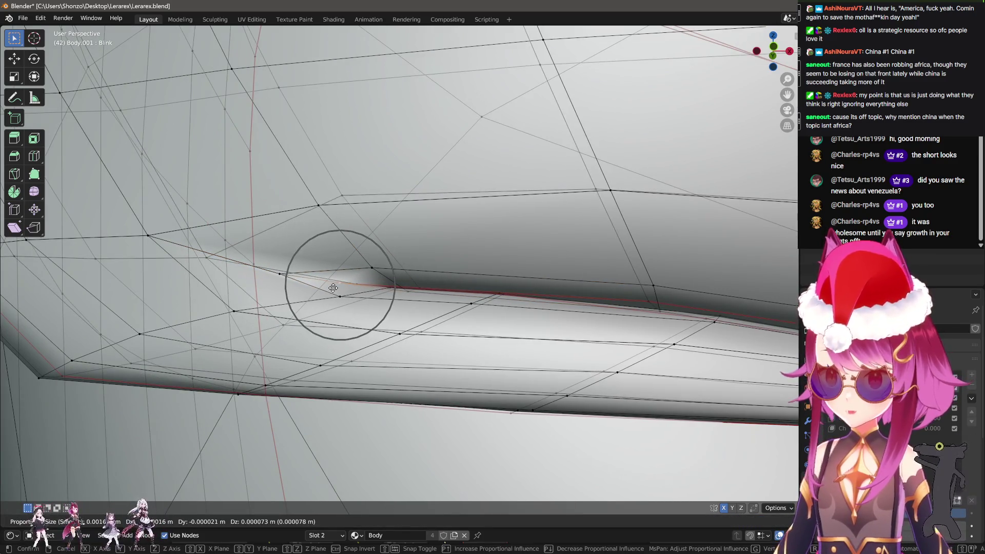
left_click(334, 282)
key("g")
left_click(354, 300)
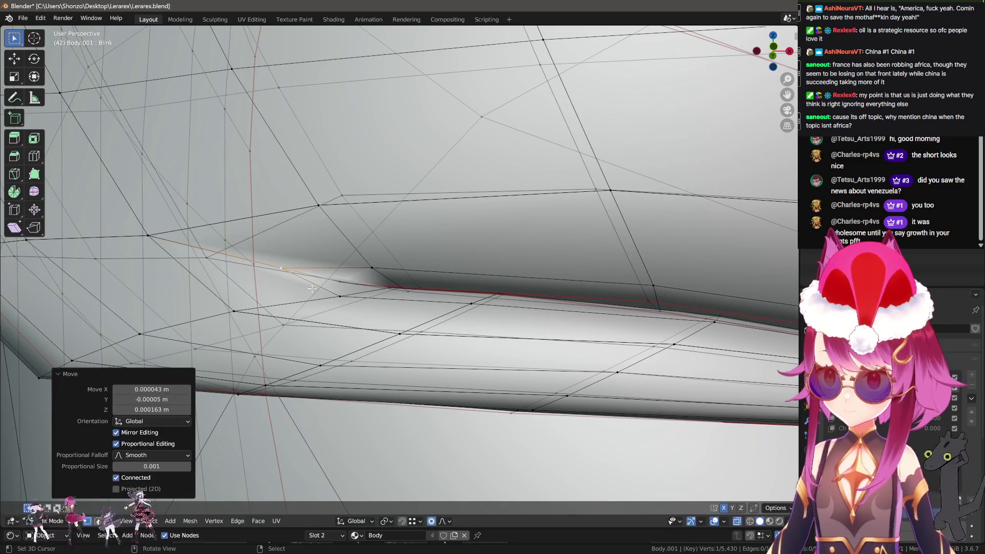
key("g")
left_click(368, 309)
In Sculpt Mode, set the Grab brush radius to 72 px while viewing the lash edge
key("ctrl+Tab")
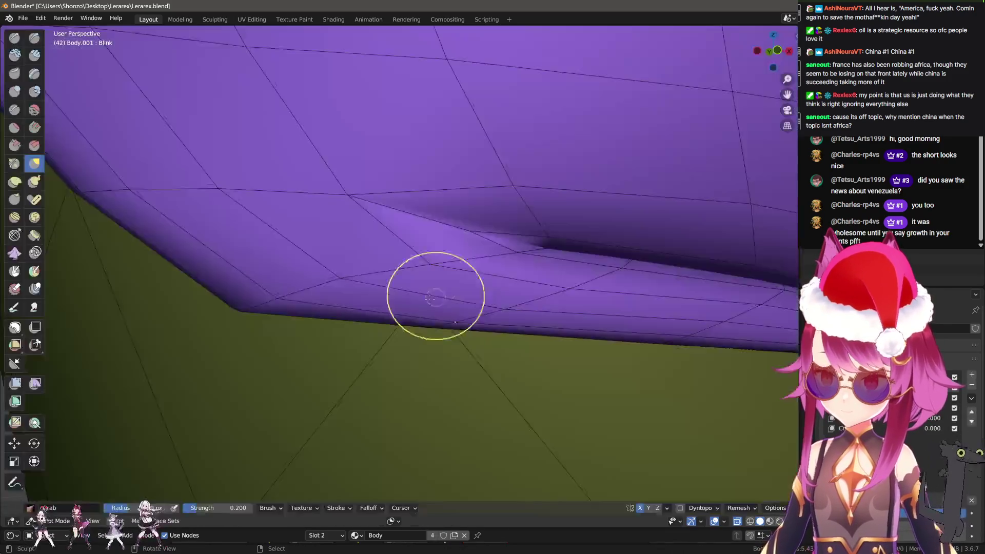
left_click_drag(385, 322, 344, 271)
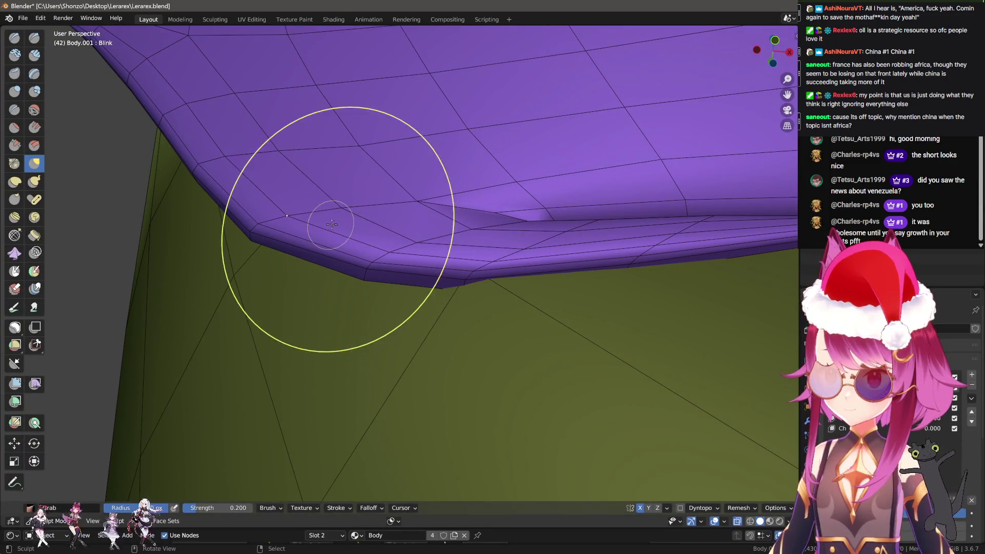
key("f")
left_click(293, 223)
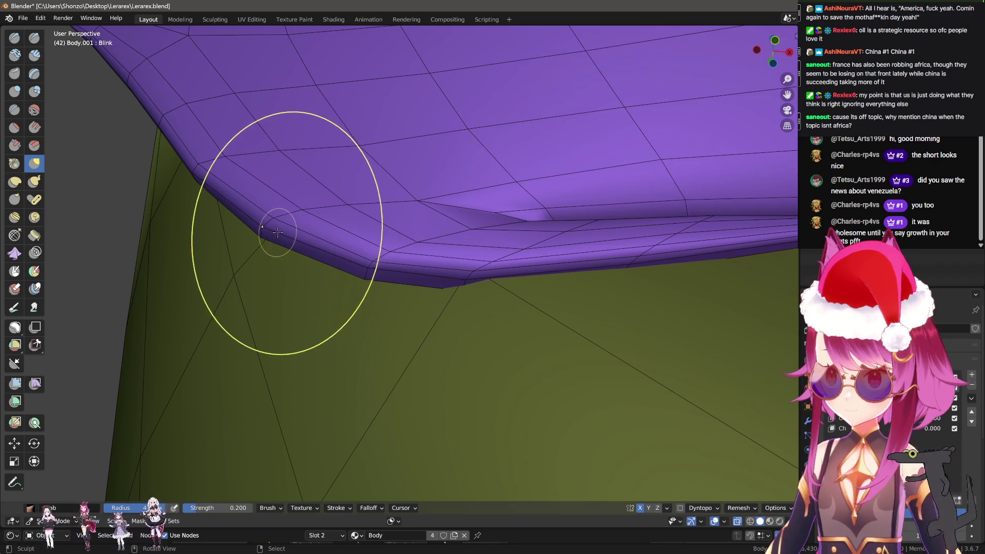
left_click_drag(275, 226, 284, 217)
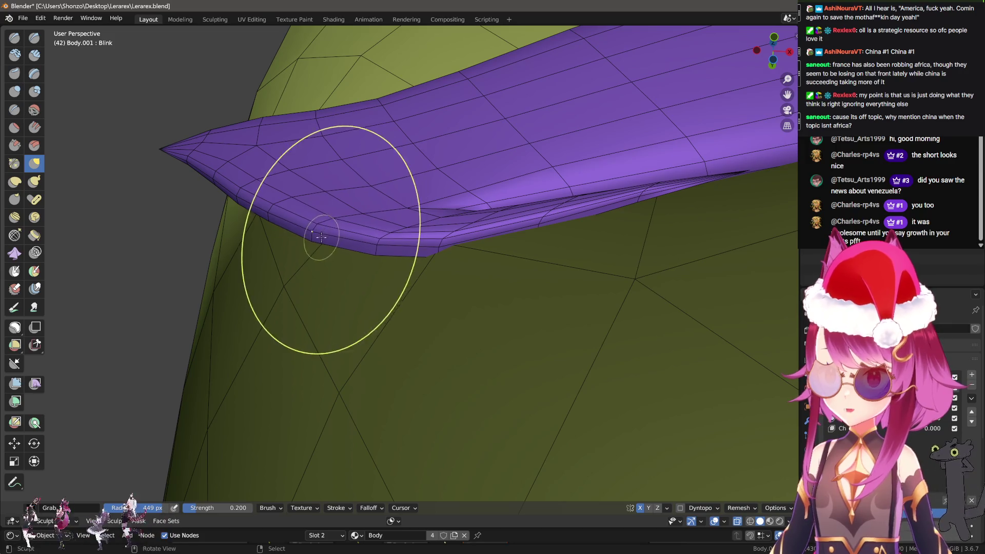
key("f")
key("f")
Orbit in close around the purple flap to study its edge and crease
left_click_drag(336, 242, 460, 224)
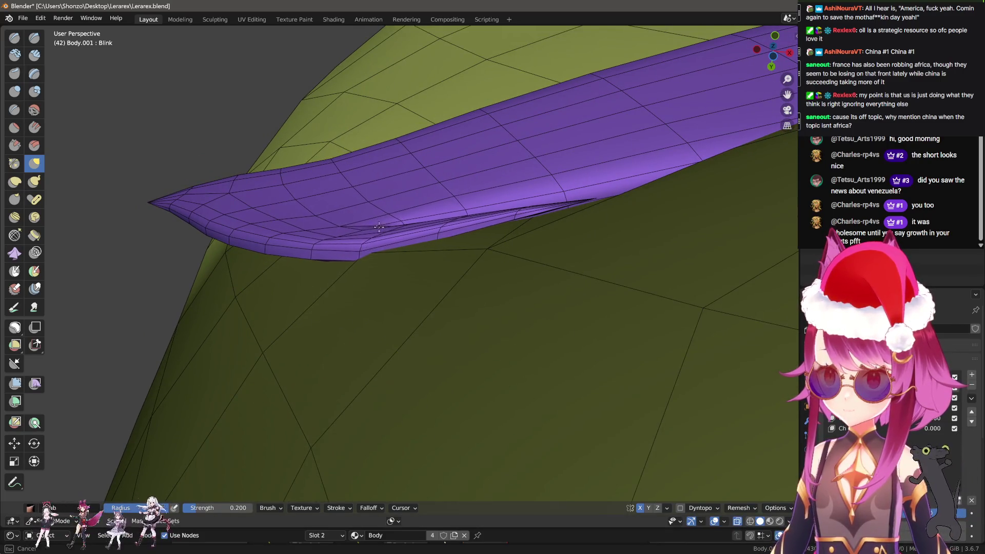
left_click_drag(325, 246, 419, 309)
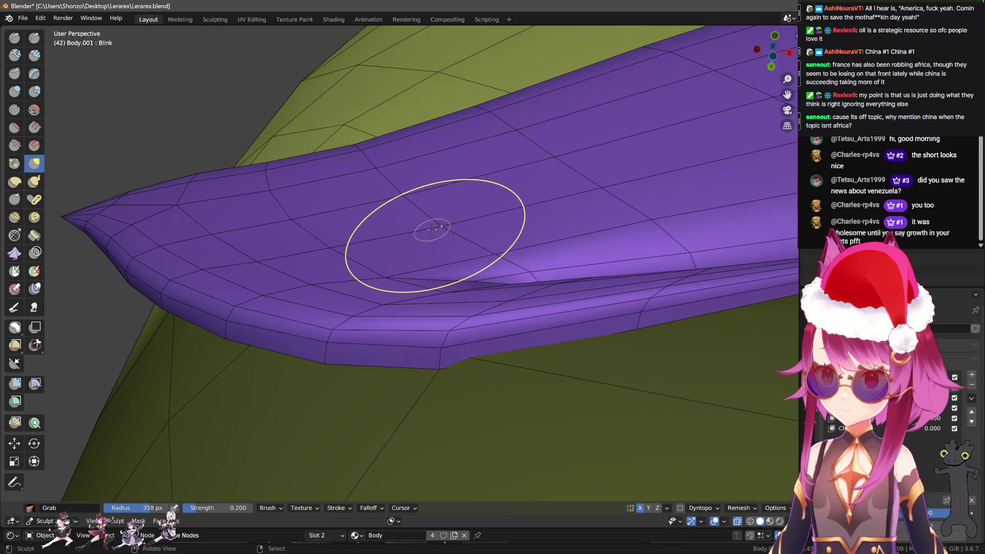
left_click_drag(298, 217, 356, 285)
left_click_drag(552, 235, 423, 252)
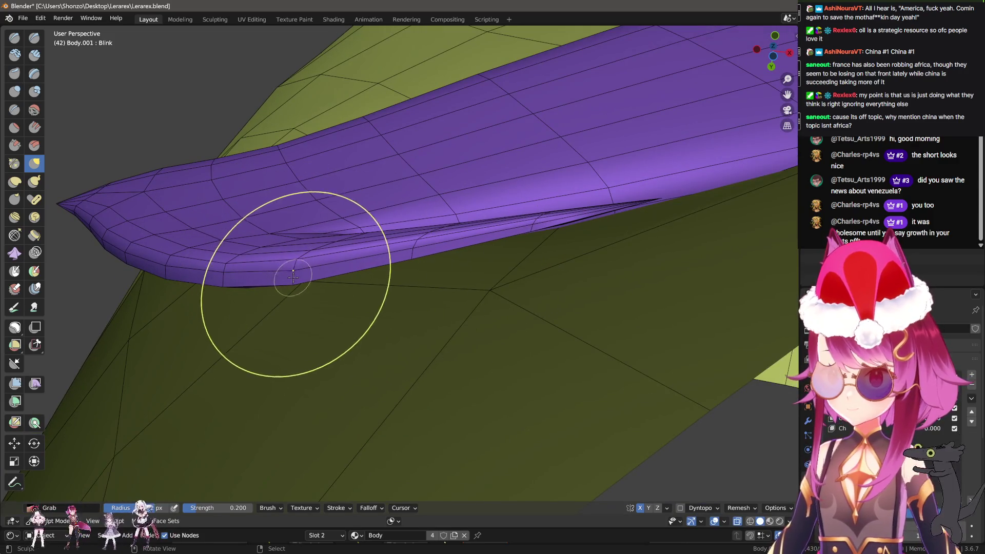
left_click_drag(292, 282, 426, 314)
key("Tab")
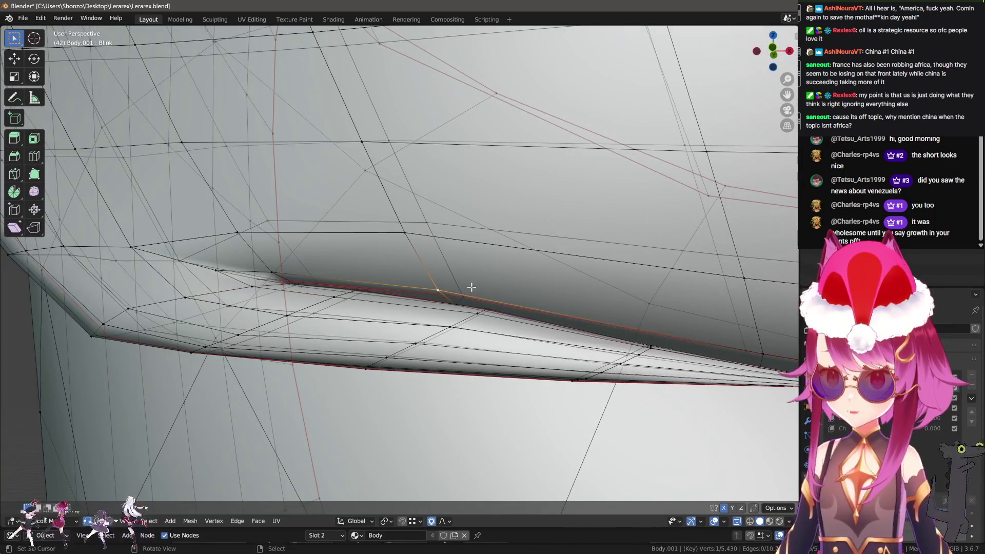
Select an edge on the lash strip and move it with proportional editing
left_click(472, 287)
left_click(301, 290)
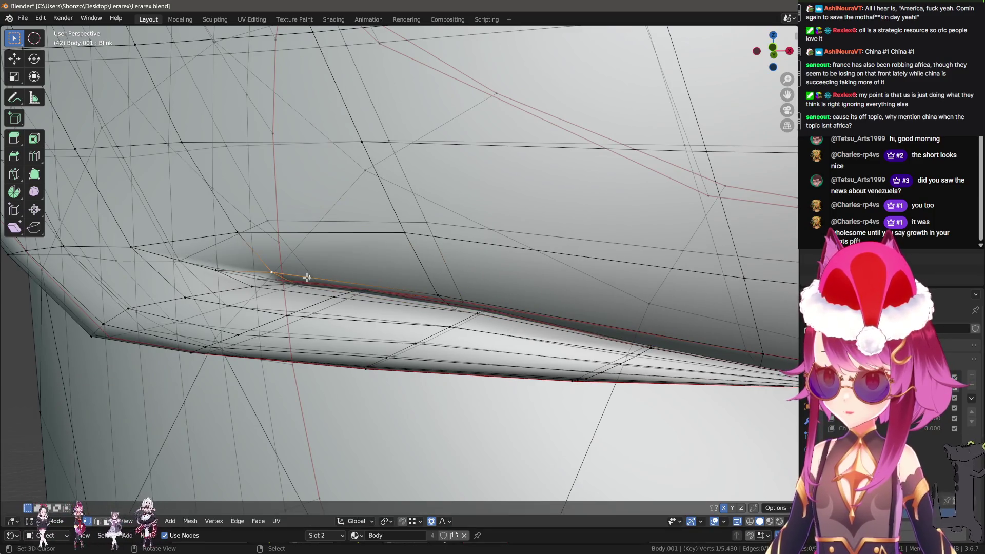
left_click_drag(307, 277, 374, 282)
scroll("up", 3)
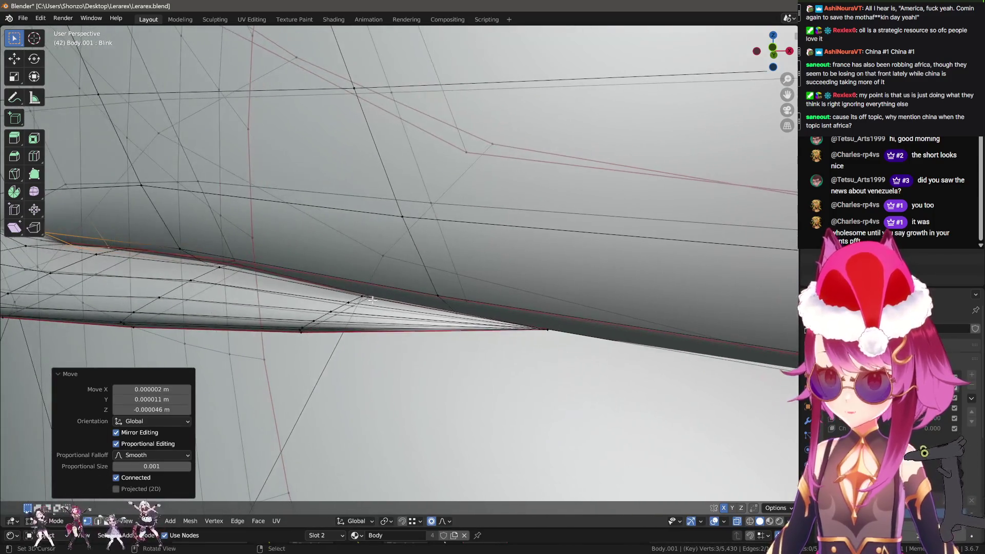
key("g")
left_click(493, 307)
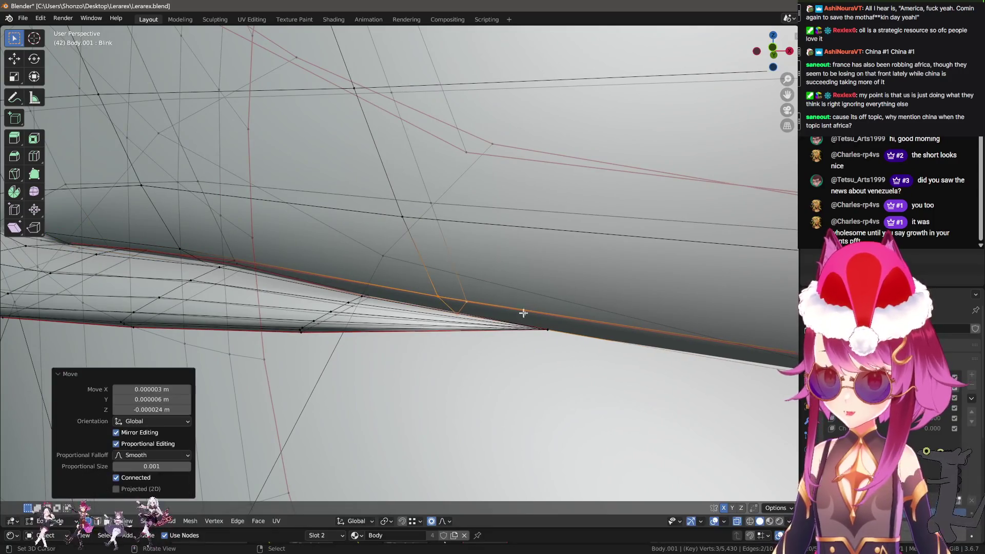
Grab-sculpt the purple lash edge down onto the green skin along the eyelid
key("Tab")
left_click_drag(373, 332, 477, 226)
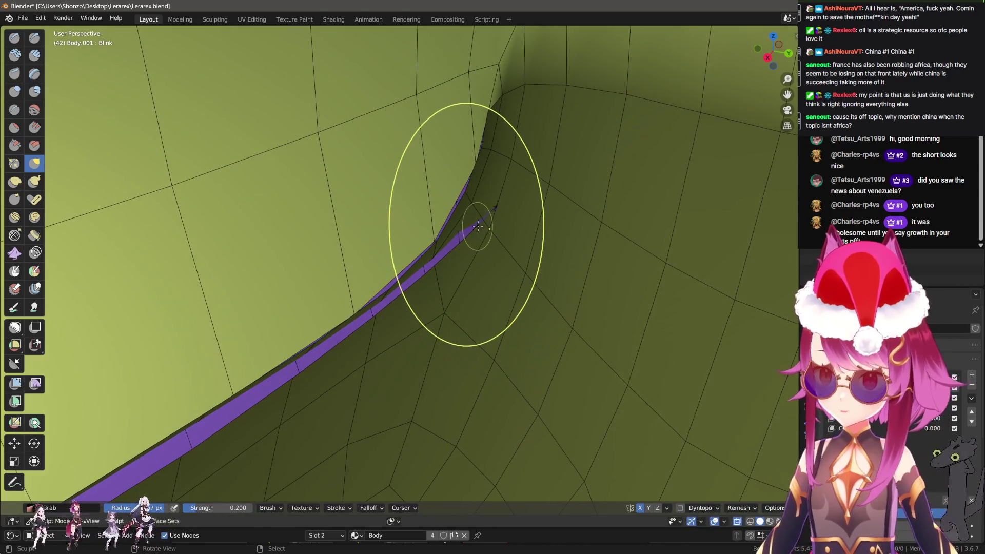
left_click_drag(457, 232, 425, 265)
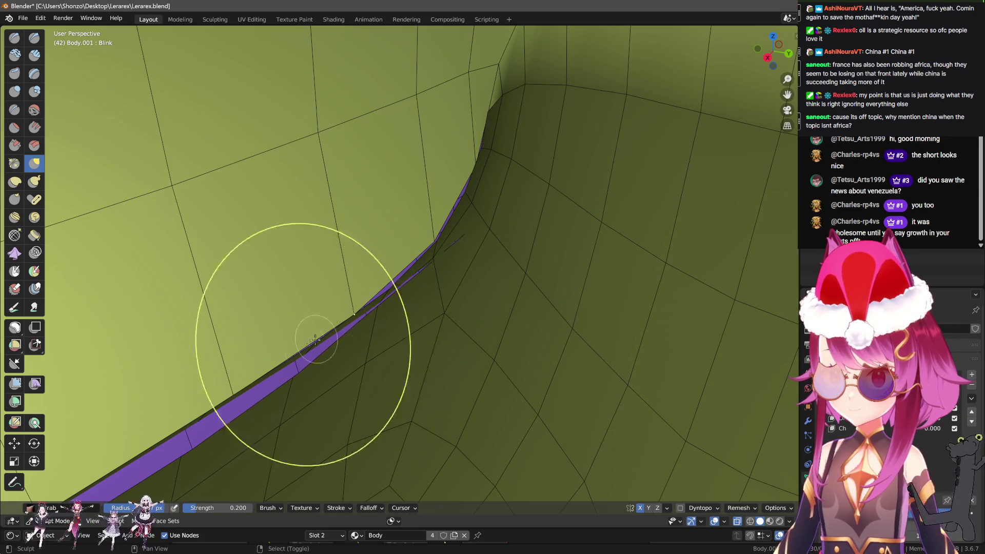
left_click_drag(315, 339, 451, 233)
left_click_drag(451, 233, 365, 306)
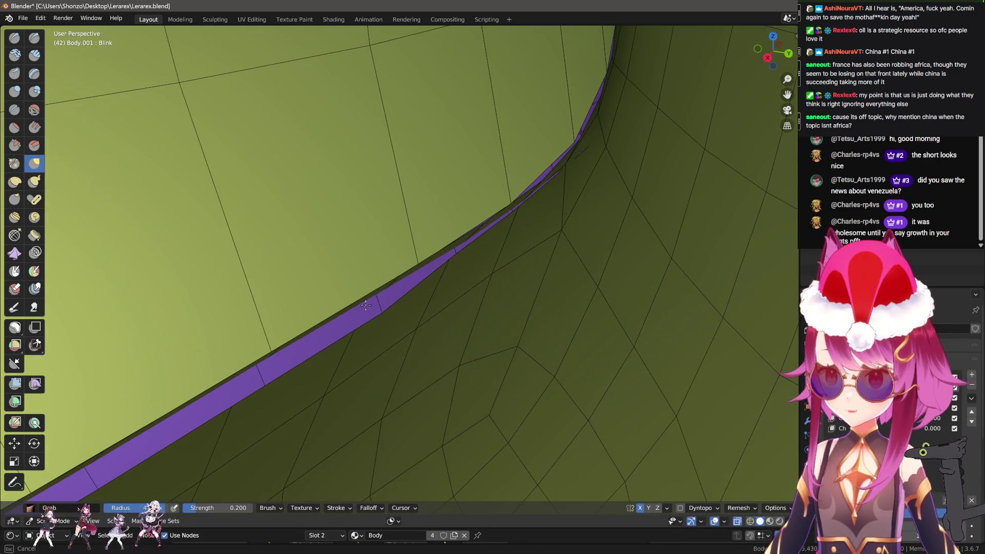
left_click_drag(312, 276, 328, 272)
left_click_drag(445, 250, 445, 251)
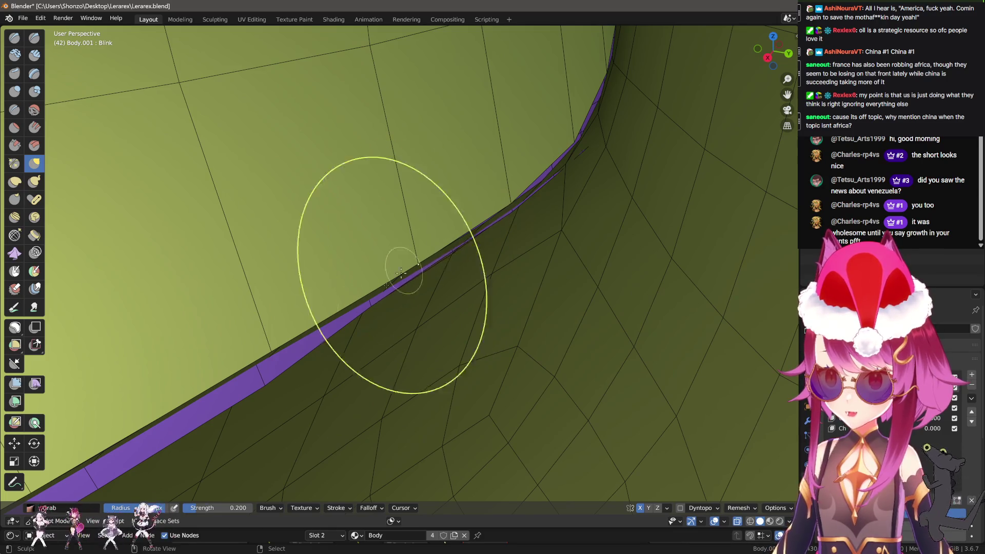
left_click_drag(402, 272, 426, 240)
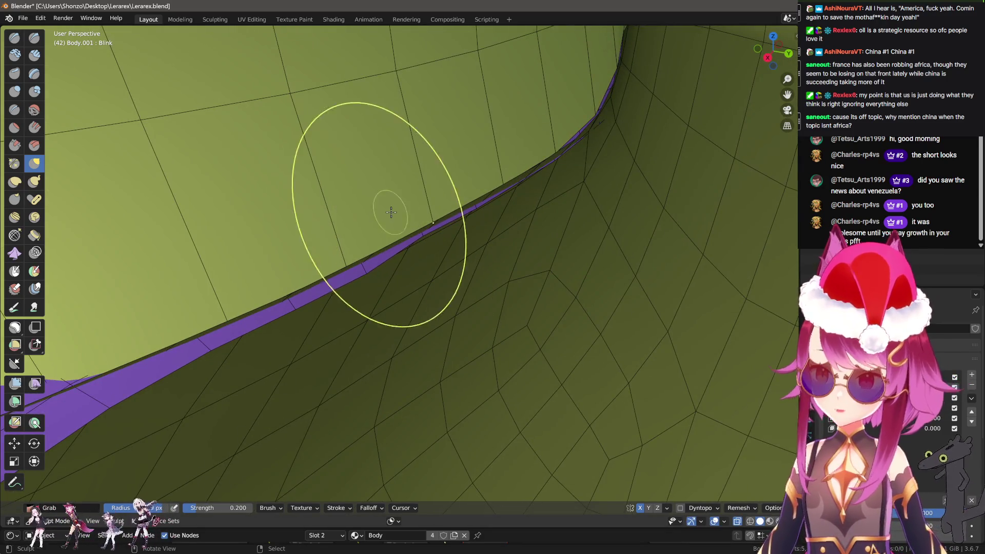
left_click_drag(305, 278, 275, 300)
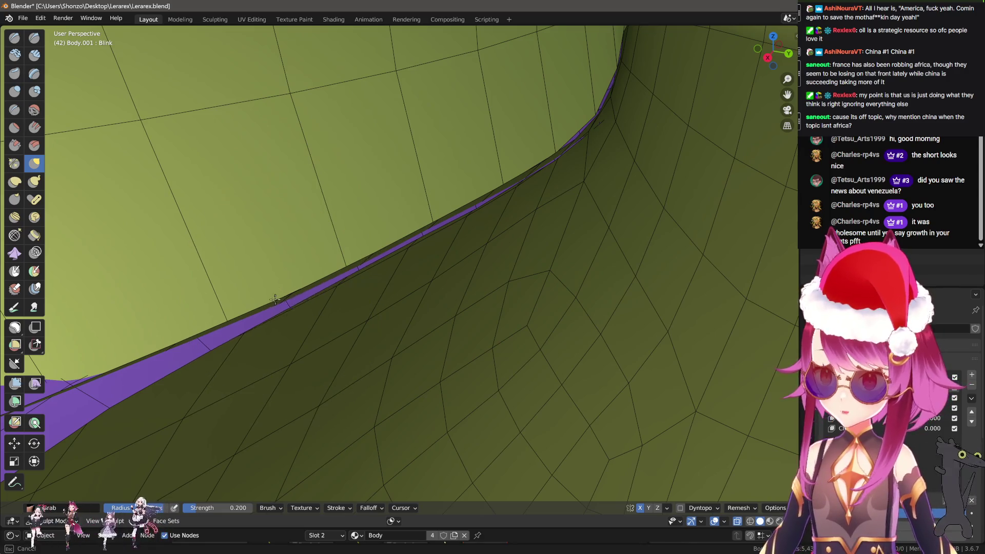
left_click_drag(220, 327, 187, 337)
left_click_drag(170, 329, 549, 250)
Move the strip's tip vertices along global Y with proportional editing
key("Tab")
scroll("up", 3)
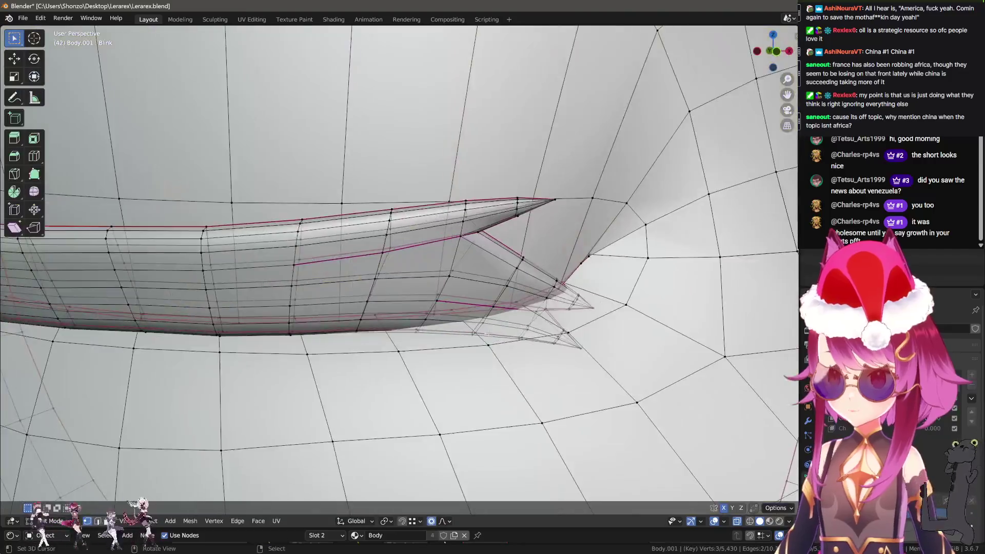
left_click_drag(598, 318, 621, 287)
key("g")
key("y")
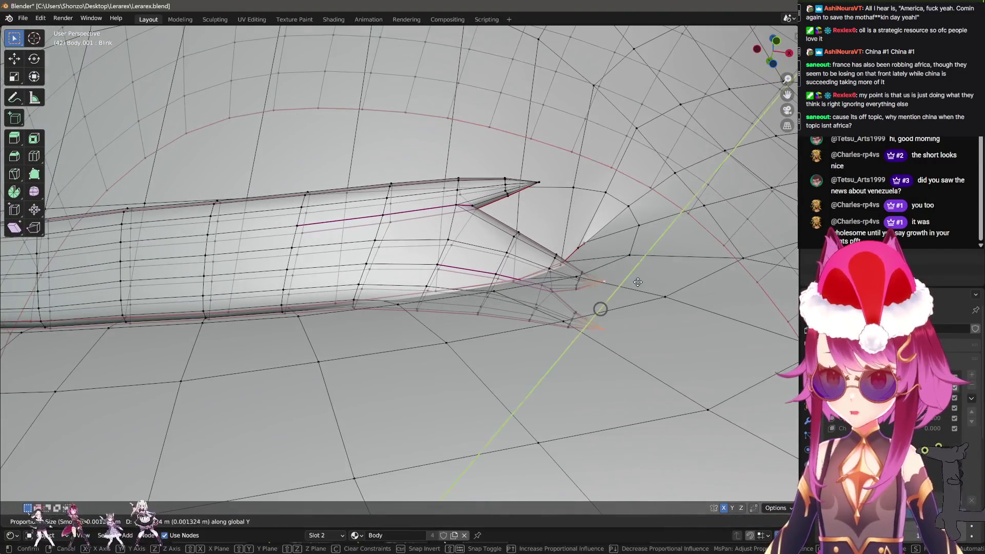
scroll("down", 3)
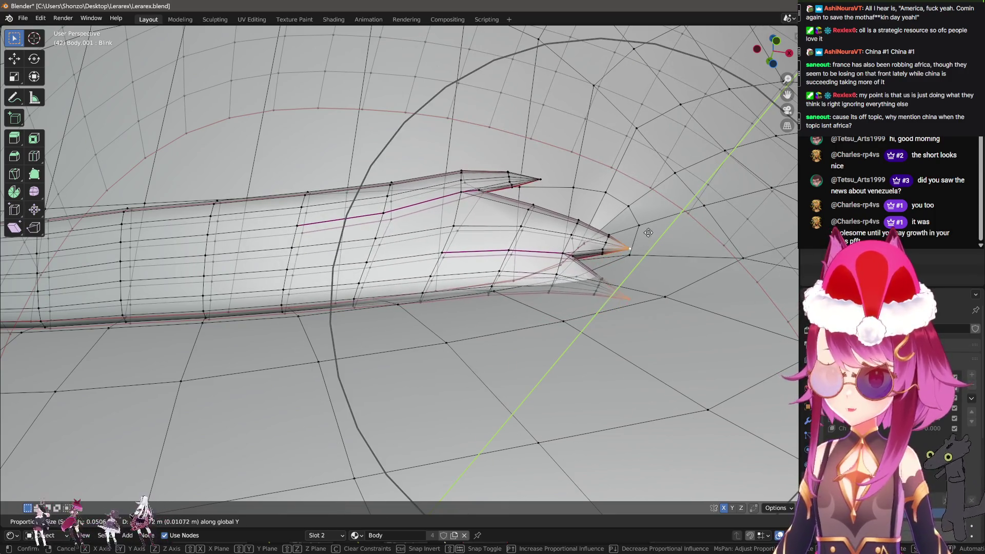
left_click(644, 220)
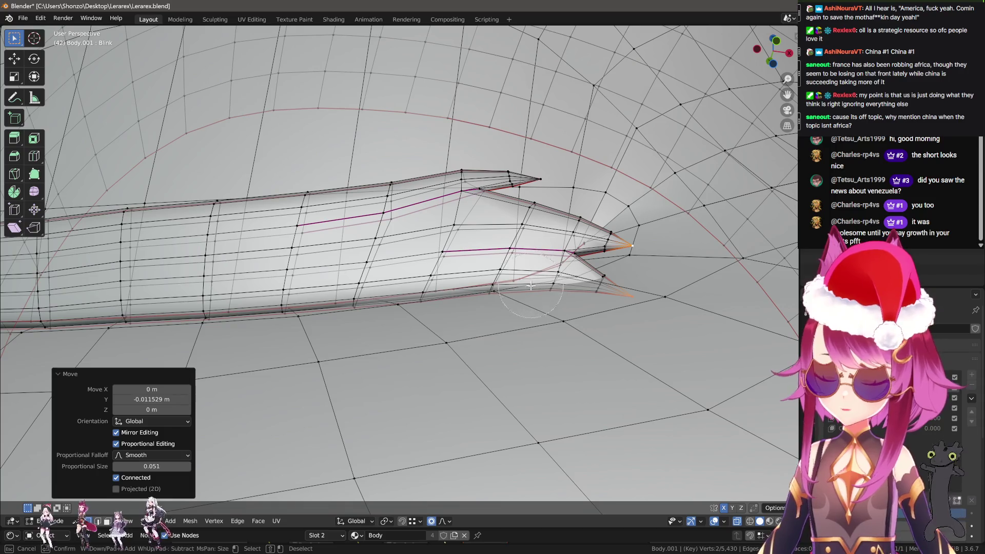
key("Escape")
Reposition the spike tip vertex through several Y-constrained and free moves
key("g")
key("y")
scroll("up", 3)
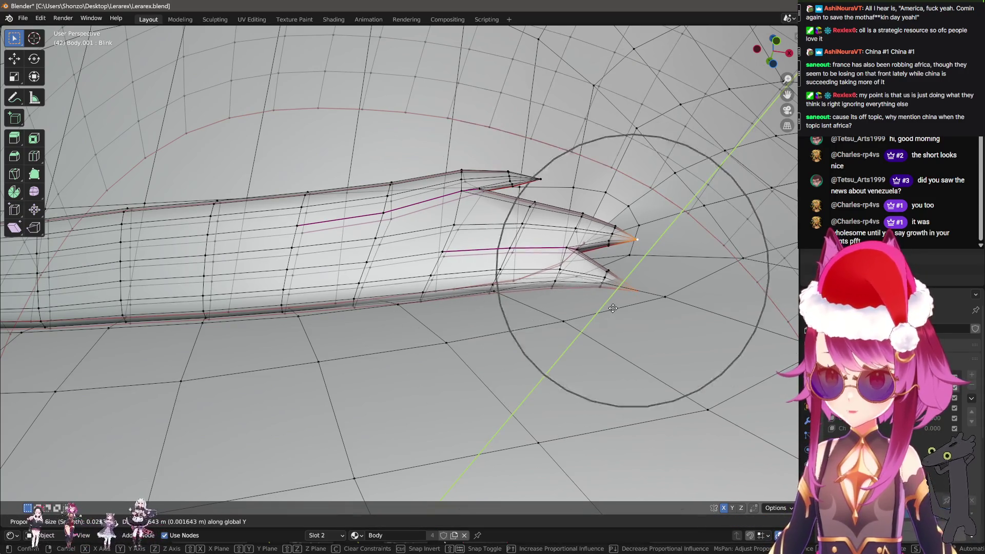
left_click(614, 308)
key("g")
scroll("up", 3)
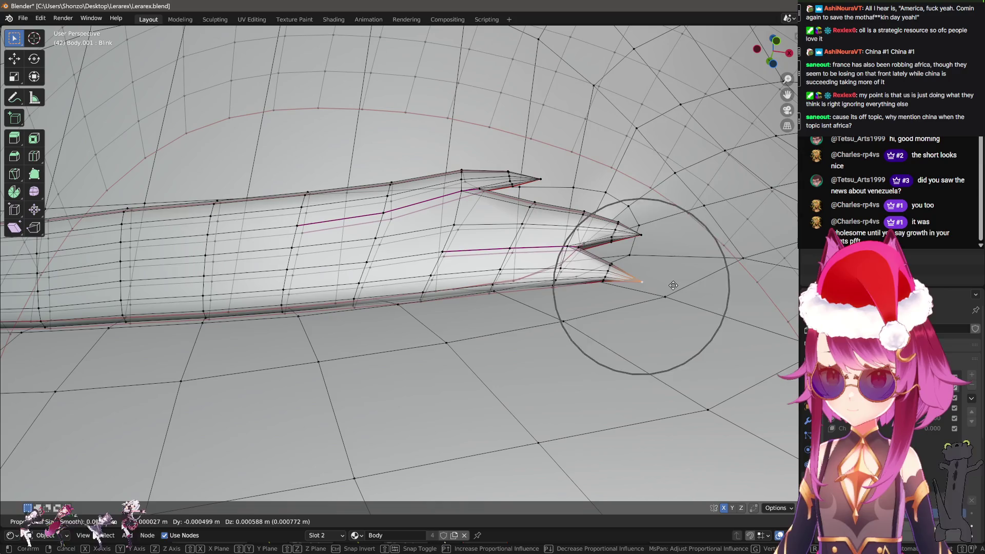
scroll("up", 3)
left_click(671, 274)
key("g")
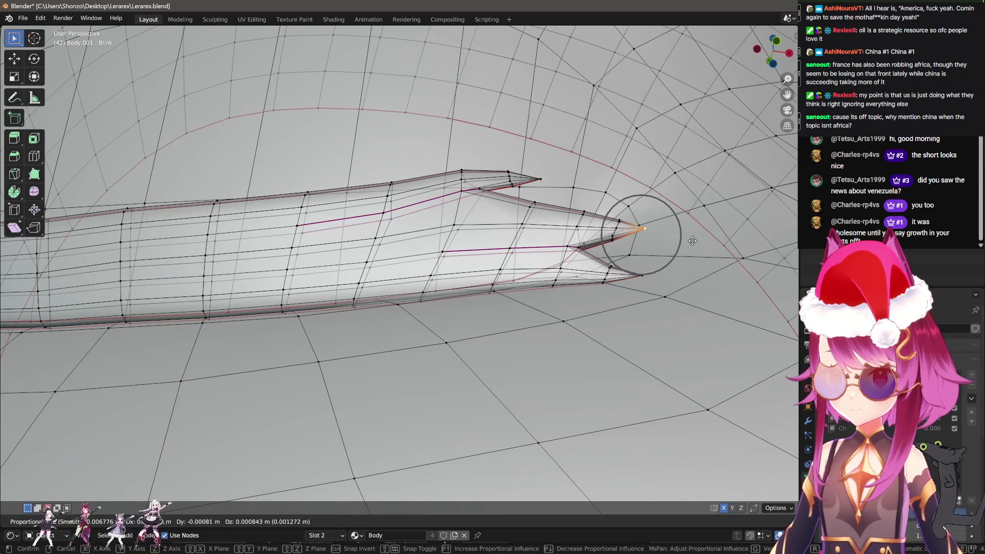
left_click(653, 289)
Check the lash in Sculpt Mode, then shift the selected tip vertex again
key("ctrl+Tab")
key("Tab")
left_click_drag(652, 308, 555, 328)
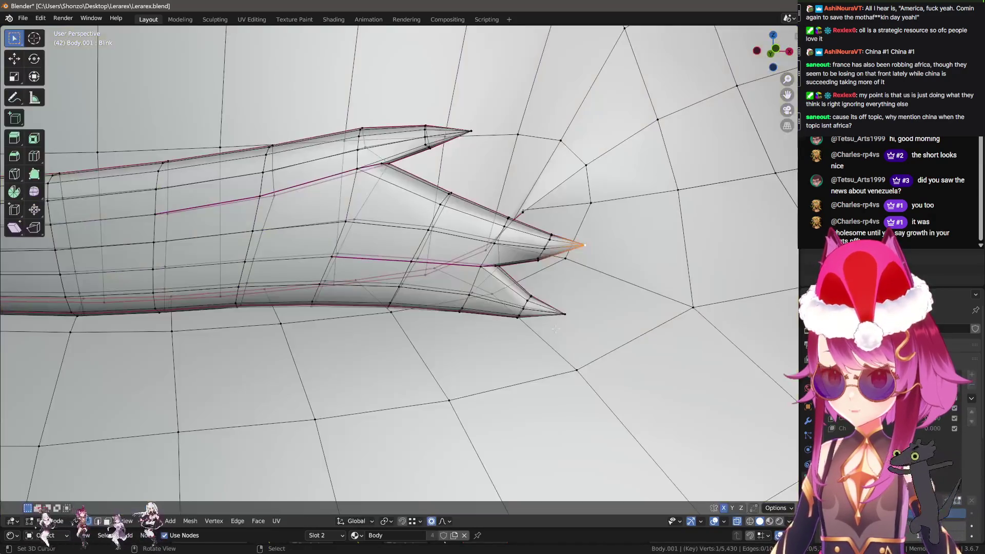
key("g")
left_click(567, 378)
Slide the tip vertex along Y and inspect the result in Sculpt Mode
left_click_drag(567, 378, 452, 314)
key("g")
key("y")
scroll("down", 3)
left_click(505, 333)
key("Tab")
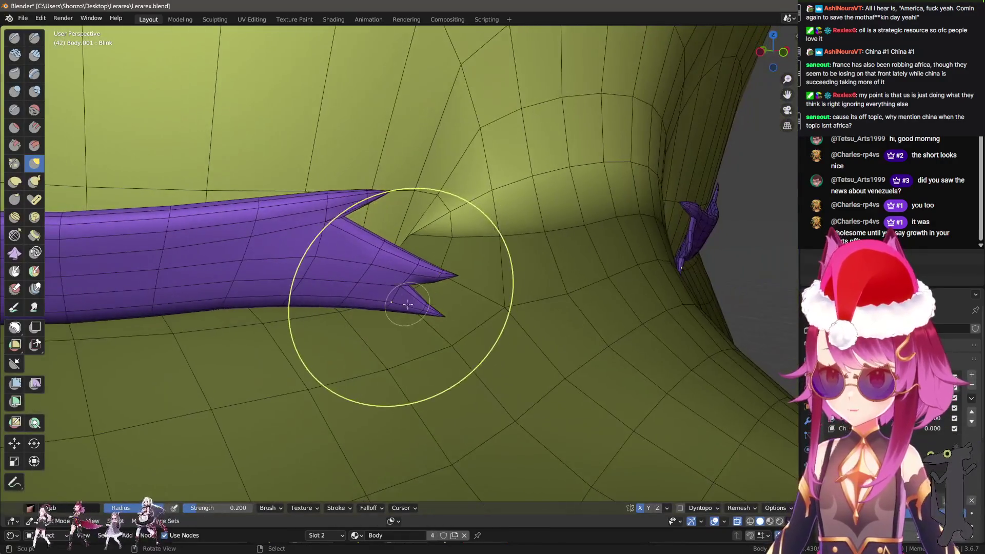
key("Tab")
Move the spike tips, settling the lower spike tip against the skin
key("g")
scroll("down", 3)
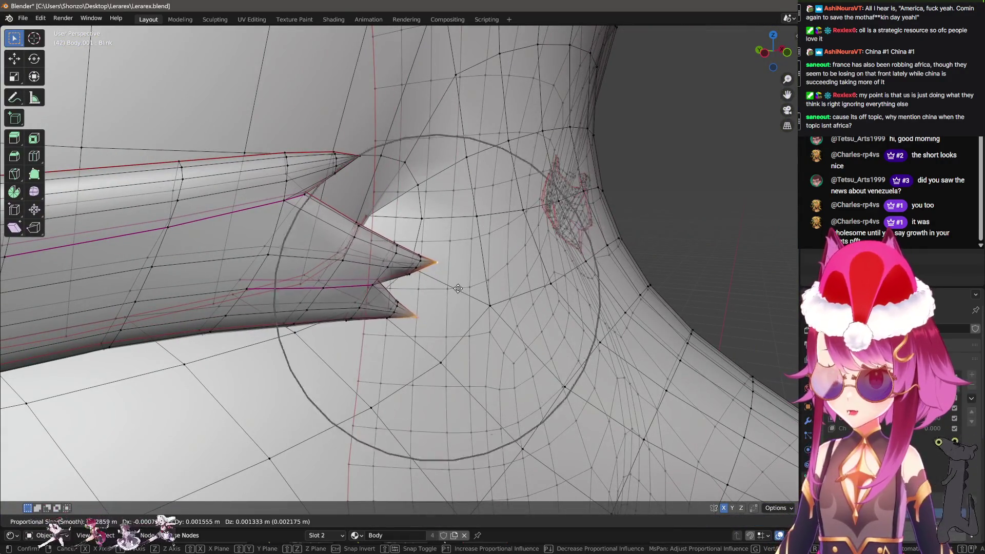
left_click(453, 263)
left_click_drag(454, 264, 538, 289)
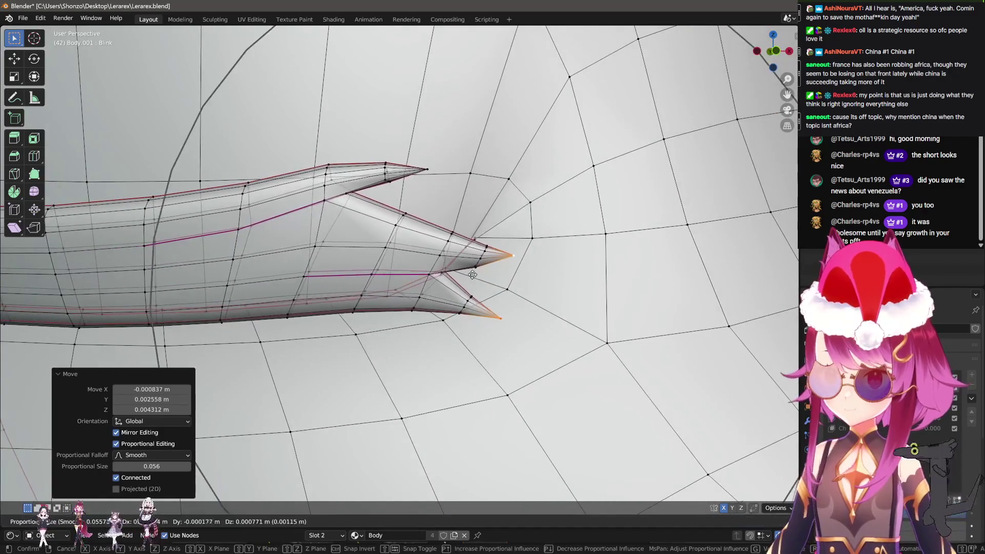
key("g")
scroll("up", 3)
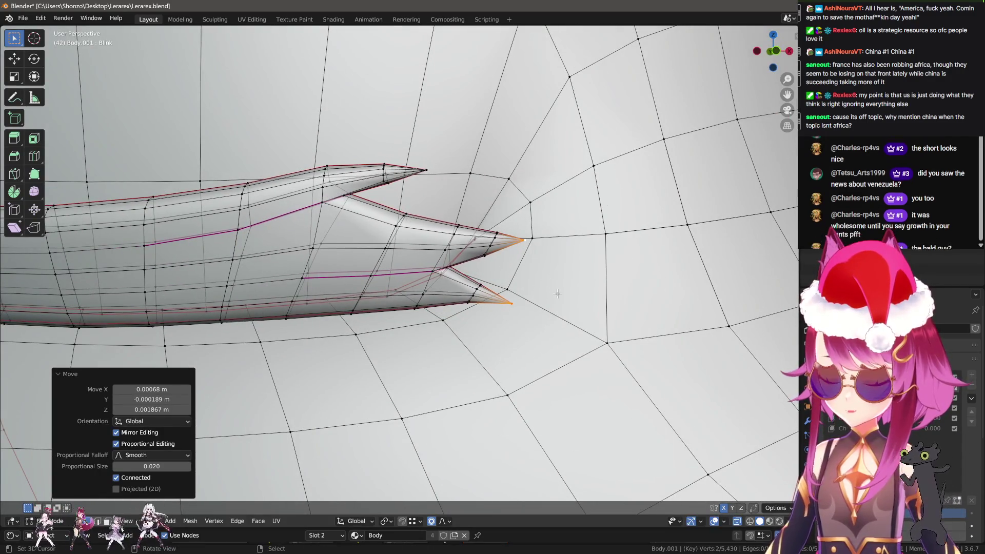
scroll("down", 3)
left_click(561, 276)
key("g")
scroll("up", 3)
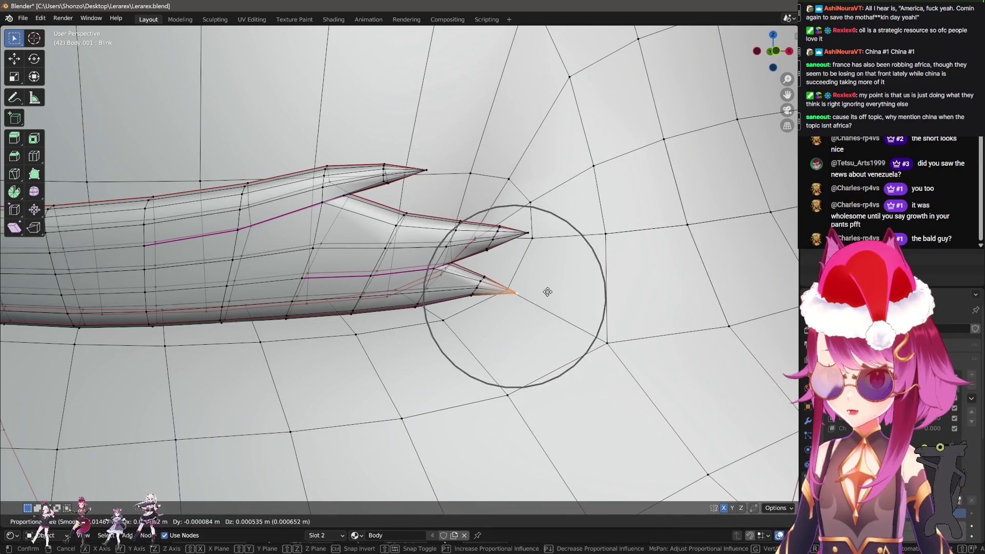
left_click(532, 257)
Reposition the middle and top spike tip vertices onto the skin
left_click(425, 163)
key("g")
left_click(518, 180)
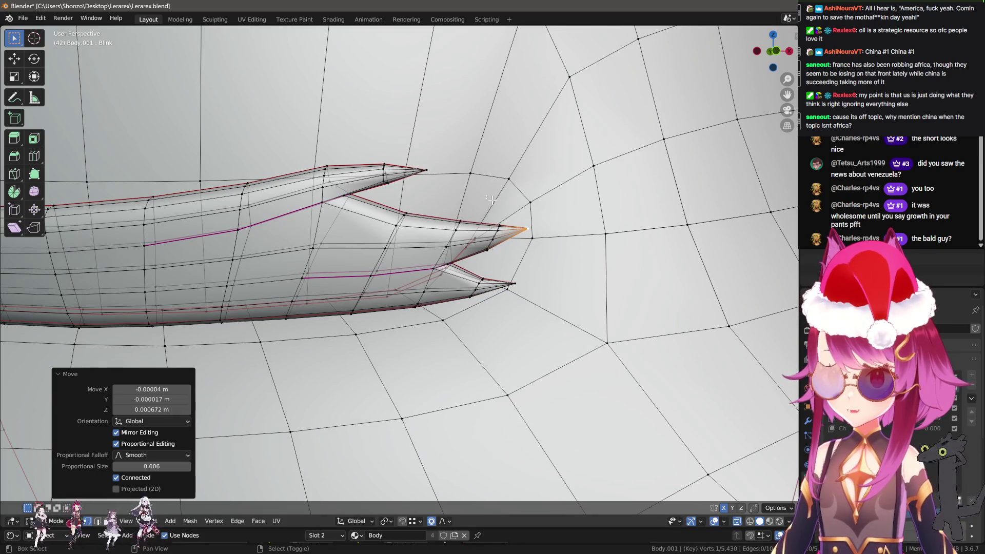
key("g")
key("Escape")
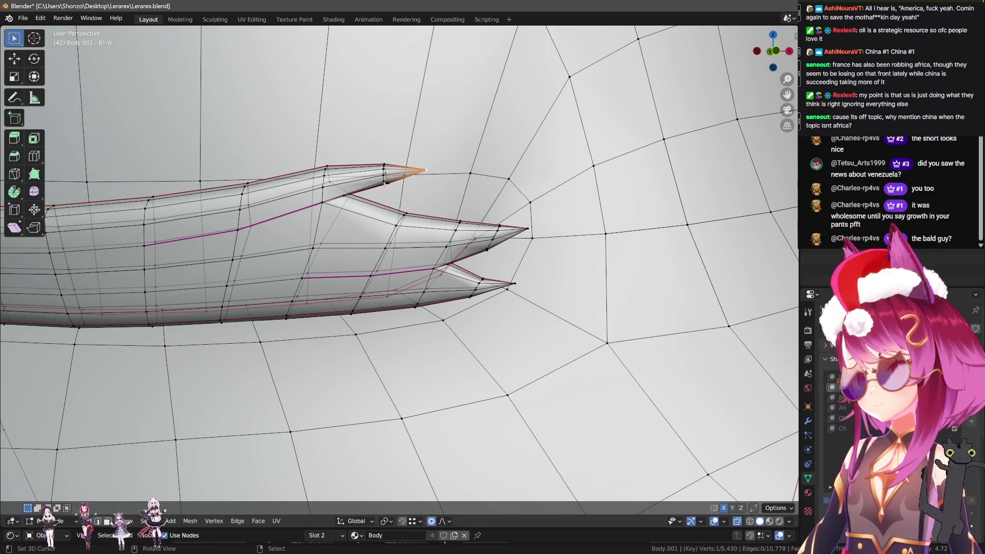
key("g")
left_click(474, 171)
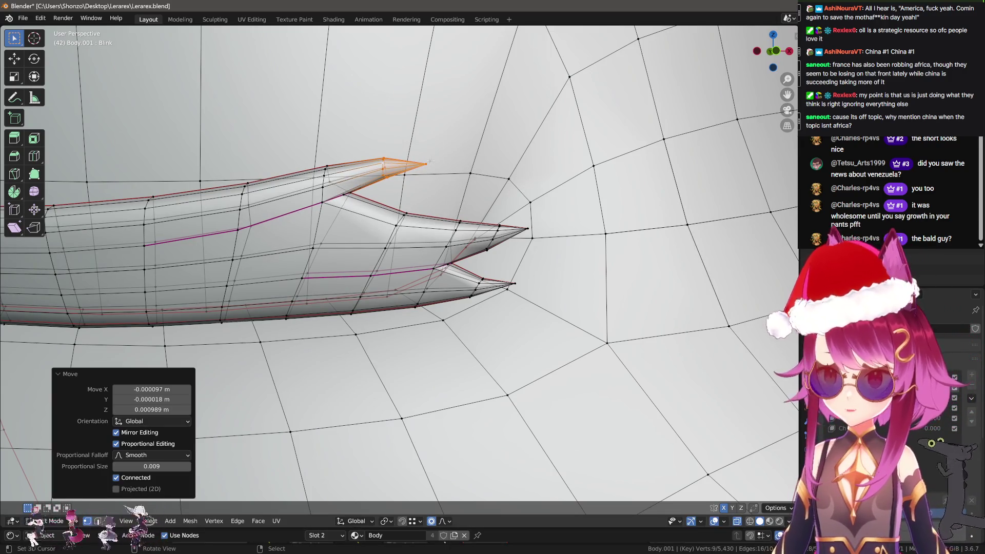
key("g")
left_click(492, 155)
Resize the sculpt brush in Sculpt Mode to check the lash
key("ctrl+Tab")
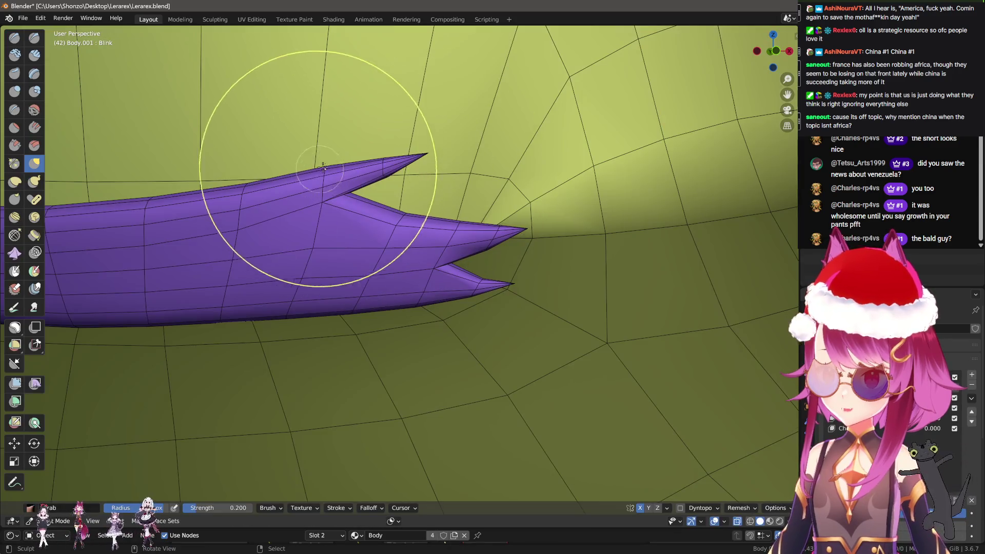
key("f")
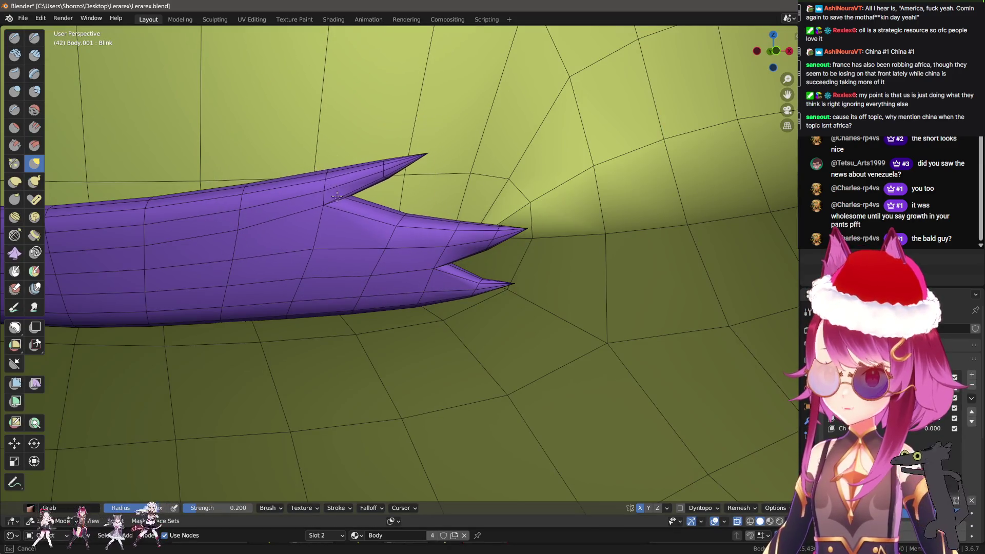
left_click(337, 197)
scroll("up", 3)
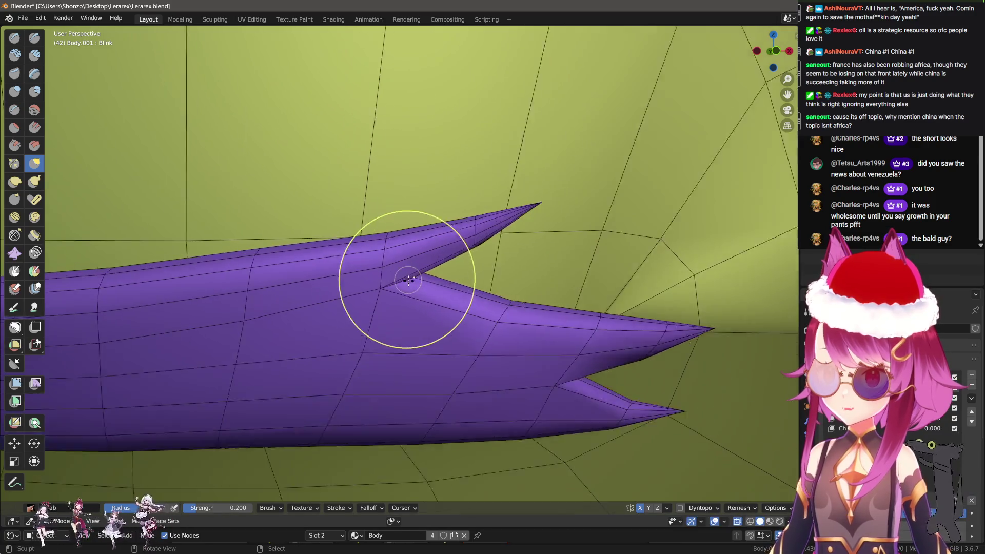
key("f")
left_click(426, 260)
scroll("down", 3)
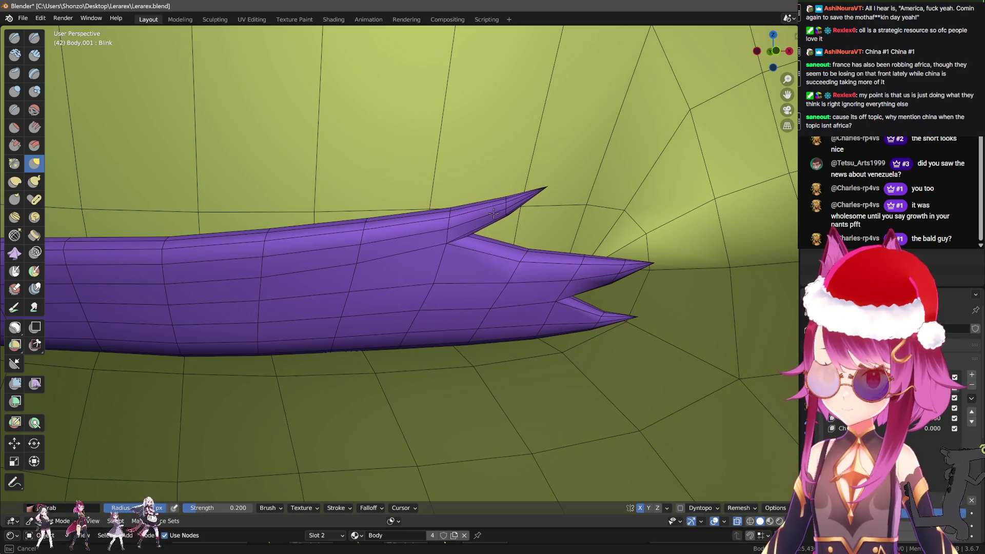
Nudge the top spike tip once more and verify the spikes in Sculpt Mode
key("Tab")
key("g")
left_click(513, 205)
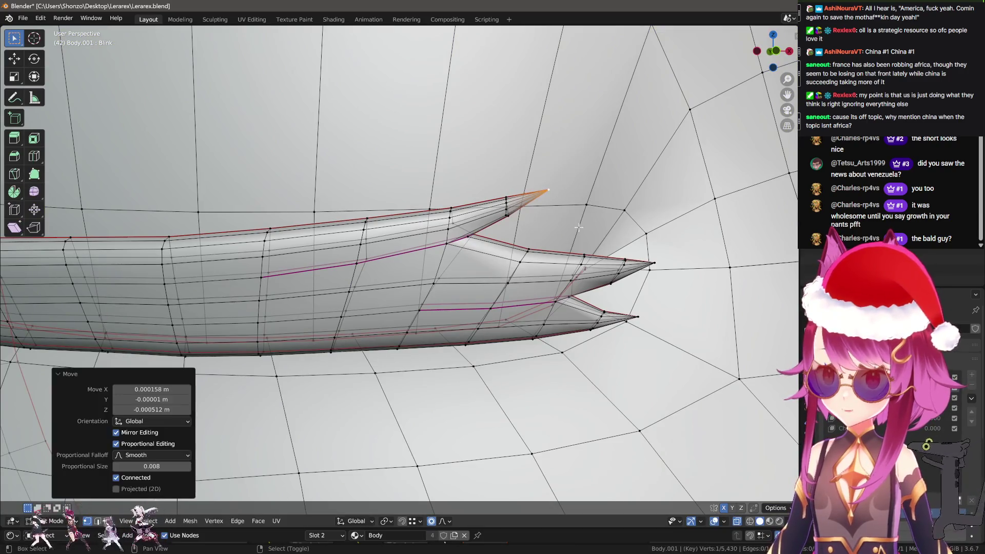
key("Tab")
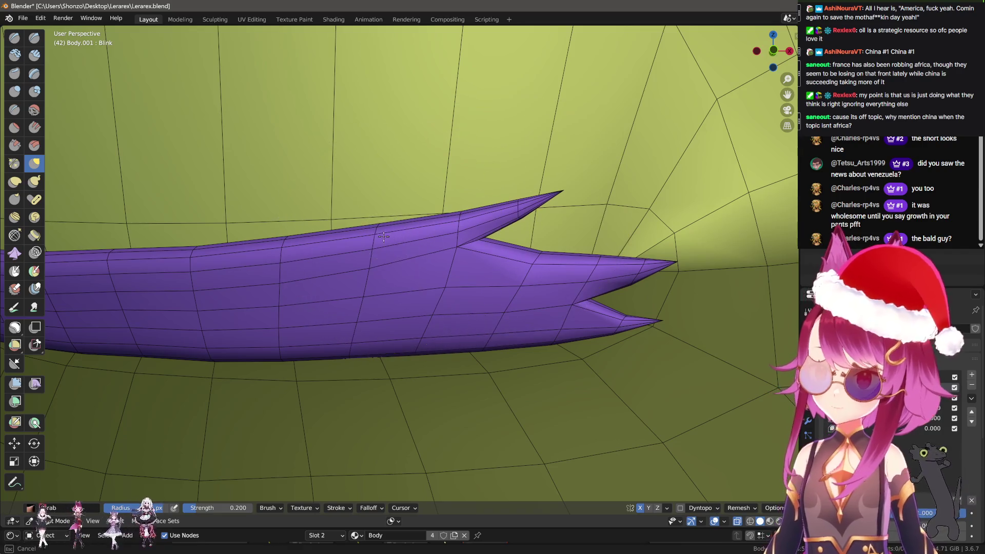
left_click_drag(391, 289, 453, 327)
key("Tab")
Move the eyelash's lower spike tip along Y so it sits on the skin
key("g")
left_click(463, 355)
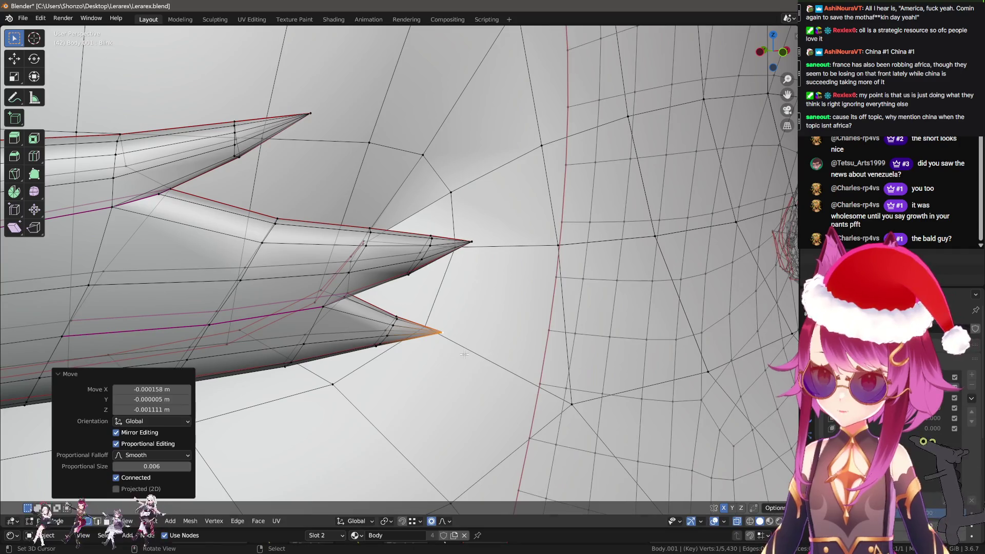
key("Tab")
scroll("up", 3)
left_click_drag(406, 365, 426, 308)
key("Tab")
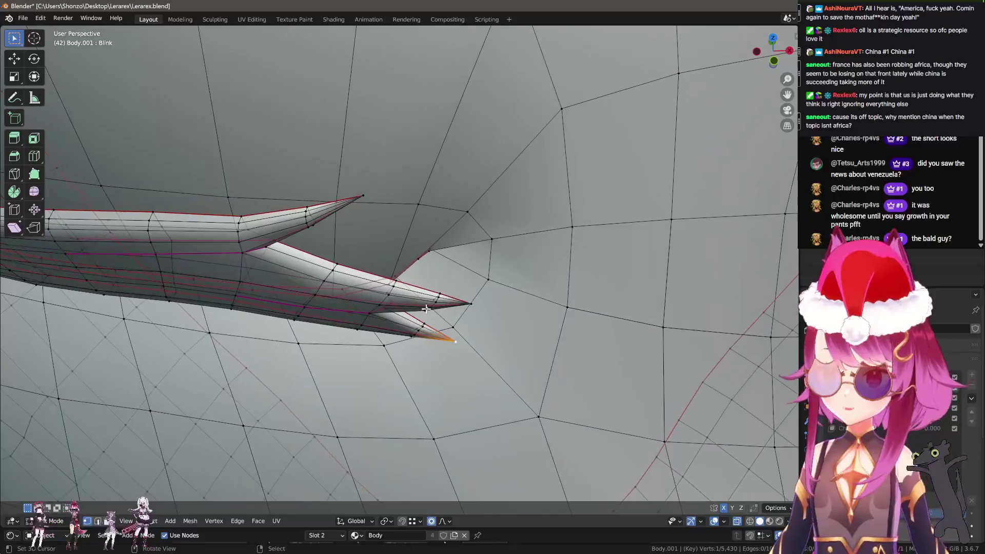
key("g")
key("y")
scroll("down", 3)
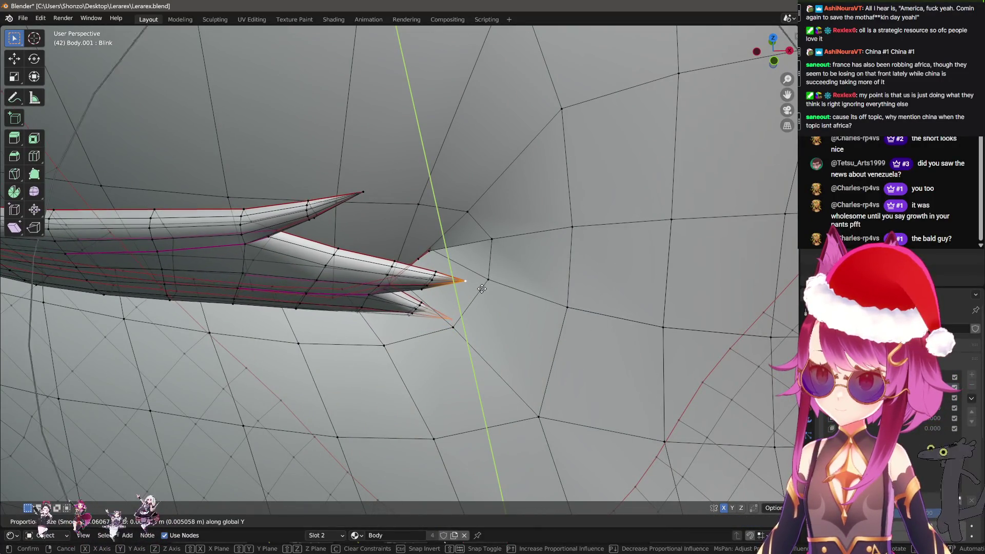
left_click(482, 289)
Shift two edge rings across the lash along Y toward the skin
scroll("up", 3)
left_click(279, 248)
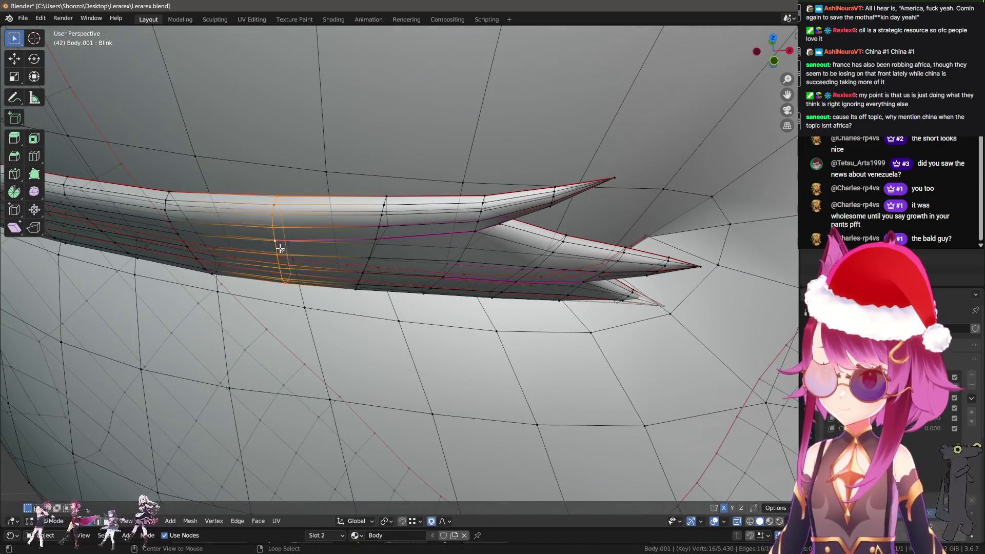
key("g")
key("y")
scroll("up", 3)
left_click(321, 247)
left_click(185, 221)
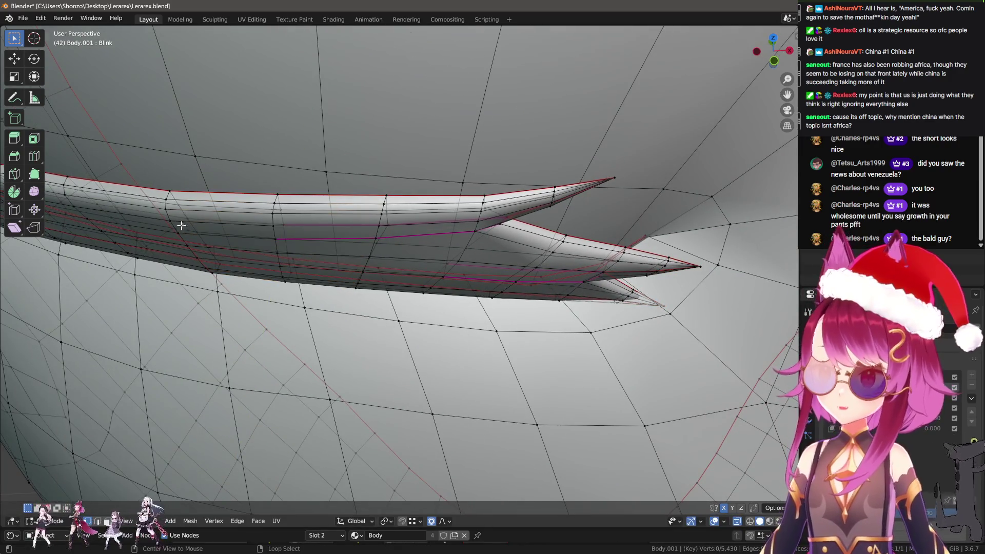
key("g")
key("y")
left_click(201, 221)
Select the edges along the lash's top edge and move them along Y
left_click_drag(201, 221, 276, 294)
left_click(404, 301)
key("g")
key("y")
left_click(400, 301)
left_click(276, 294)
key("g")
key("y")
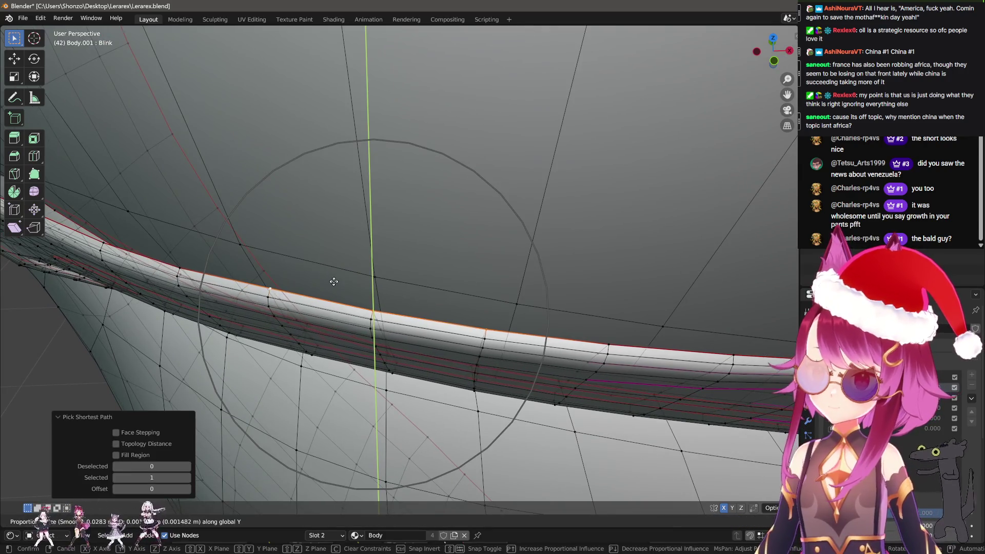
key("Escape")
key("g")
key("y")
scroll("up", 3)
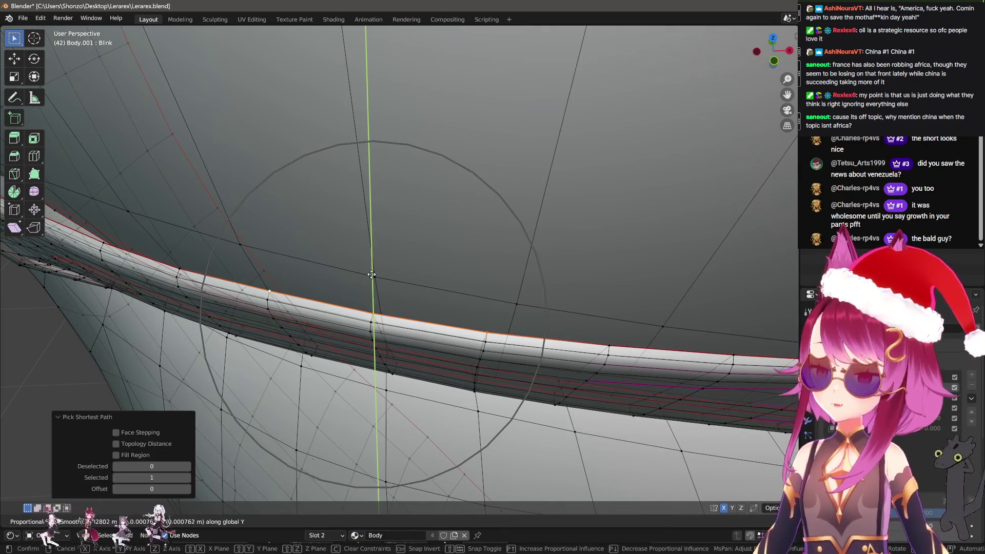
left_click(491, 287)
Nudge the top edge further along Y, ending at 0.000524 m with proportional editing
key("g")
key("y")
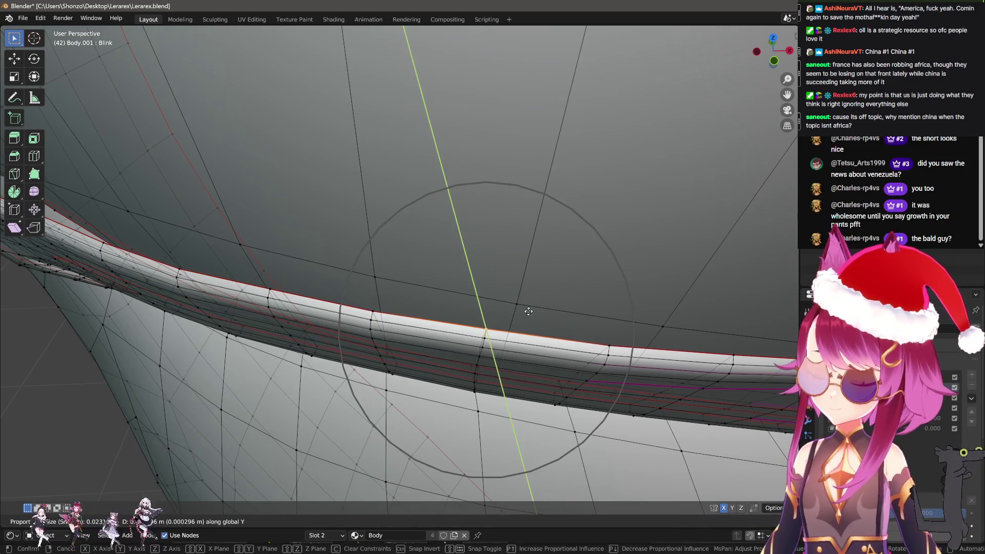
left_click(526, 310)
left_click_drag(526, 310, 382, 328)
key("g")
key("y")
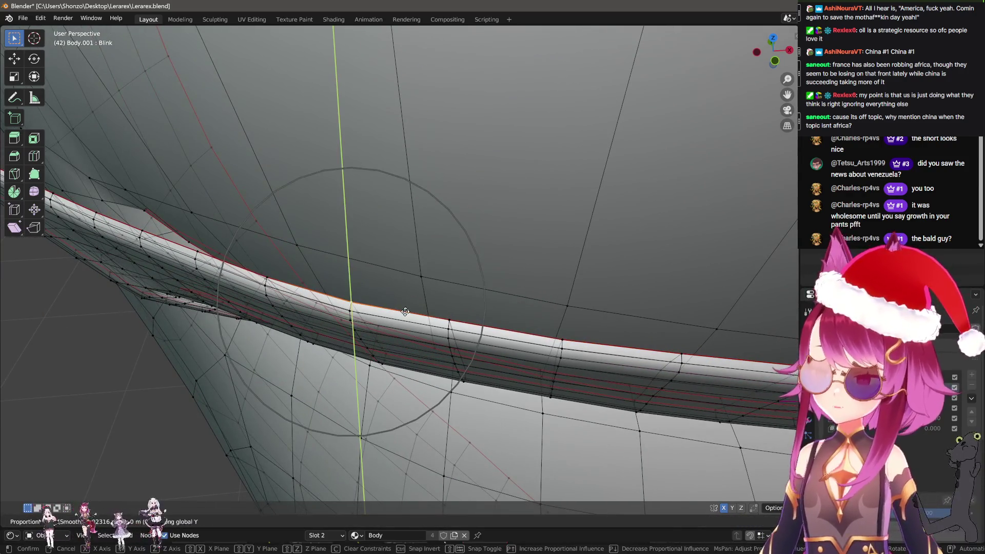
left_click(411, 292)
left_click_drag(411, 292, 341, 265)
key("ctrl+Tab")
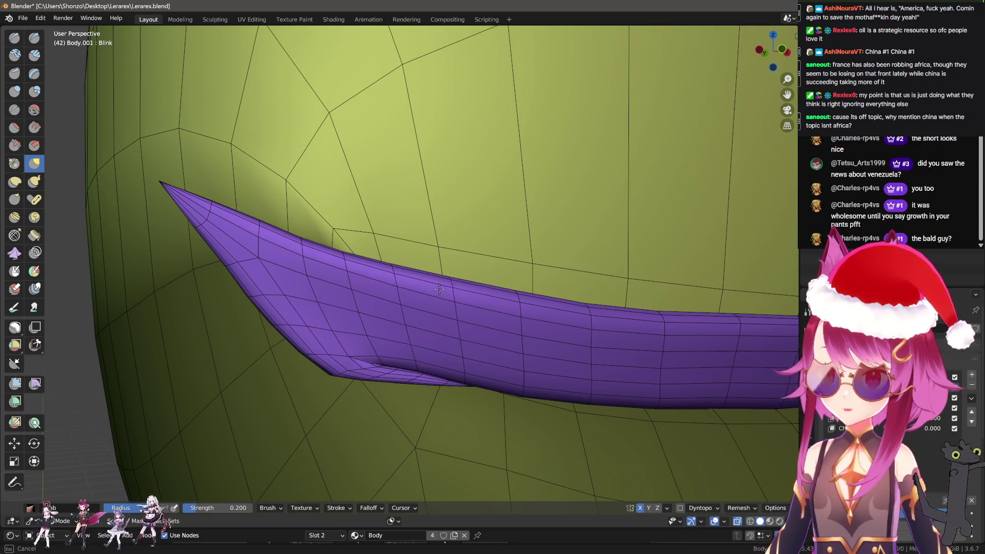
Orbit and zoom around the purple eyelash strip to inspect how it follows the eyelid
left_click_drag(534, 370, 438, 327)
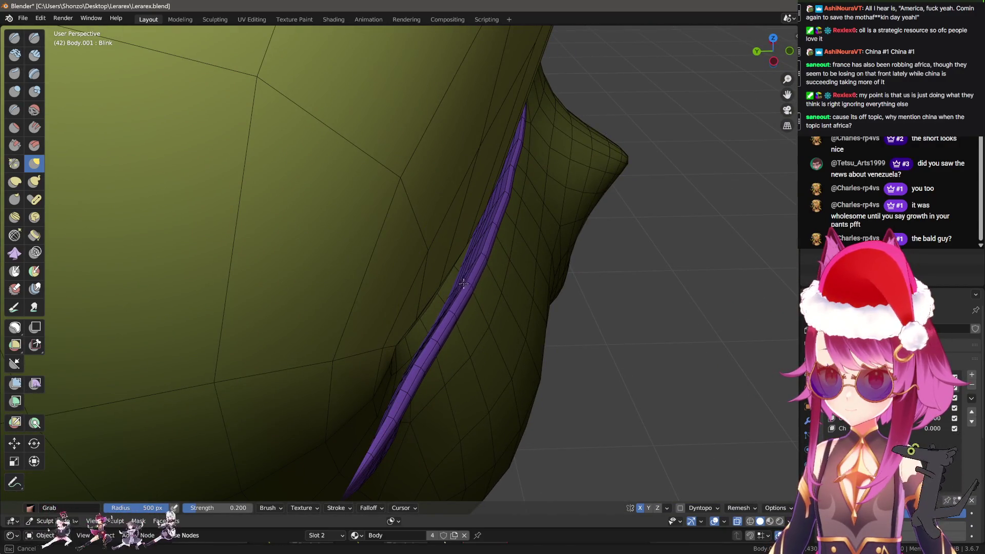
left_click_drag(484, 266, 496, 330)
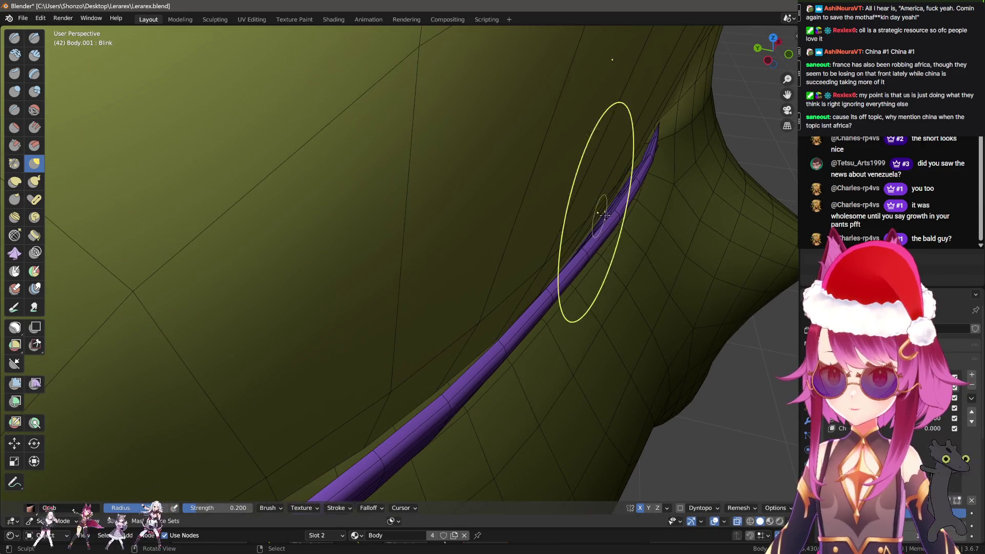
left_click_drag(613, 215, 617, 216)
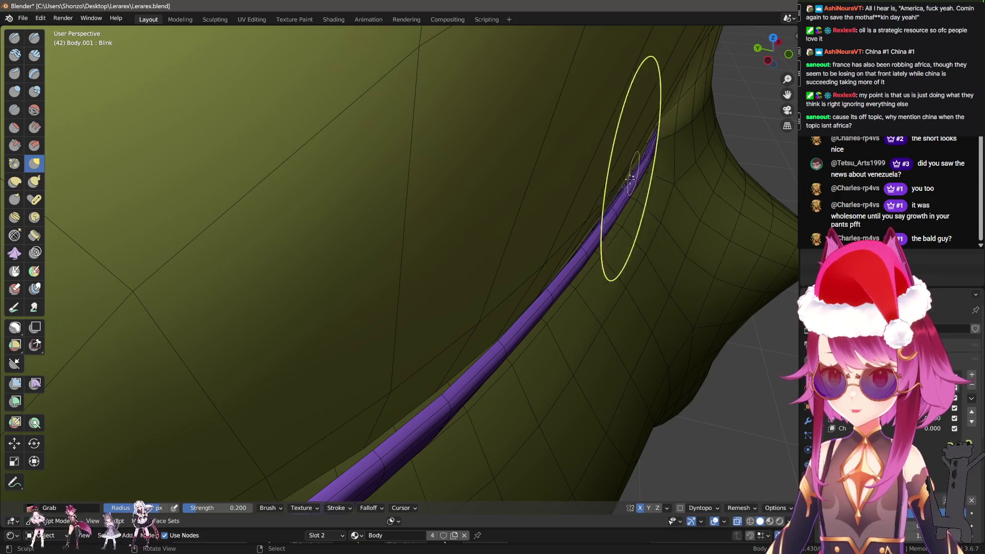
left_click_drag(630, 178, 480, 372)
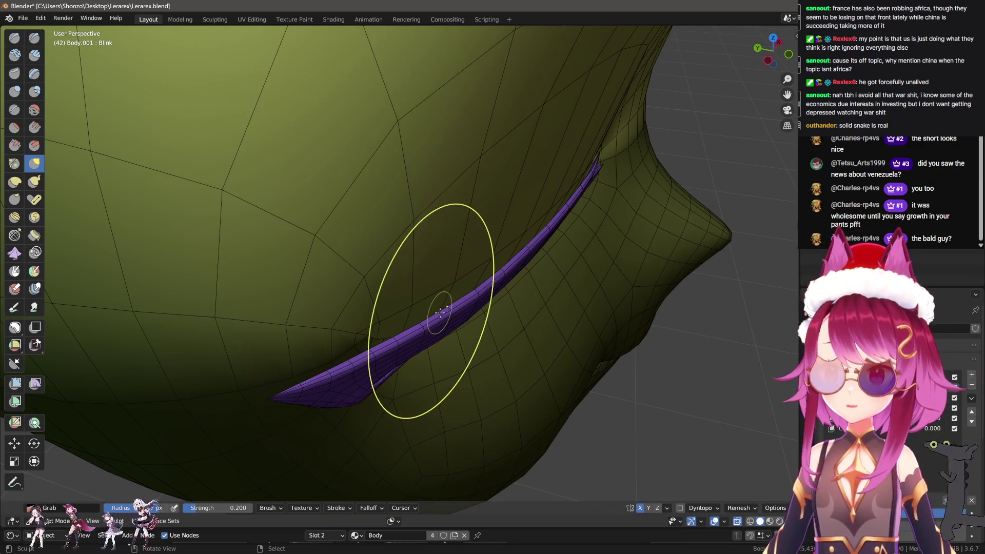
scroll("up", 3)
scroll("down", 3)
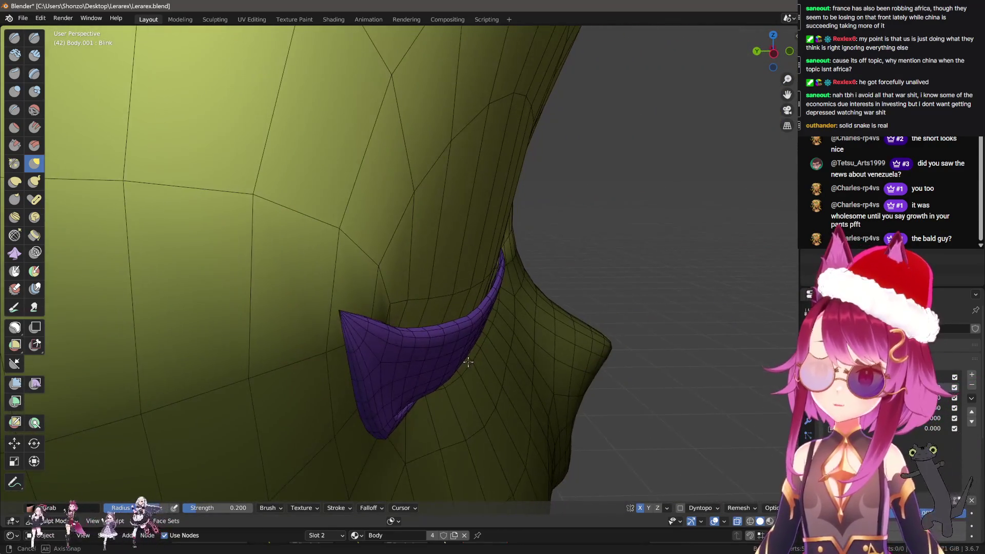
scroll("up", 3)
left_click_drag(435, 343, 357, 371)
left_click_drag(330, 407, 359, 407)
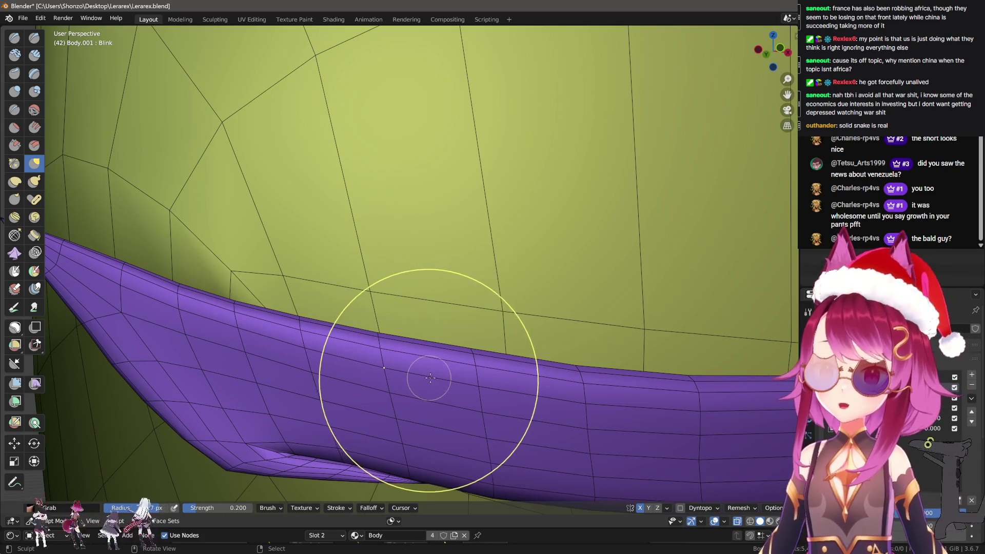
Grab-sculpt the lash's lower edge and push its edge down onto the eyelid skin
scroll("down", 3)
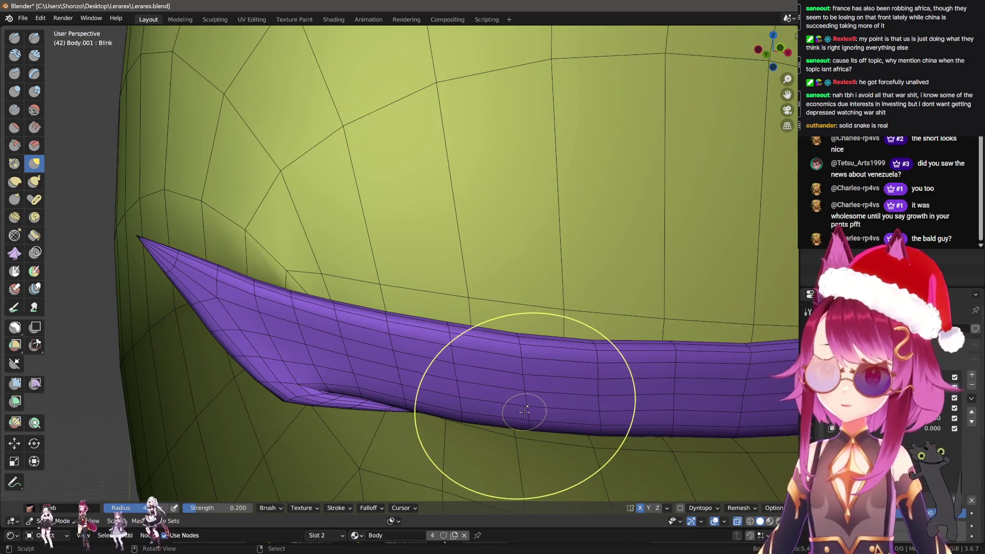
scroll("up", 3)
scroll("down", 3)
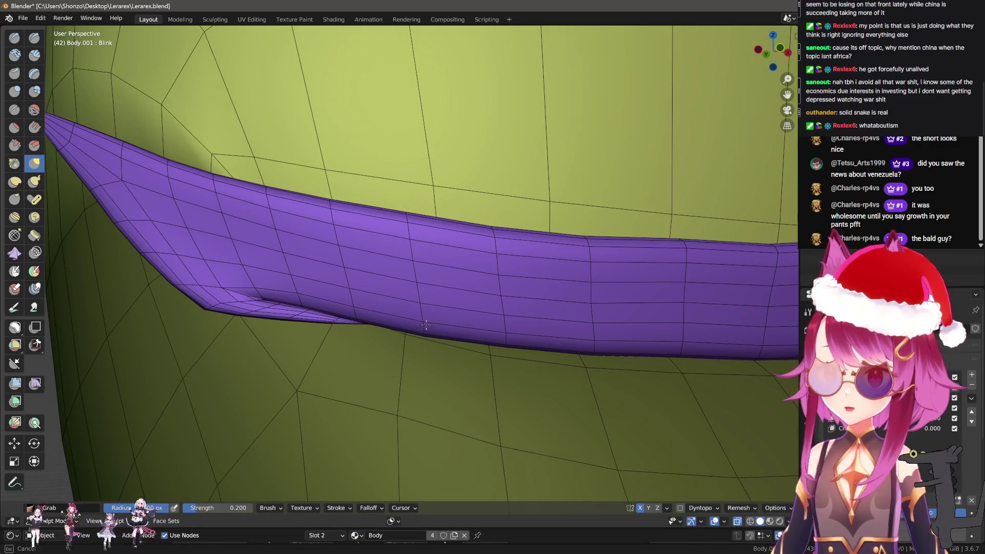
scroll("up", 3)
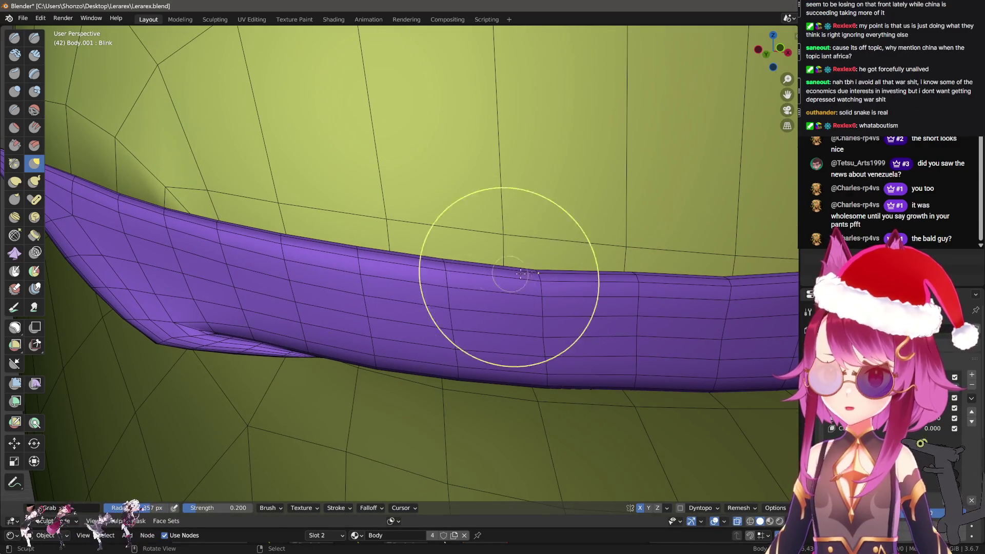
left_click_drag(666, 306, 451, 269)
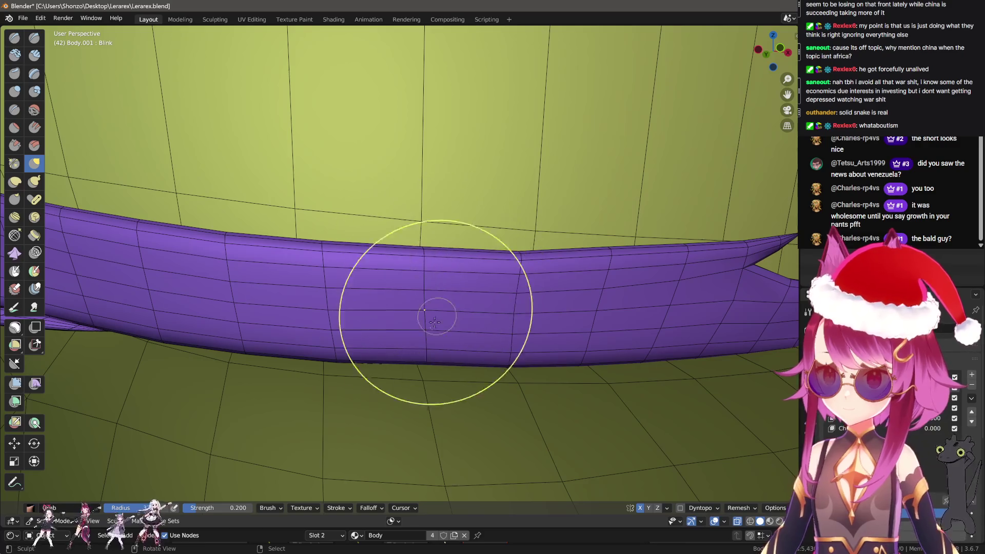
left_click_drag(359, 353, 257, 339)
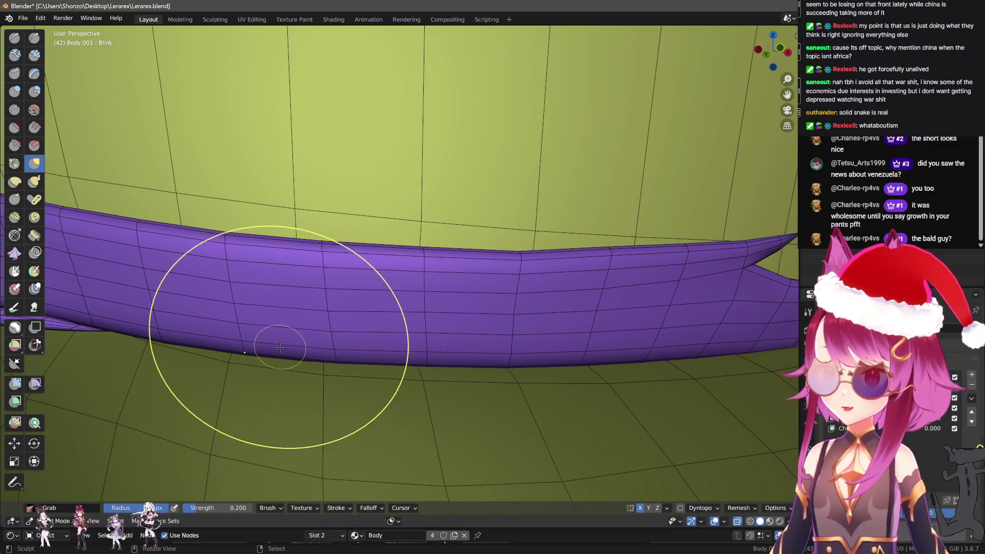
left_click_drag(257, 339, 392, 352)
left_click_drag(392, 352, 282, 352)
left_click_drag(297, 314, 368, 295)
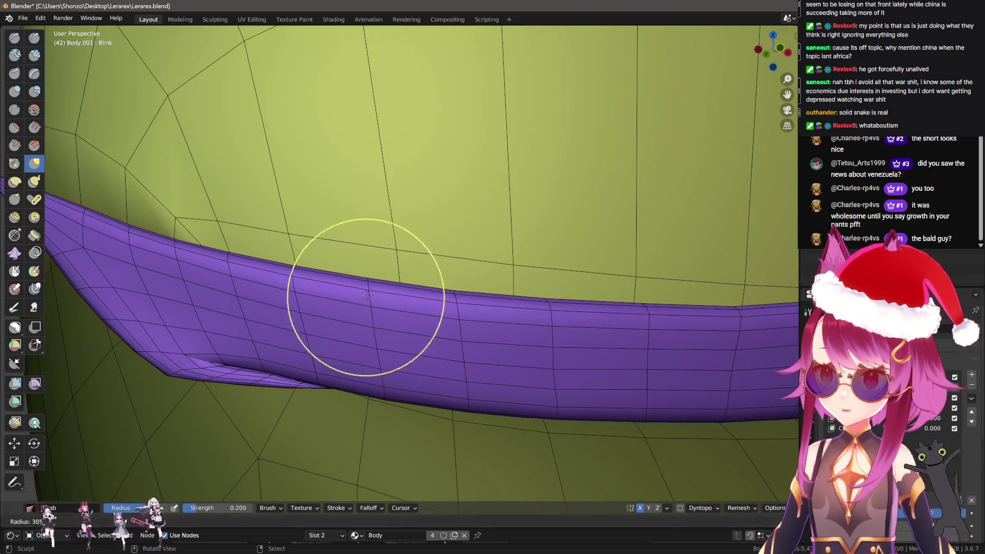
Enlarge the Grab brush and view the band along its length toward the spiked end
left_click_drag(293, 277, 374, 330)
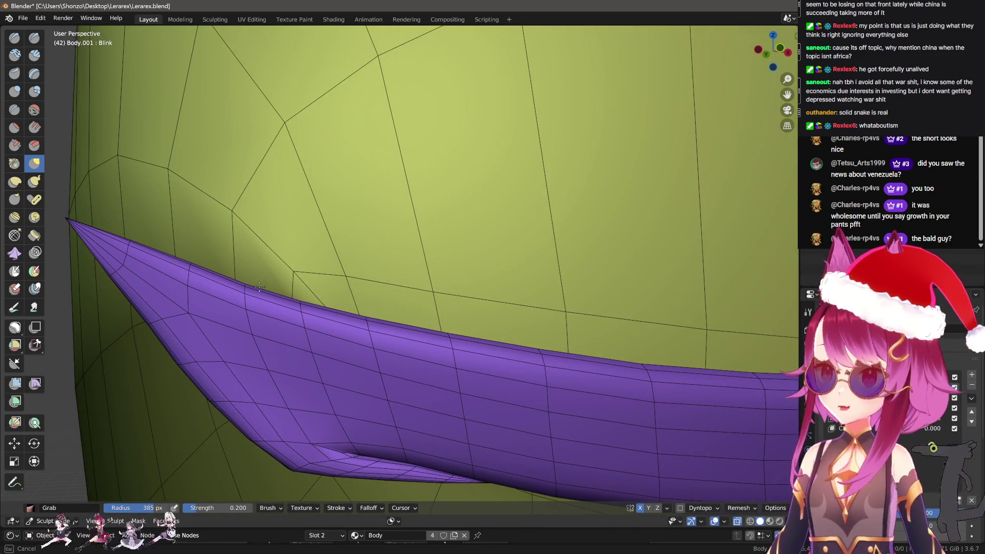
left_click_drag(289, 297, 402, 356)
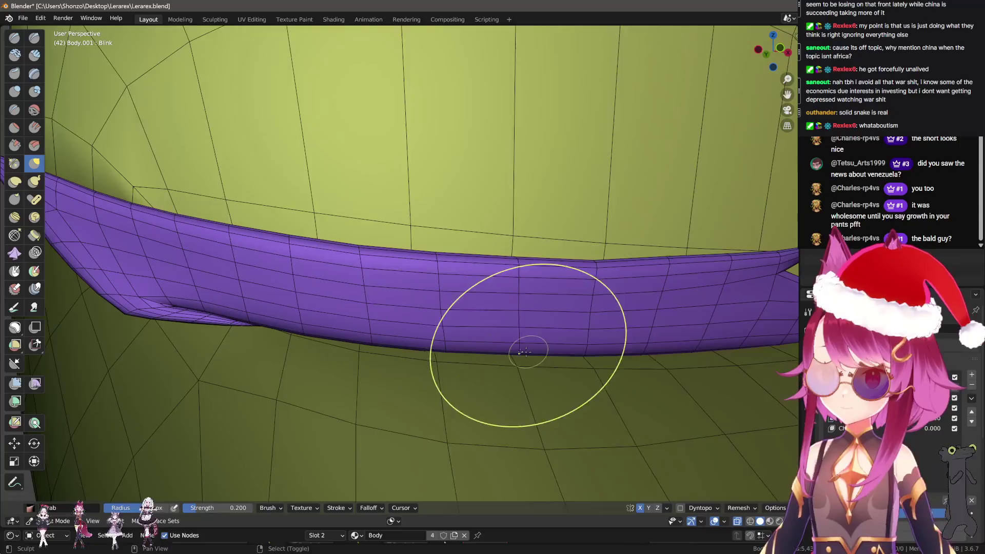
left_click_drag(528, 352, 354, 290)
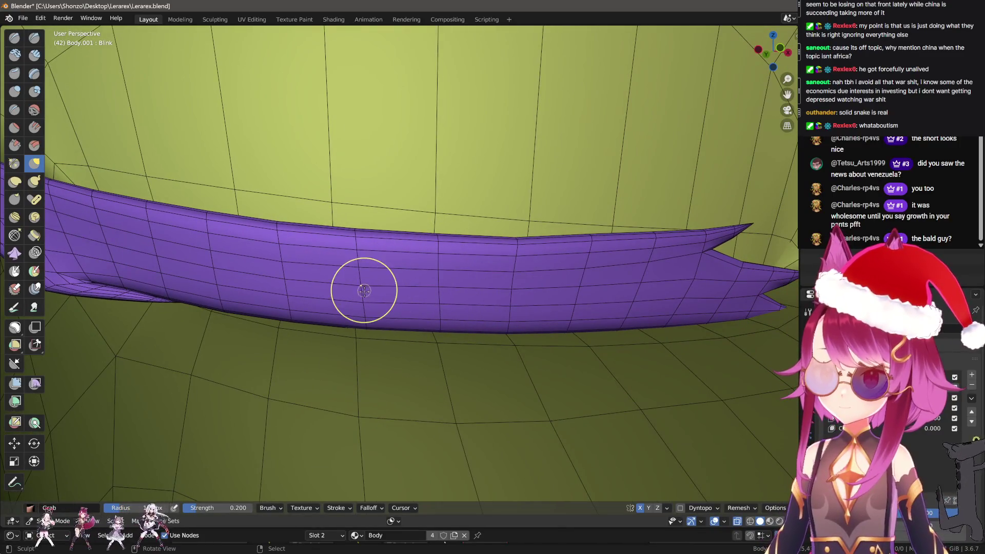
key("f")
scroll("up", 3)
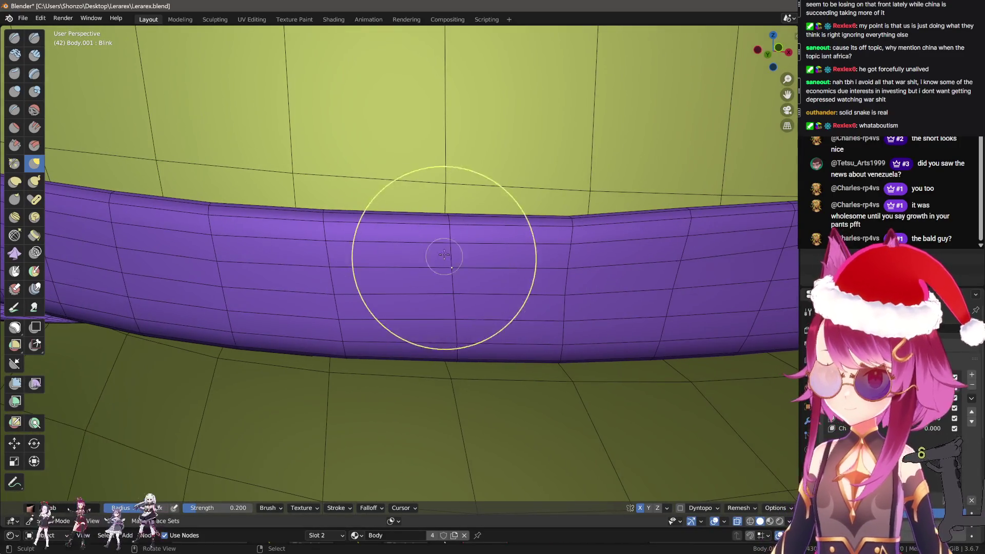
left_click_drag(448, 258, 378, 343)
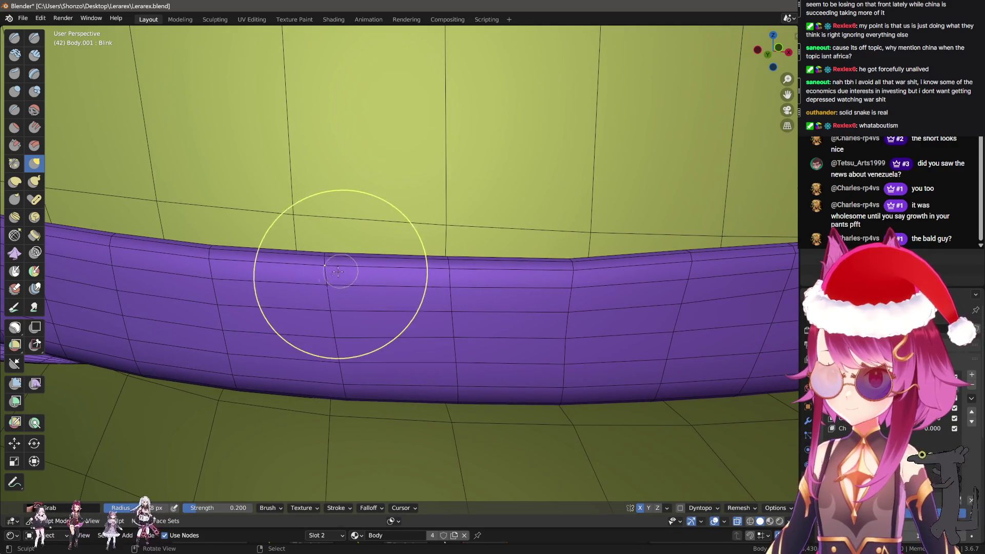
left_click_drag(341, 275, 374, 264)
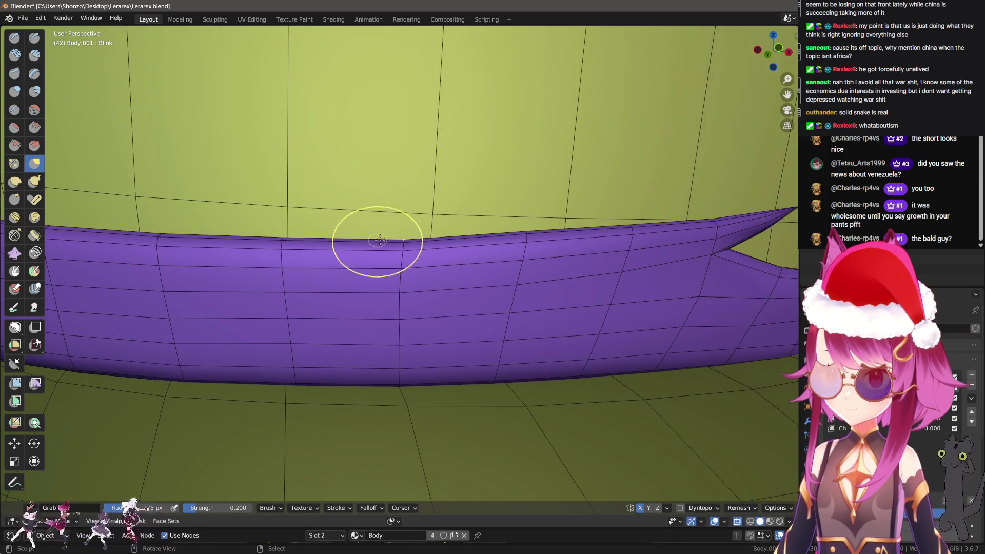
left_click_drag(463, 249, 374, 263)
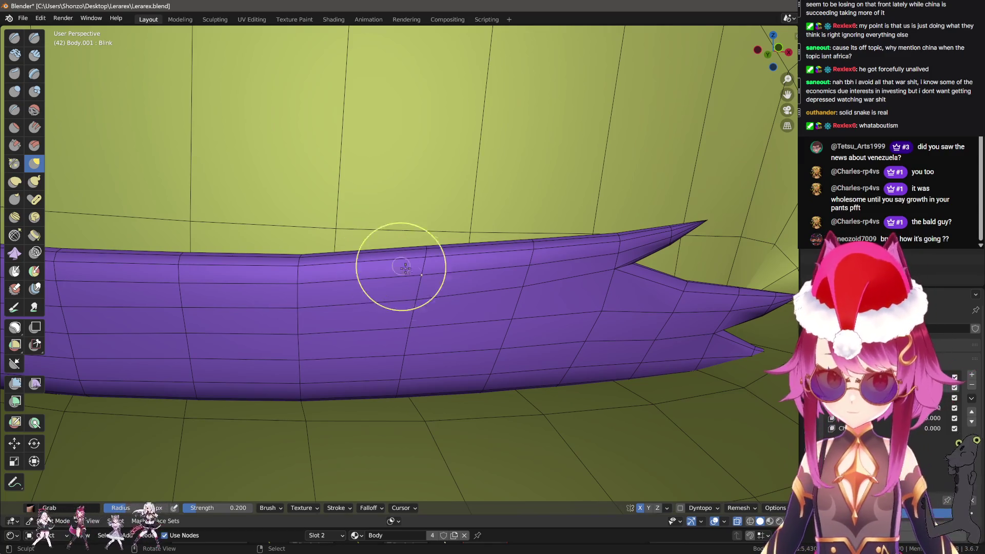
left_click_drag(442, 294, 421, 306)
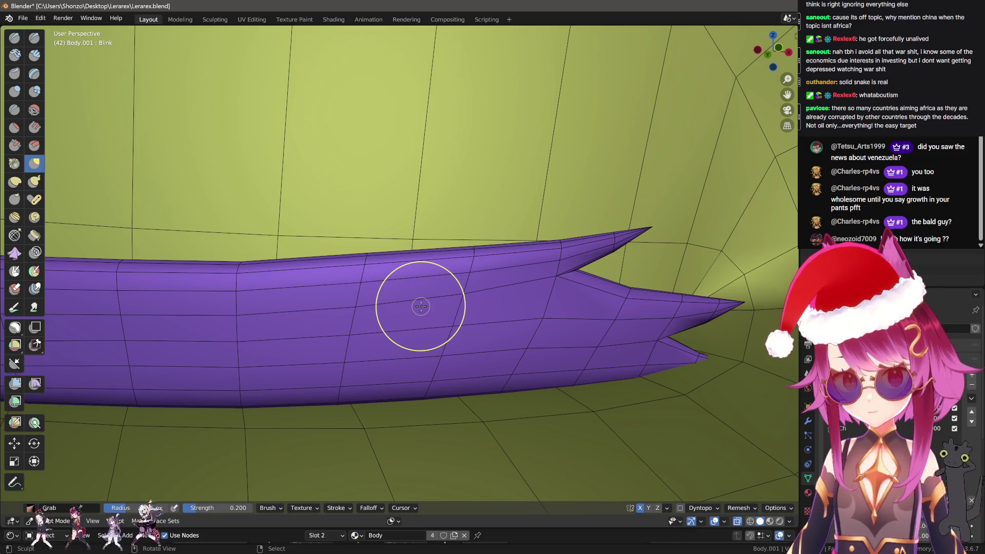
left_click_drag(417, 284, 420, 276)
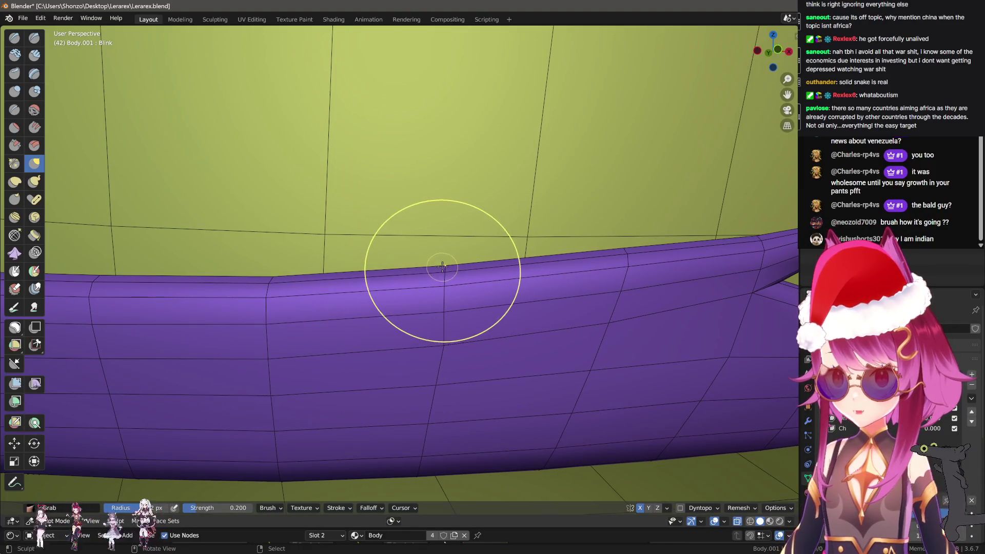
Resize the Grab brush and pull the band's surface flush against the eyelid
key("f")
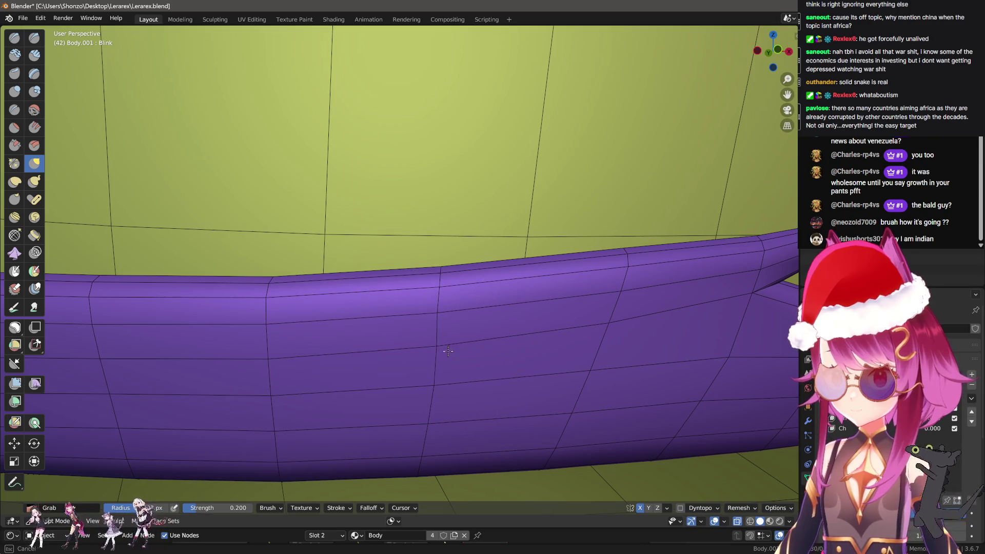
left_click(428, 320)
left_click_drag(437, 338, 415, 217)
key("f")
left_click(419, 231)
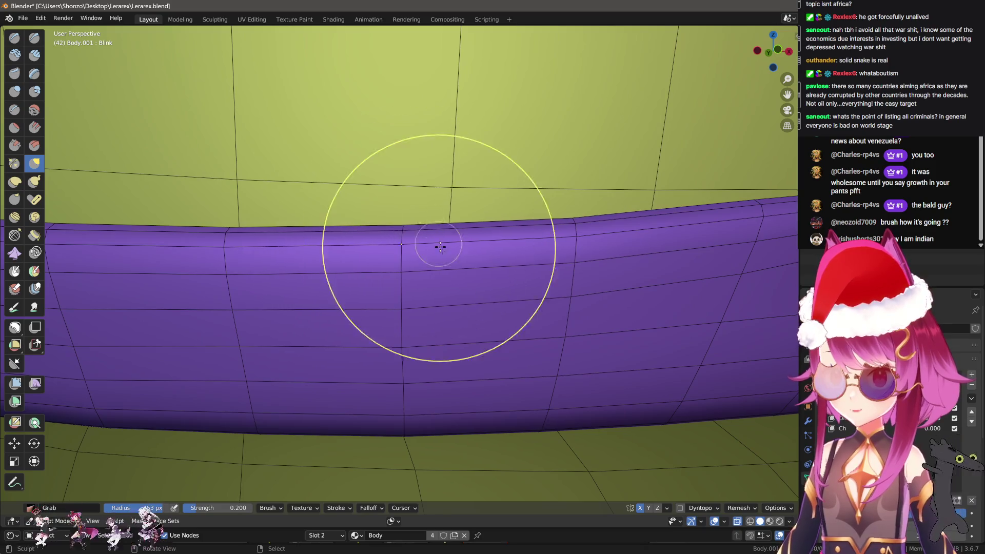
left_click_drag(441, 247, 440, 219)
key("f")
left_click(465, 303)
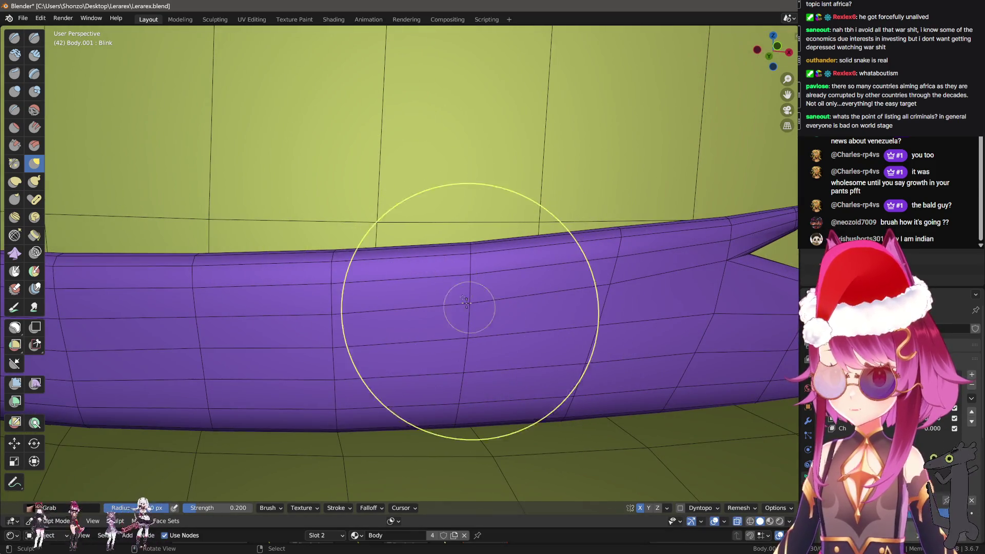
left_click_drag(227, 277, 381, 306)
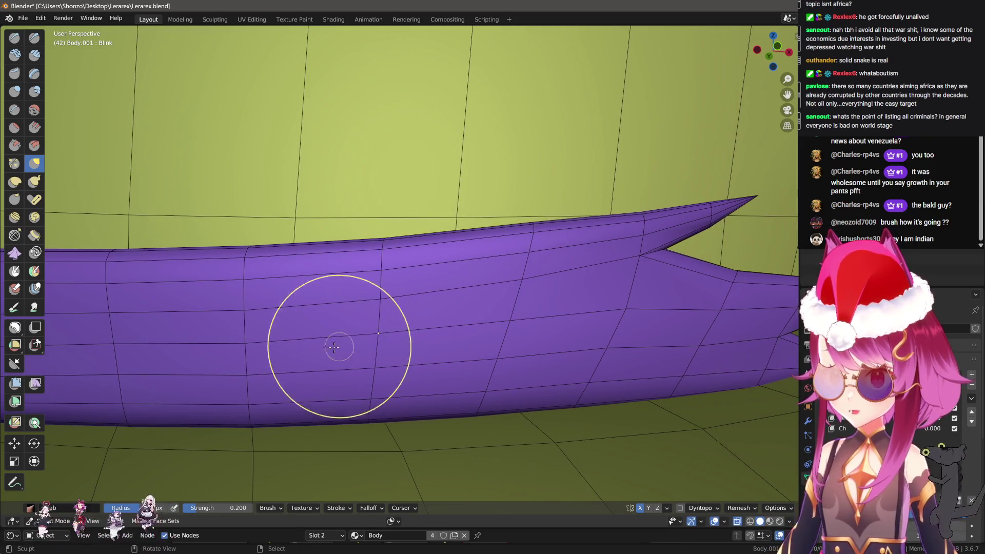
left_click_drag(254, 345, 254, 345)
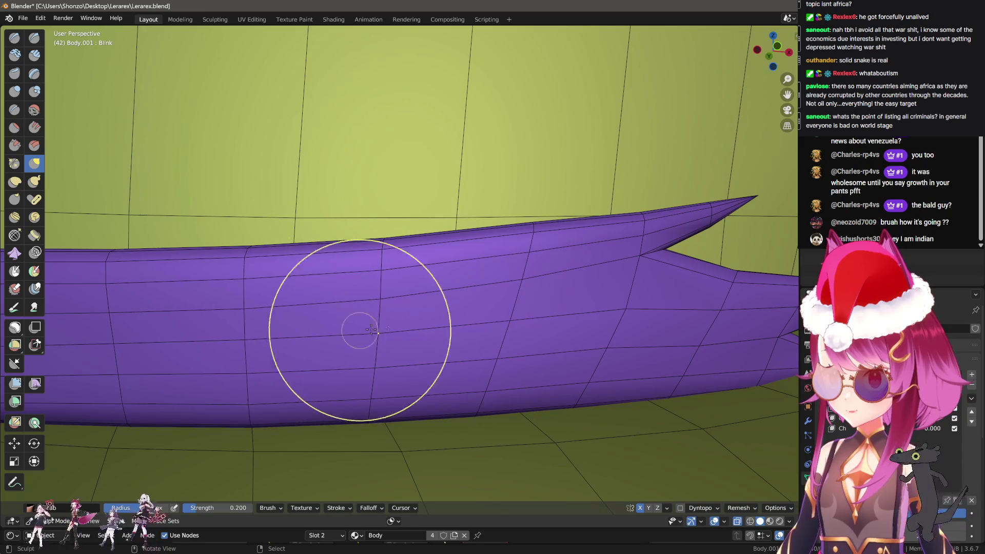
Try pulling the upper spike tip with a larger brush, undo it, and view the lash from the side
left_click_drag(371, 329, 422, 320)
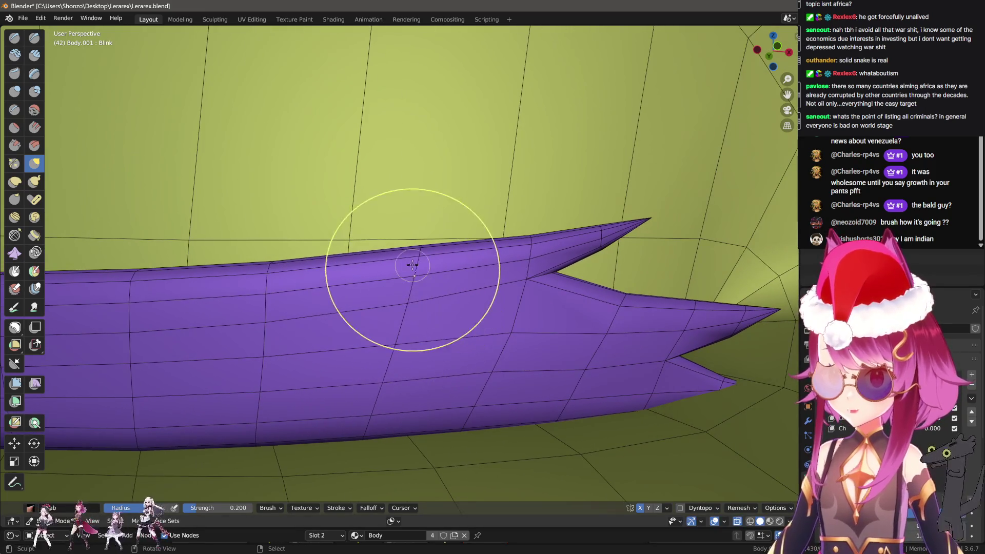
left_click_drag(417, 259, 425, 275)
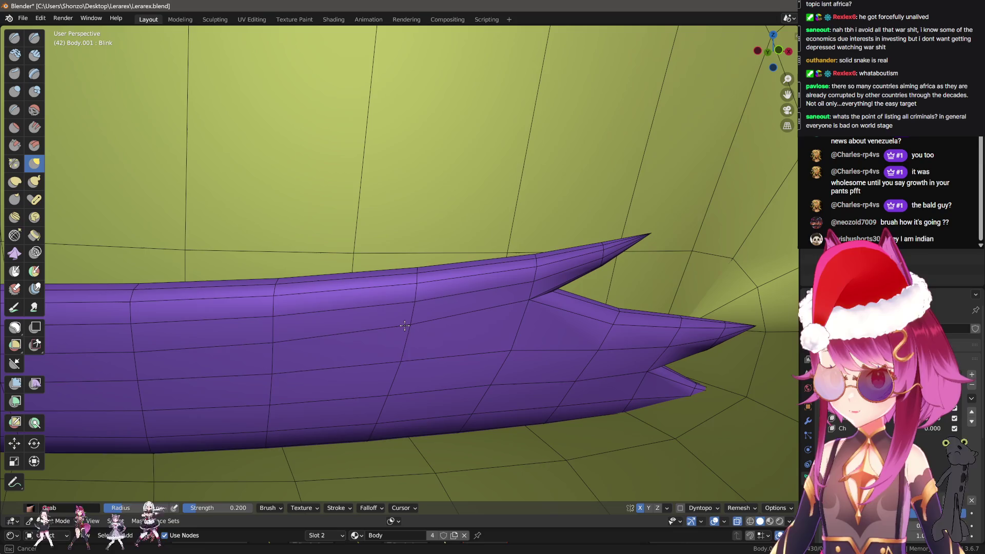
left_click_drag(405, 325, 391, 301)
key("f")
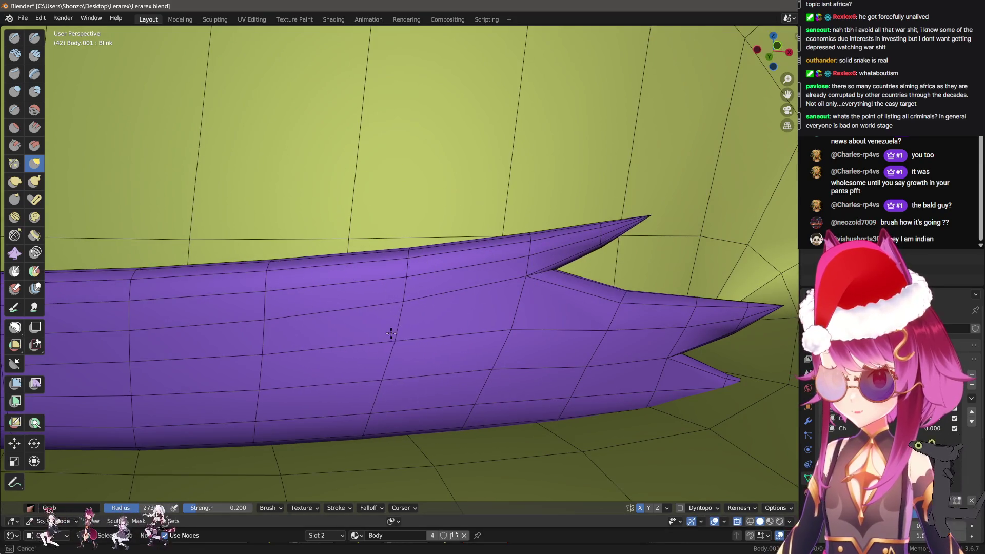
left_click_drag(481, 326, 462, 352)
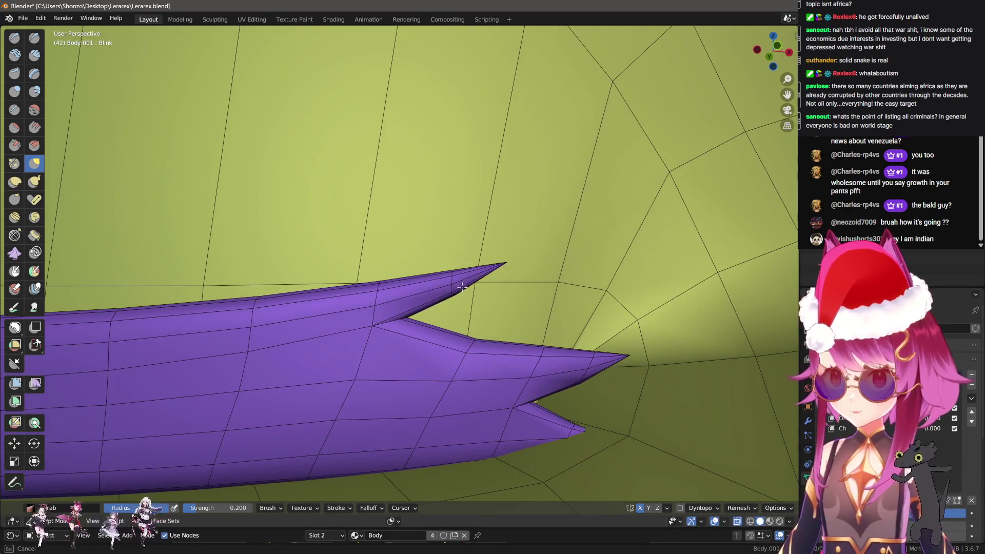
left_click_drag(509, 271, 477, 220)
key("ctrl+z")
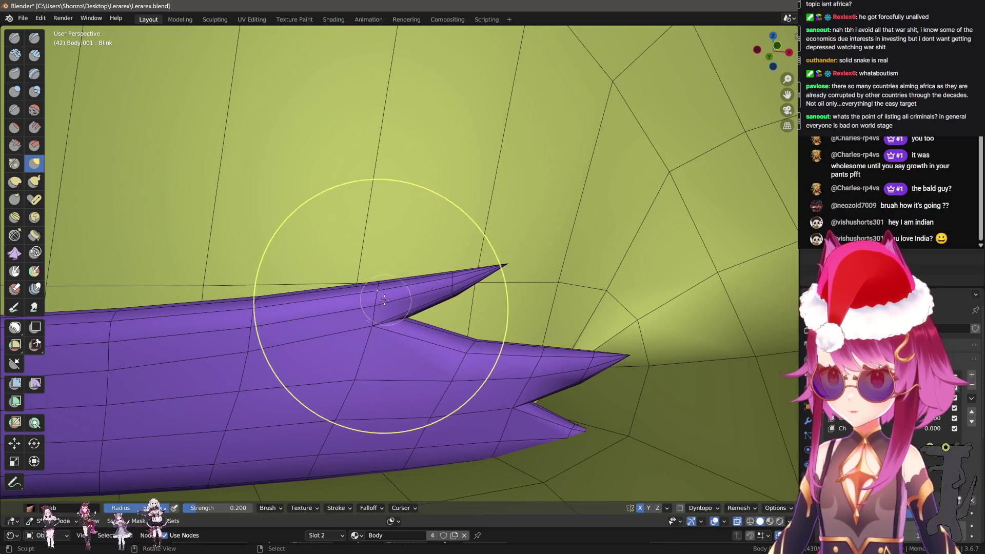
left_click_drag(330, 308, 456, 319)
key("Tab")
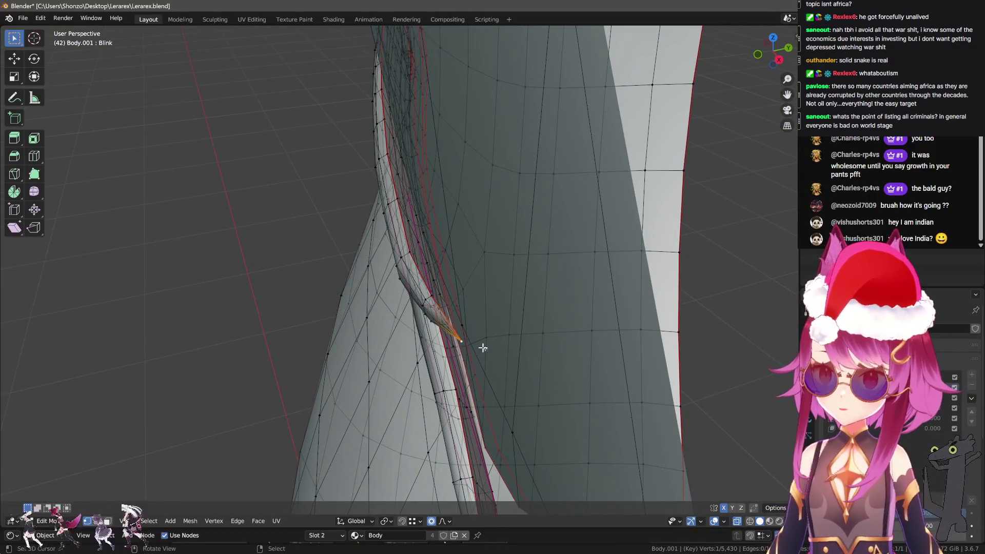
Move a vertex and the eyelash edge loop along Y with proportional falloff
key("g")
key("y")
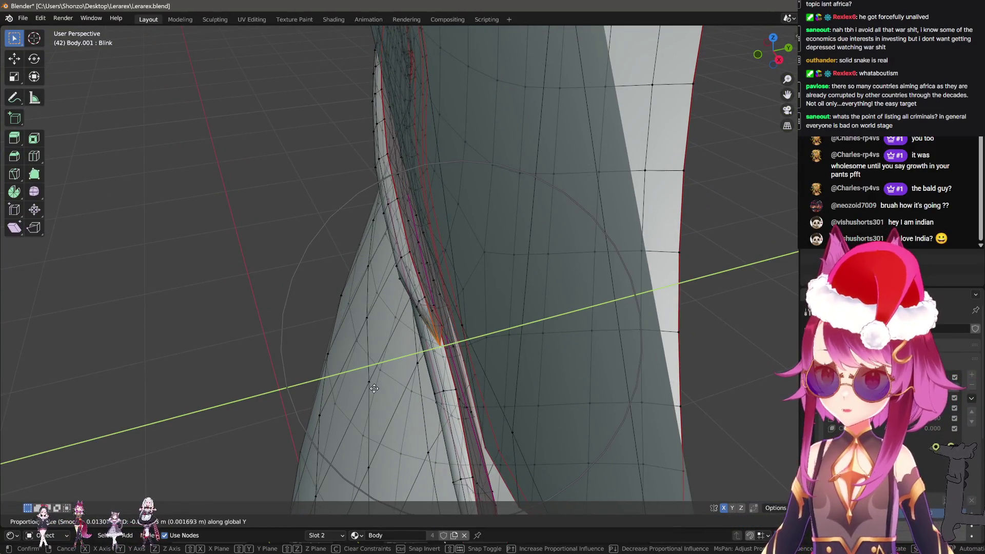
left_click(363, 389)
left_click_drag(362, 389, 430, 334)
left_click(395, 312)
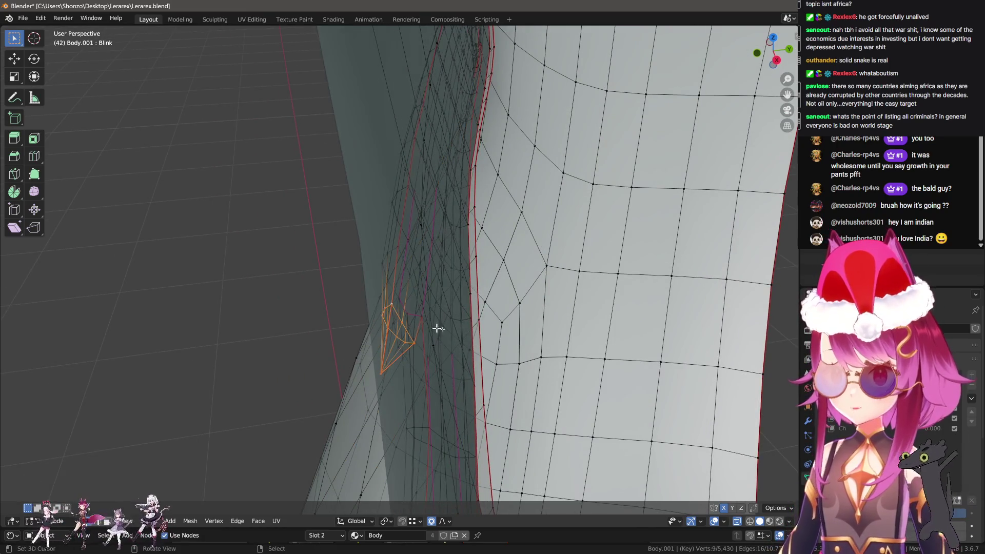
key("g")
key("y")
left_click(449, 354)
key("ctrl+Tab")
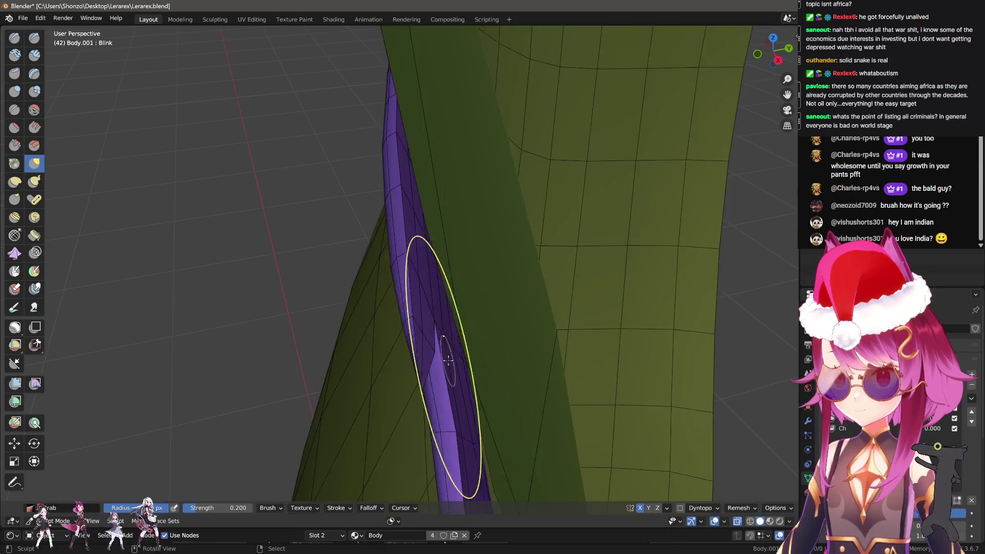
Move a spike-tip vertex to X -0.000479, Y -0.000657, Z 0.000978 m, then resume sculpting
left_click_drag(448, 361, 539, 257)
key("Tab")
left_click(542, 249)
key("g")
scroll("down", 3)
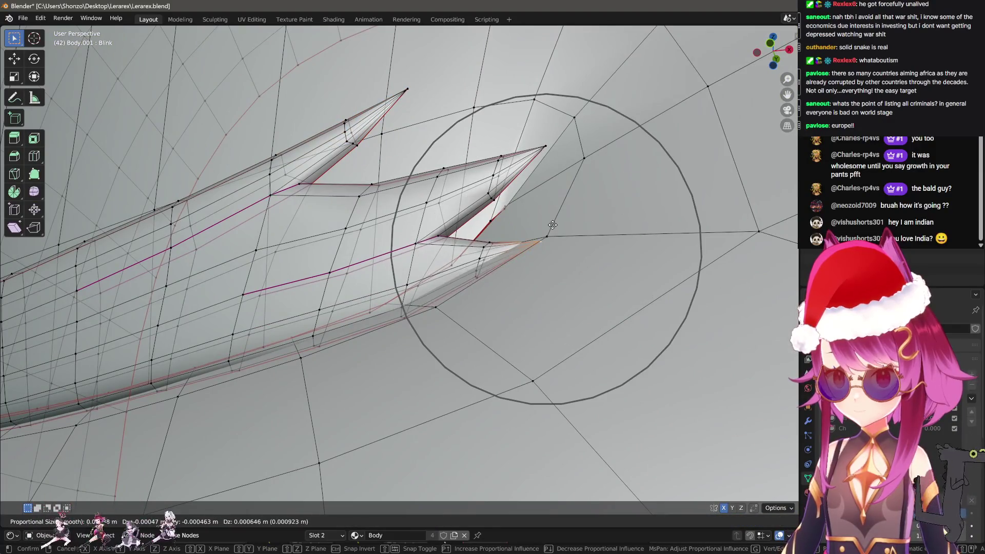
left_click(585, 254)
key("g")
scroll("up", 3)
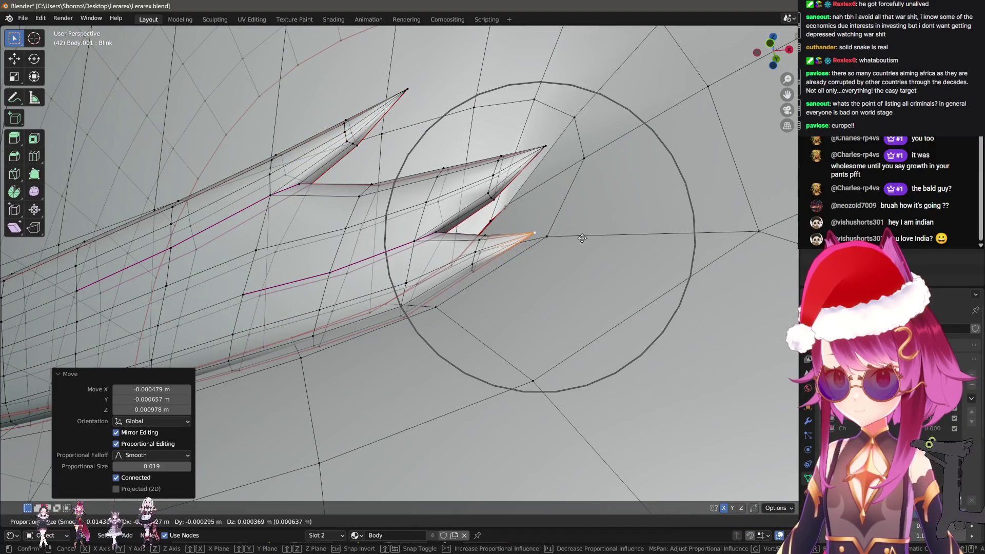
left_click(579, 237)
key("Tab")
left_click_drag(446, 320, 357, 263)
Orbit around the spike tips and set a smaller Grab brush radius
scroll("down", 3)
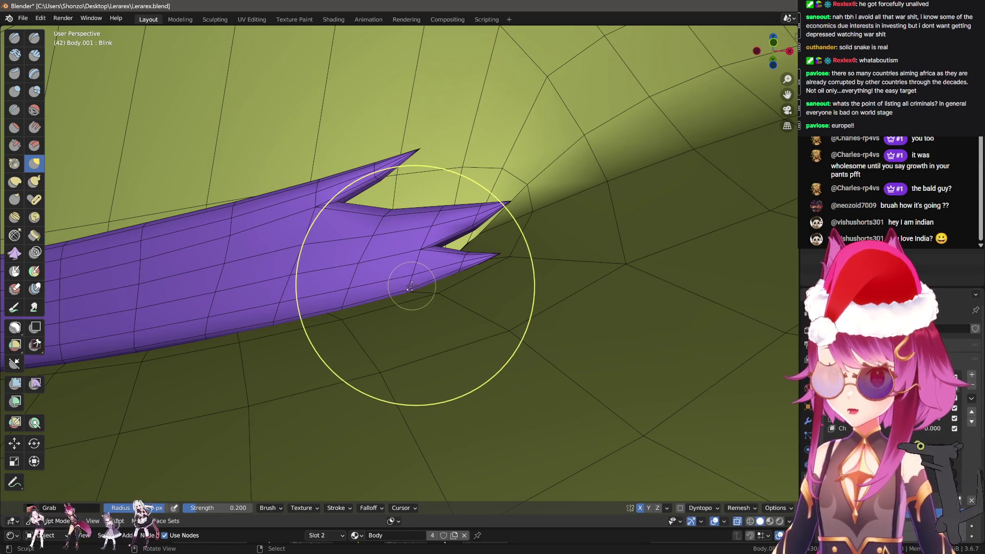
scroll("up", 3)
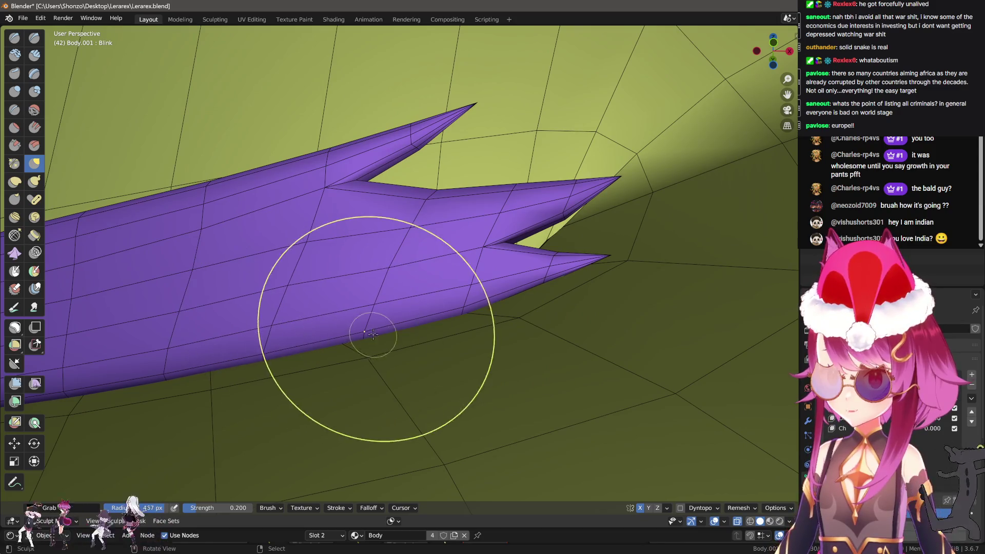
left_click_drag(363, 330, 371, 328)
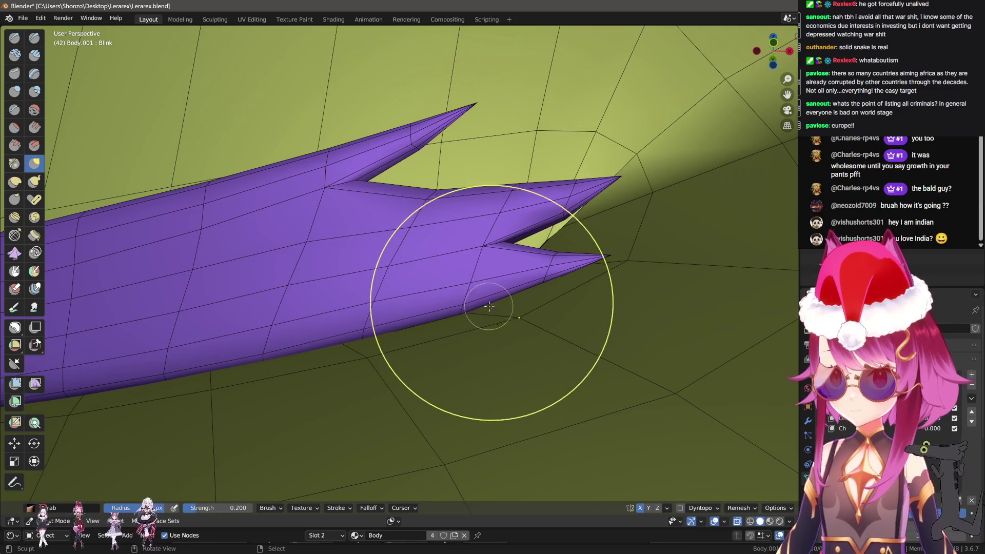
left_click_drag(485, 307, 465, 329)
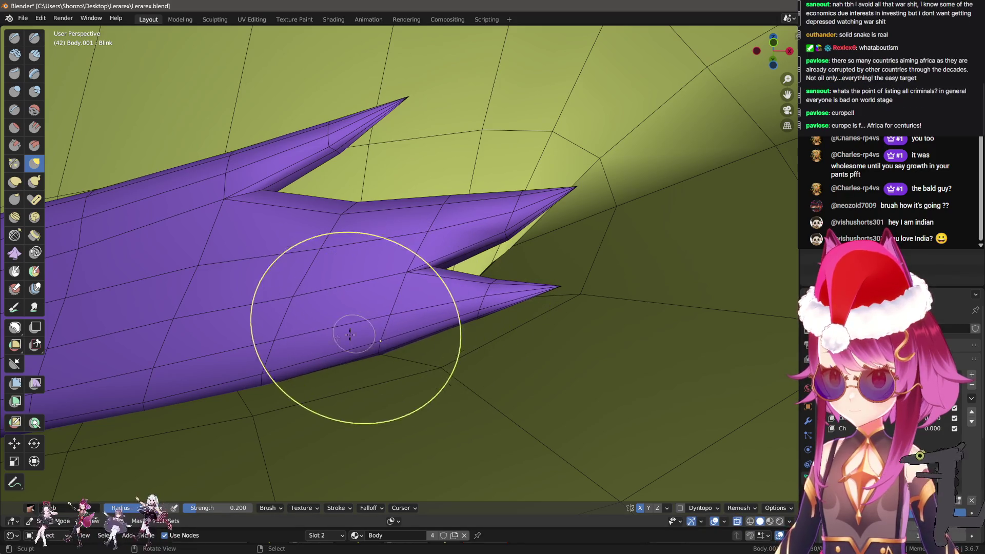
left_click_drag(354, 324, 539, 334)
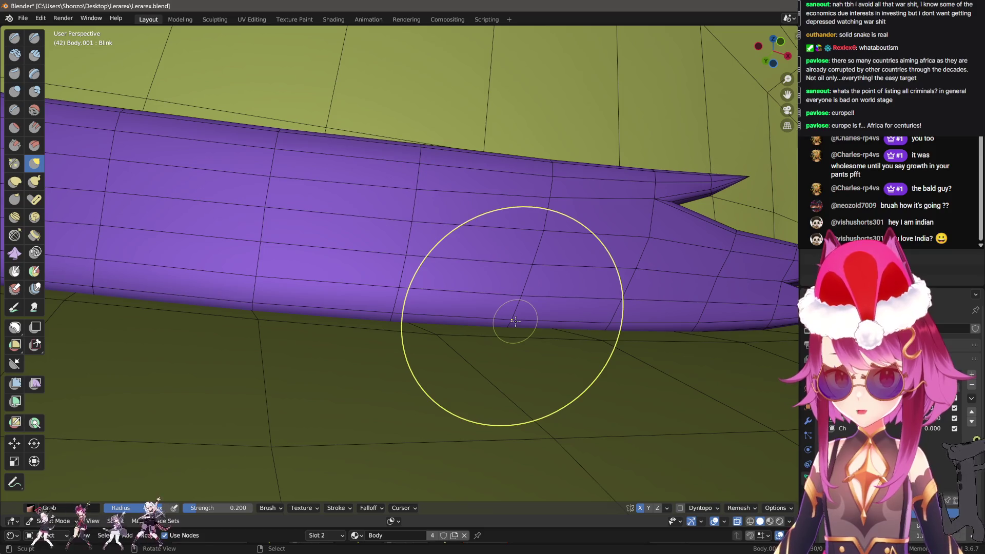
left_click_drag(515, 321, 447, 346)
key("f")
left_click(513, 333)
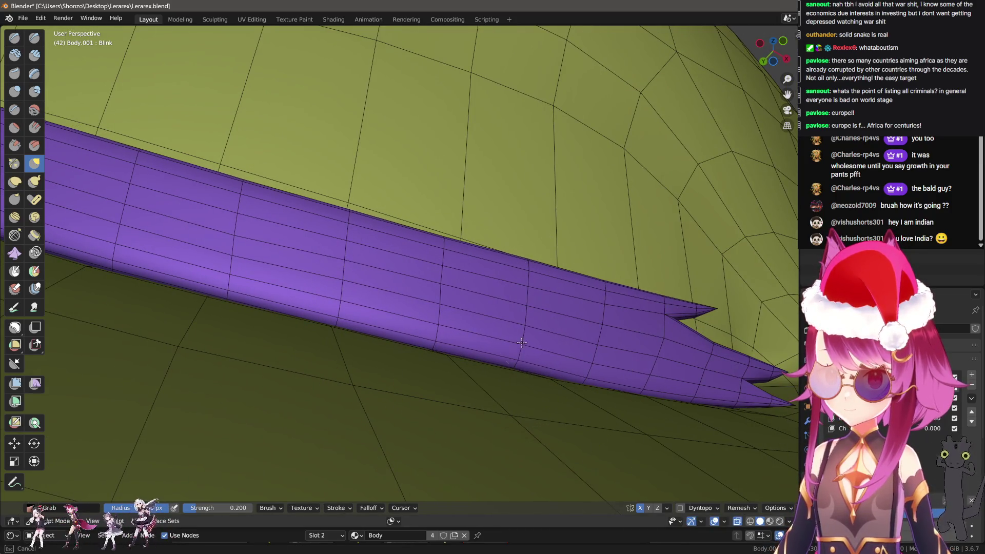
left_click_drag(583, 355, 526, 348)
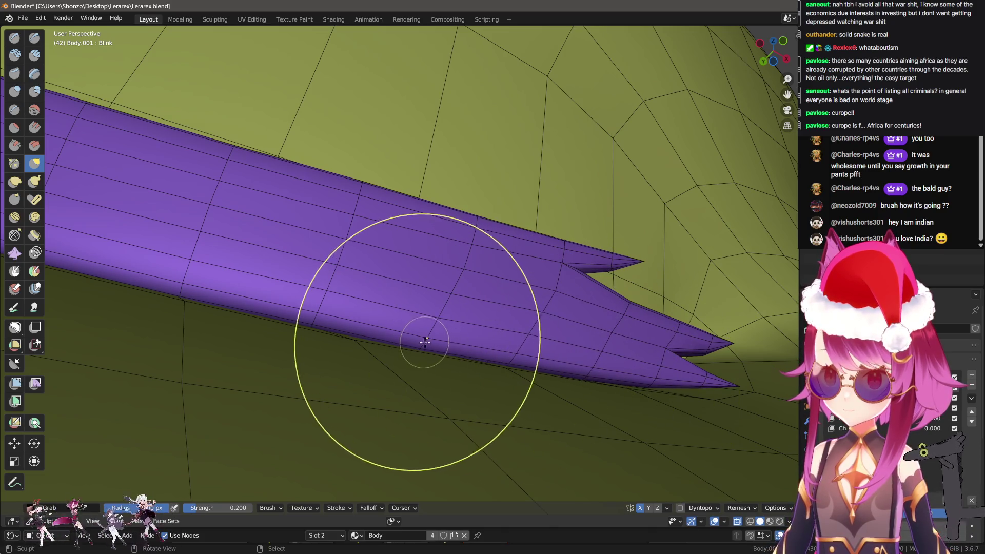
scroll("up", 3)
key("f")
left_click(518, 378)
scroll("up", 3)
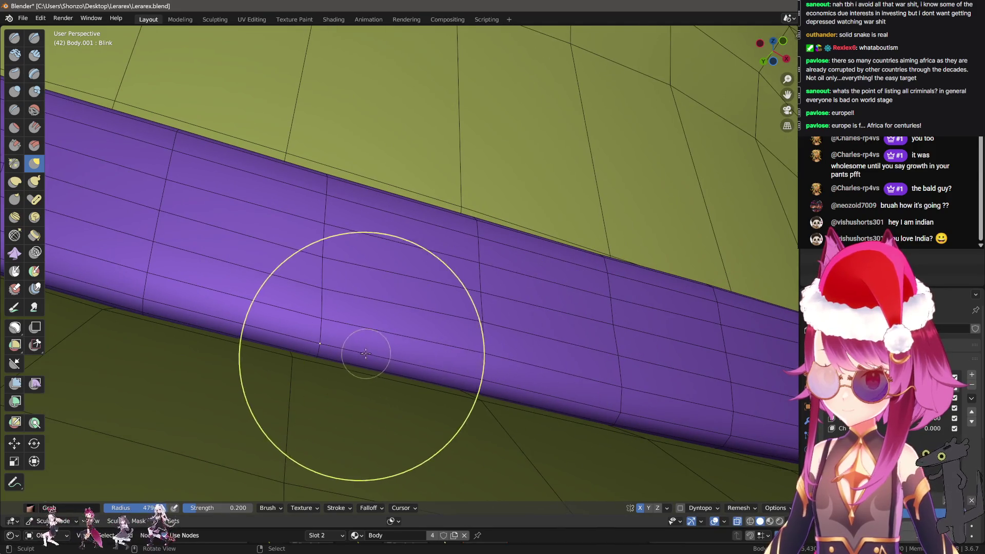
Drag the middle spike tip a little further outward with the Grab brush
left_click_drag(362, 352, 418, 398)
left_click_drag(380, 321, 378, 297)
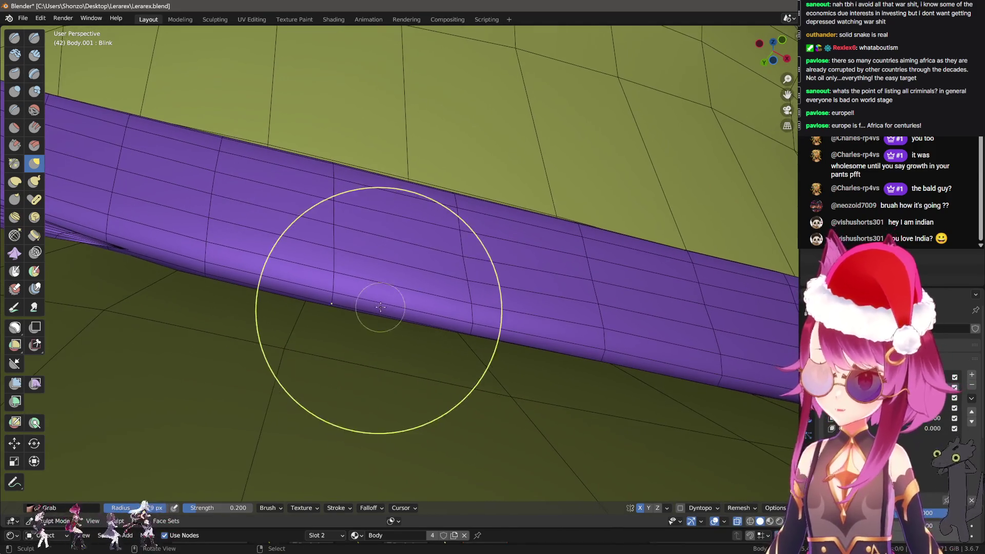
left_click_drag(464, 307, 501, 343)
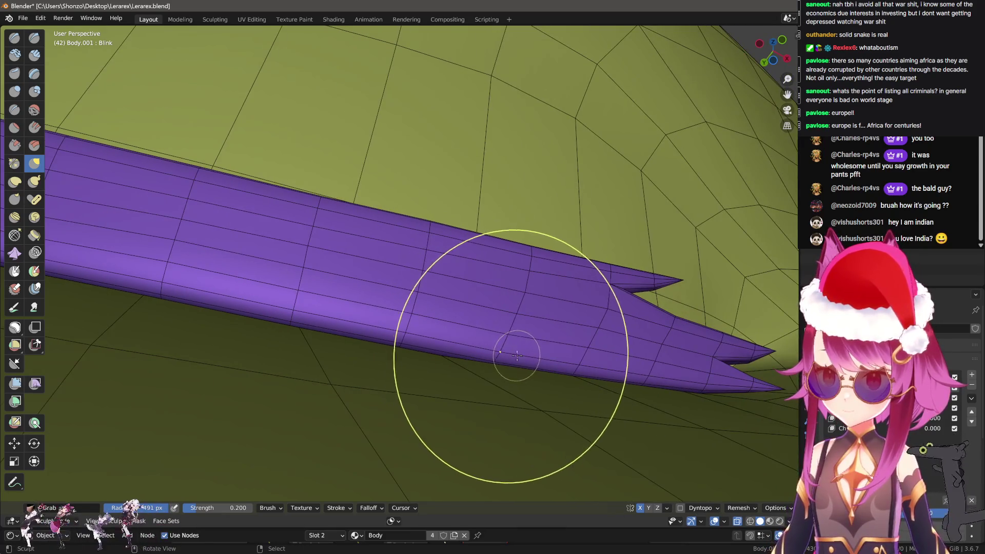
left_click_drag(531, 401, 484, 341)
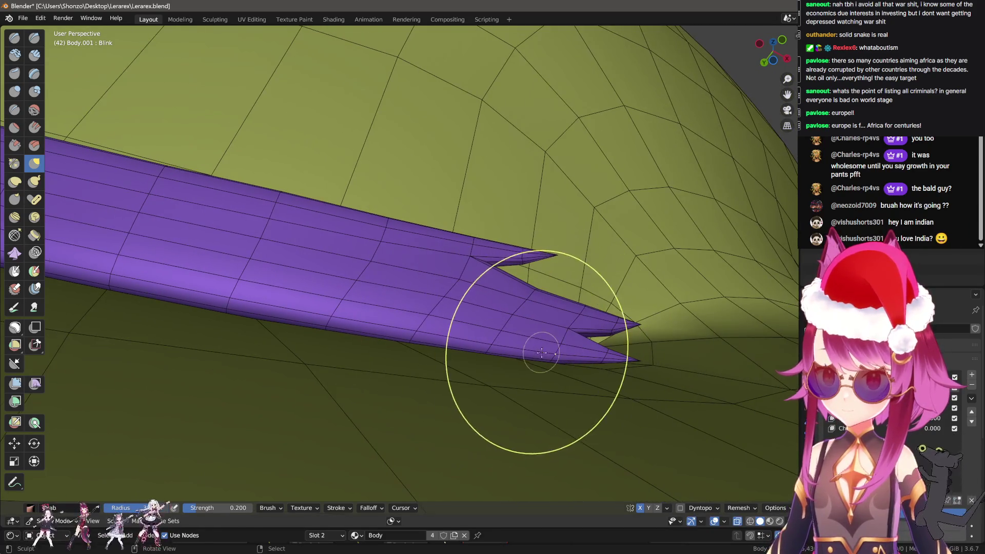
scroll("up", 3)
left_click_drag(651, 403, 450, 352)
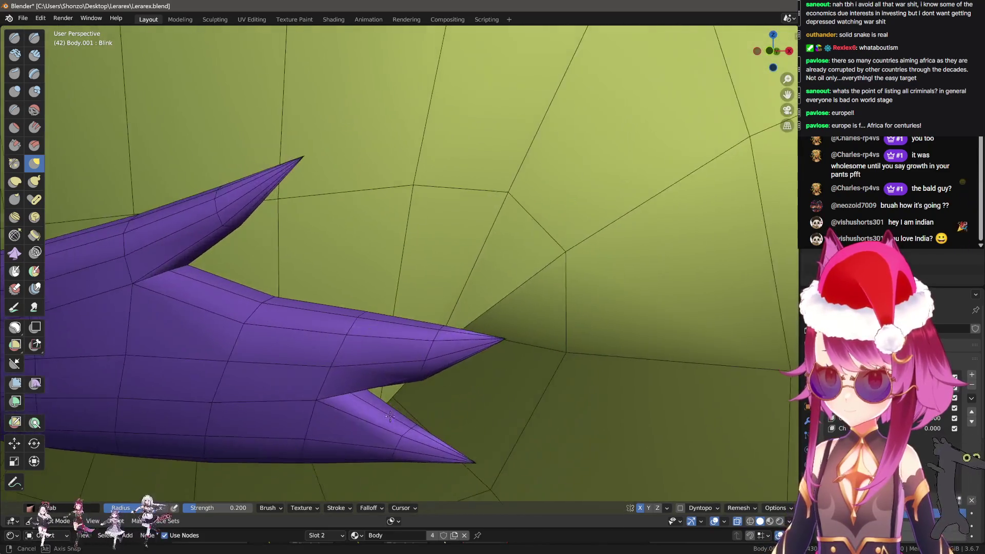
scroll("up", 3)
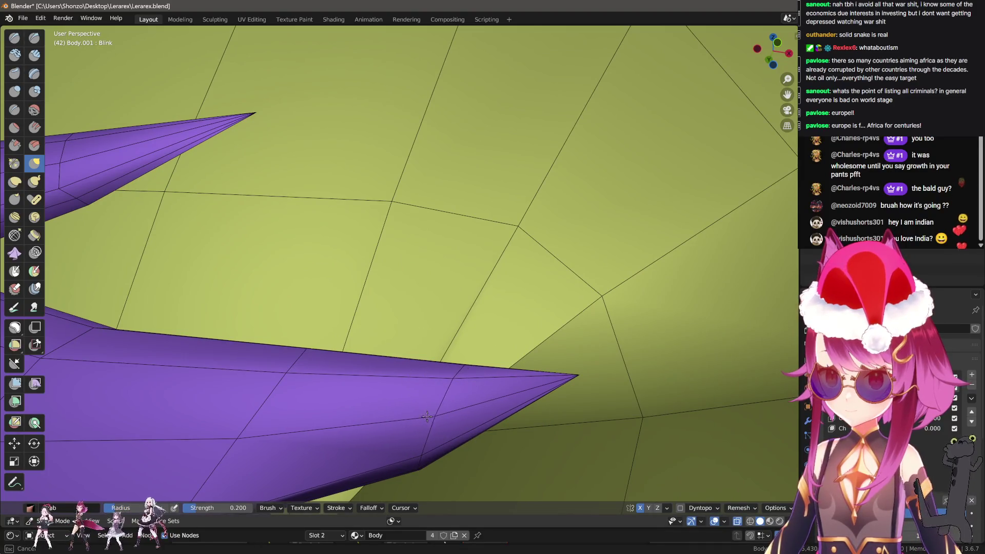
left_click_drag(423, 448, 386, 303)
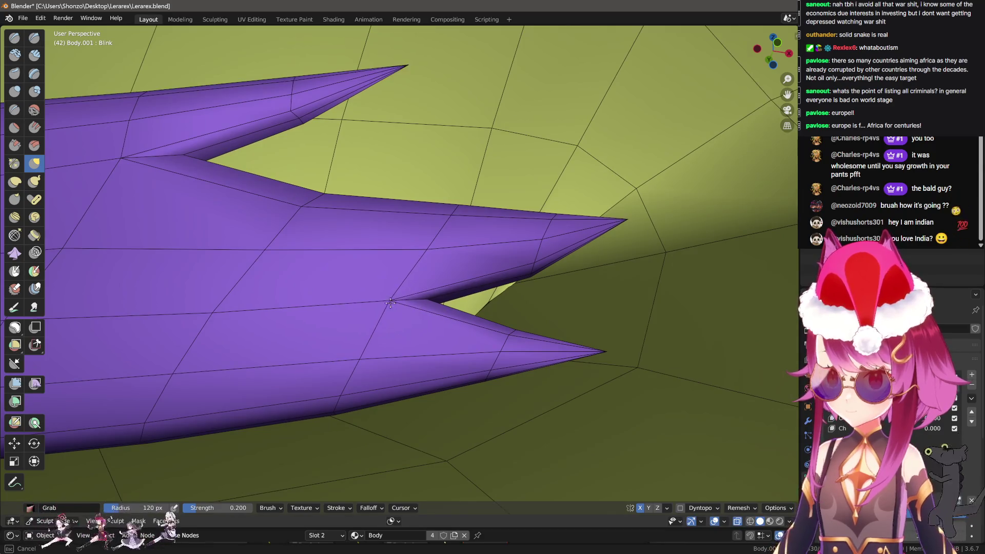
left_click_drag(428, 251, 415, 270)
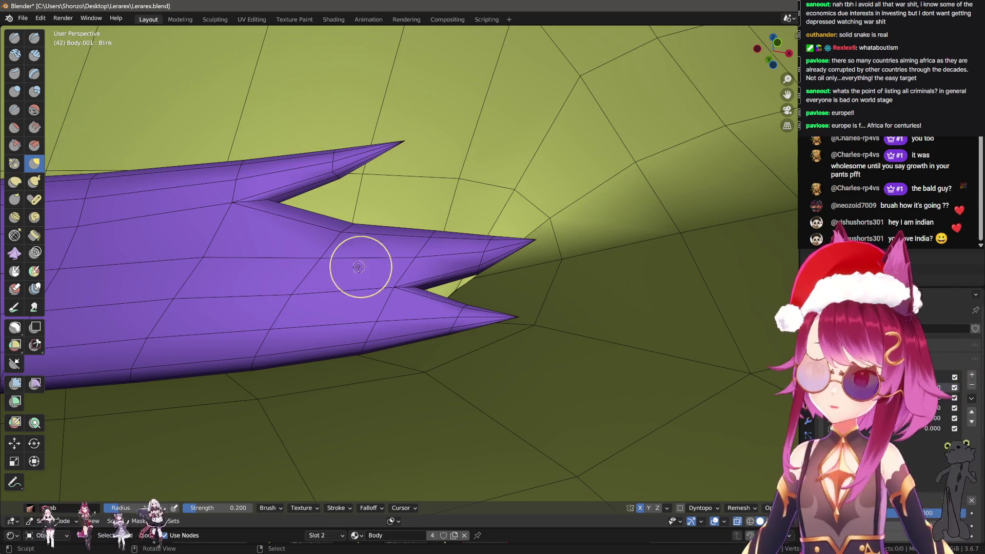
scroll("up", 3)
left_click_drag(542, 327, 562, 329)
left_click_drag(505, 366, 496, 316)
left_click_drag(396, 327, 396, 327)
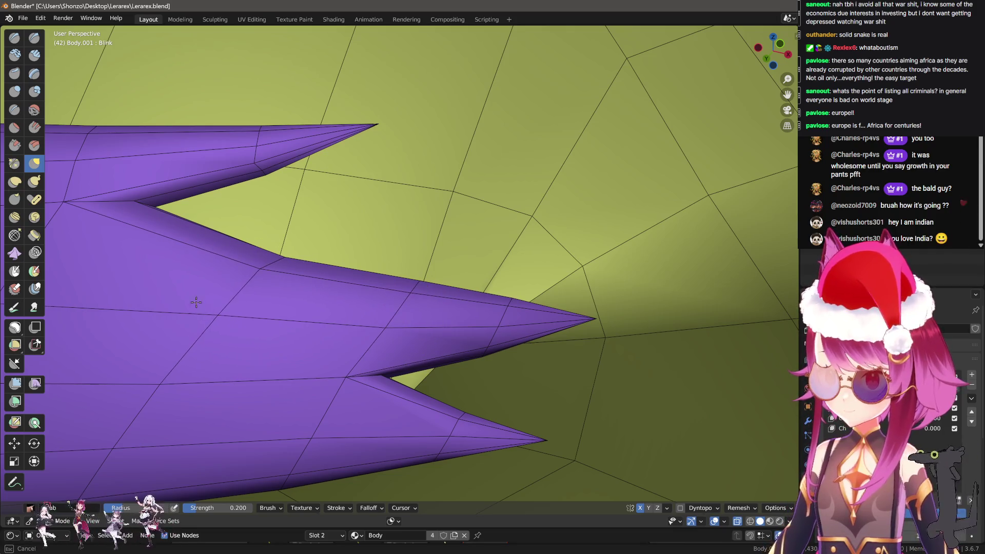
left_click_drag(251, 316, 375, 276)
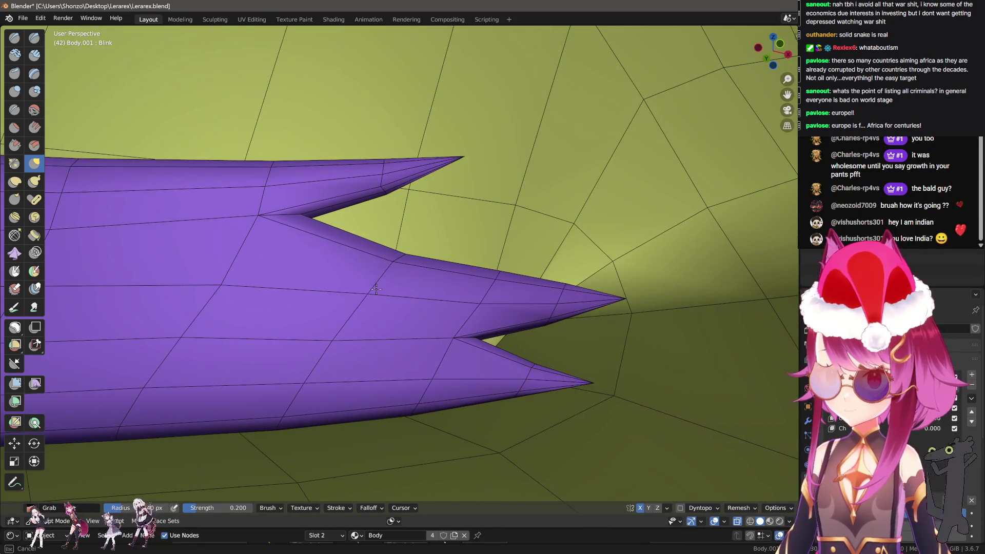
left_click_drag(411, 328, 429, 356)
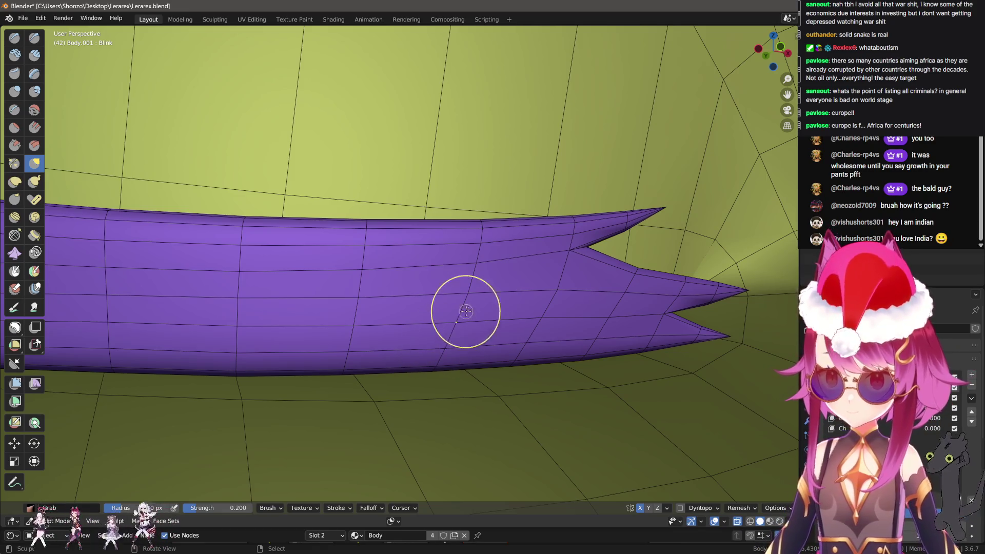
Orbit in close around the eyelash spikes to inspect them from below
left_click_drag(466, 310, 479, 281)
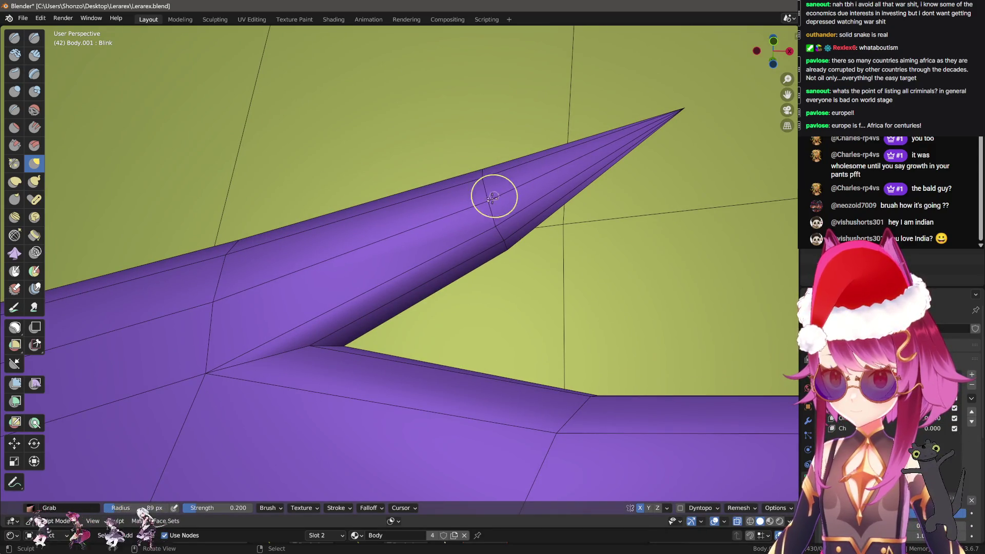
left_click_drag(494, 239, 436, 335)
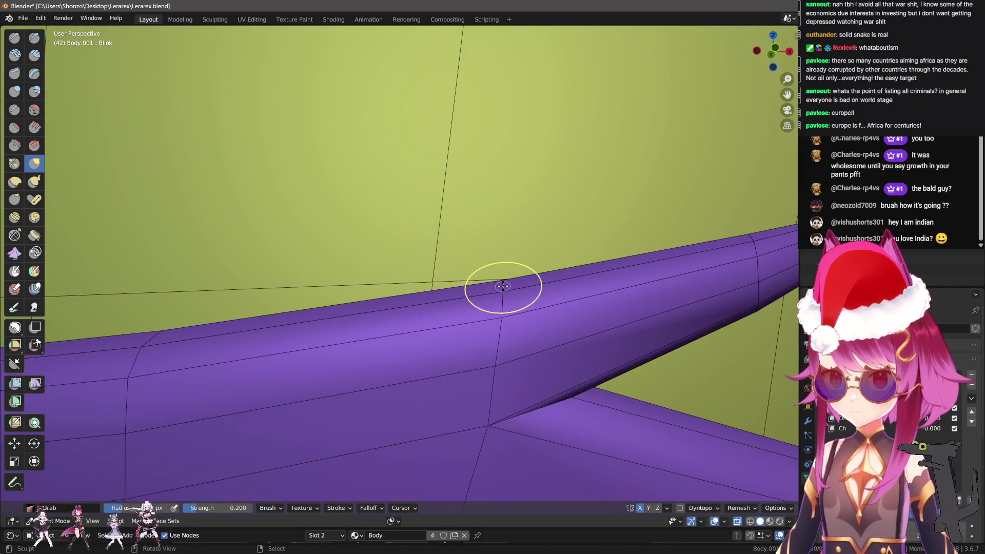
left_click_drag(492, 288, 493, 286)
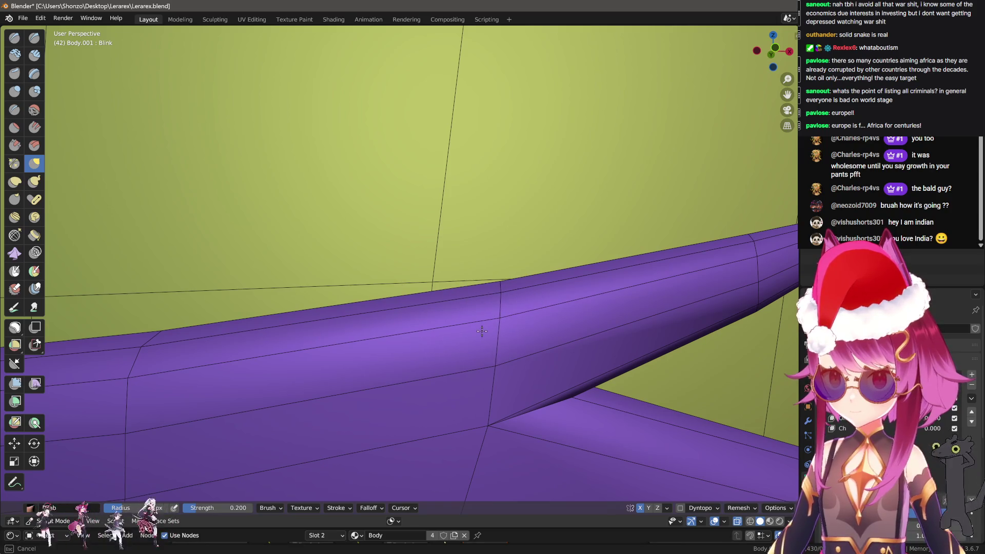
left_click_drag(490, 362, 464, 265)
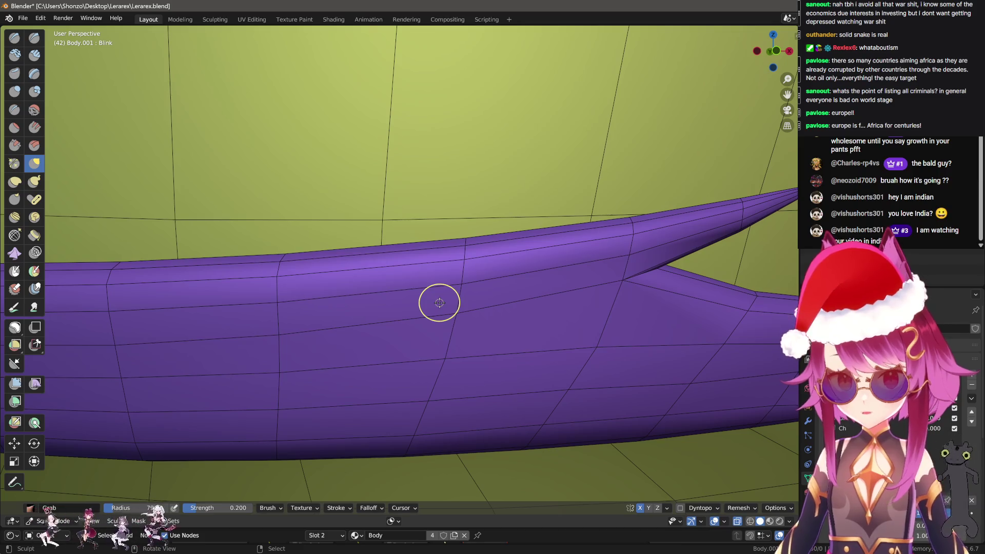
left_click_drag(427, 307, 470, 292)
Resize the Grab brush and make small pulls along the eyelash's upper edge toward the skin
key("f")
left_click(398, 218)
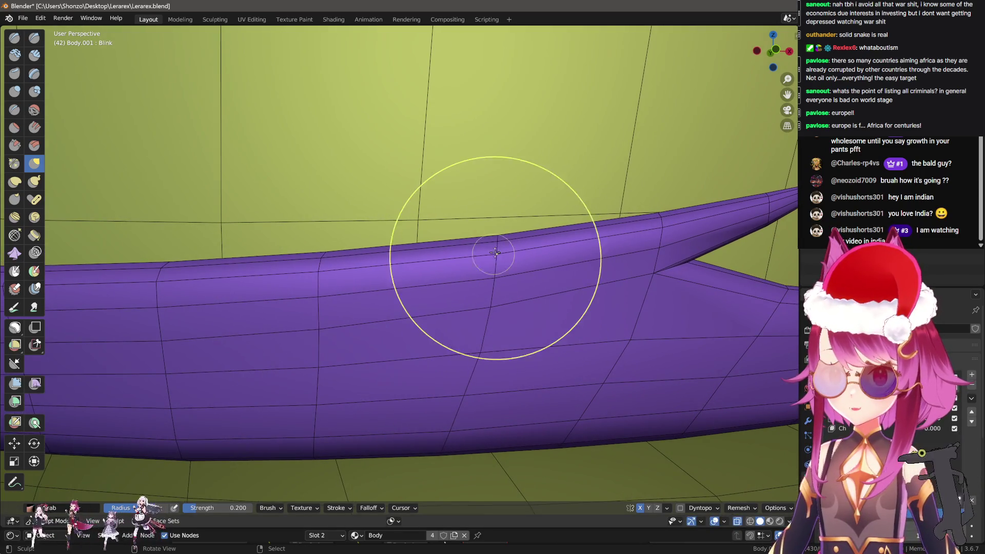
left_click_drag(500, 236, 488, 240)
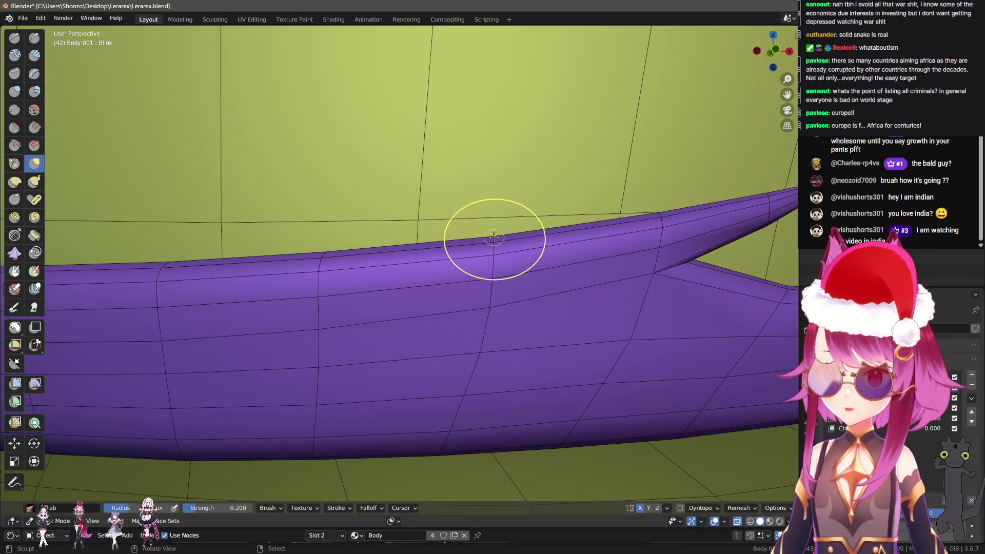
key("bracketleft")
key("bracketleft")
key("bracketleft")
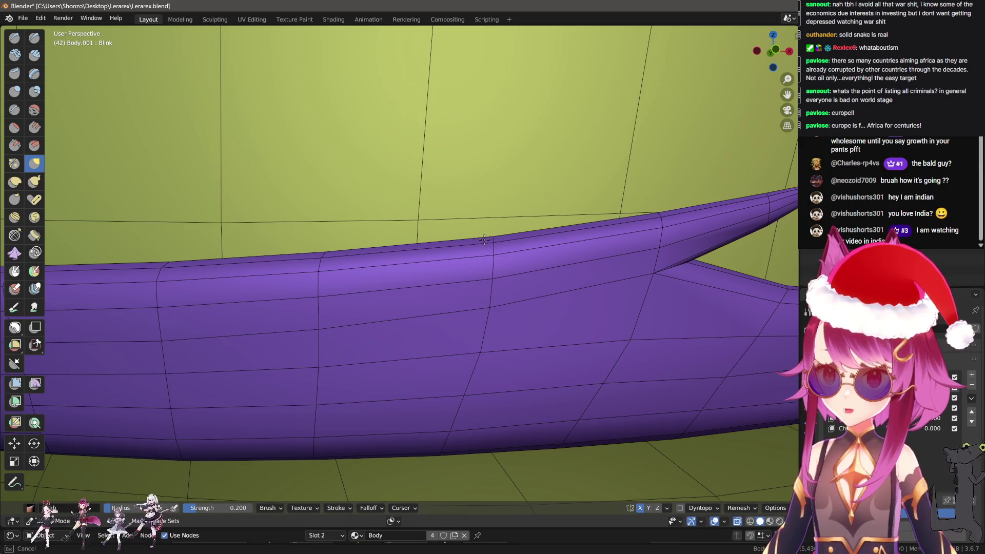
left_click_drag(484, 240, 569, 323)
left_click_drag(498, 323, 470, 271)
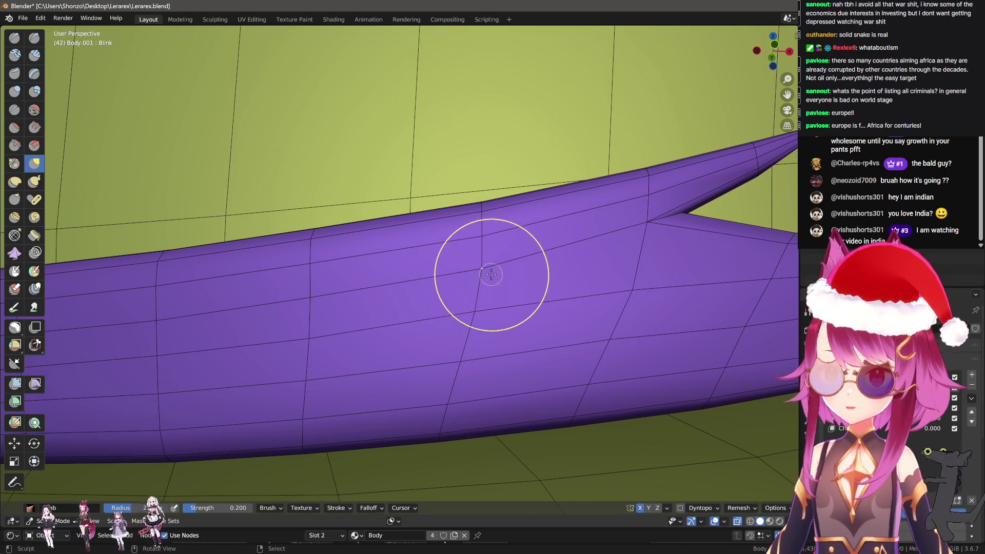
left_click_drag(479, 304, 479, 273)
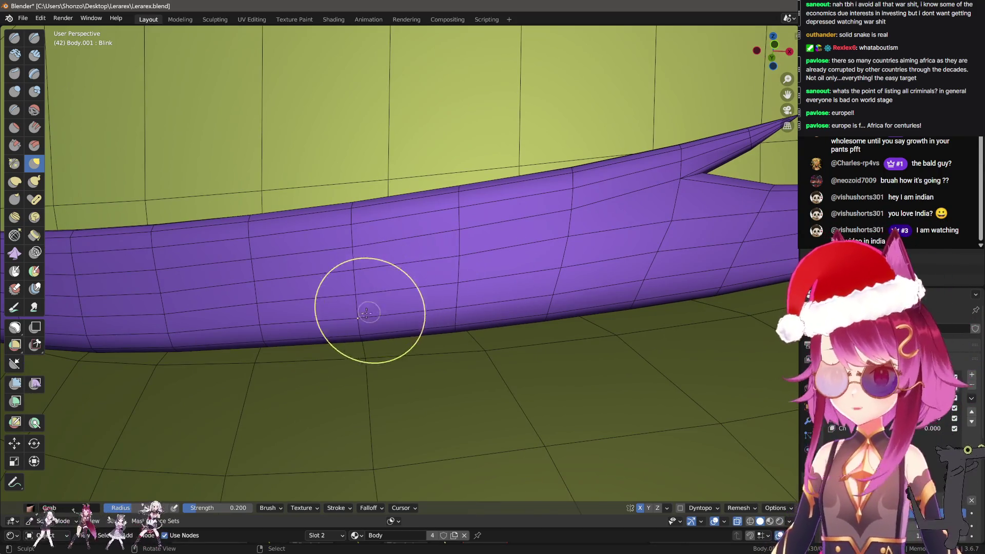
left_click_drag(367, 299, 417, 352)
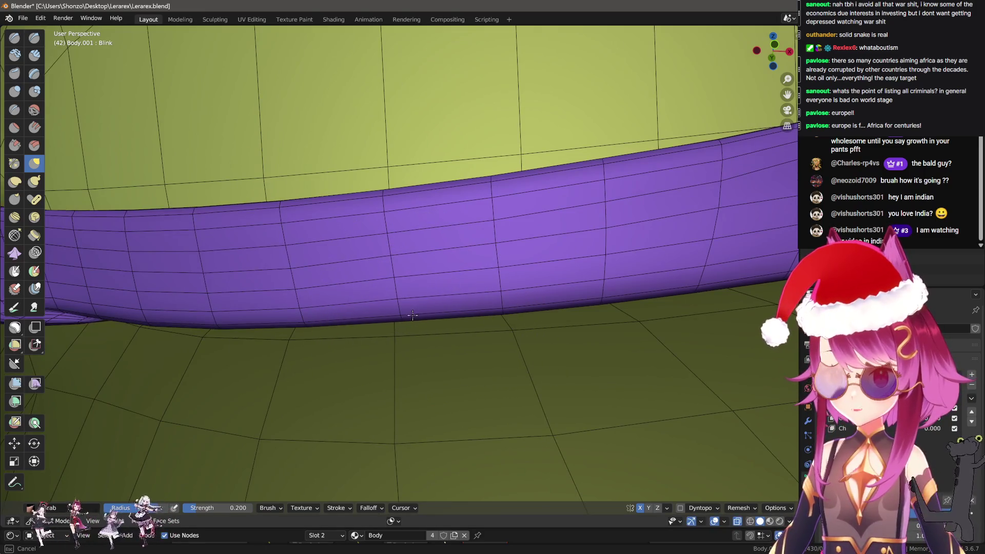
left_click_drag(407, 314, 468, 362)
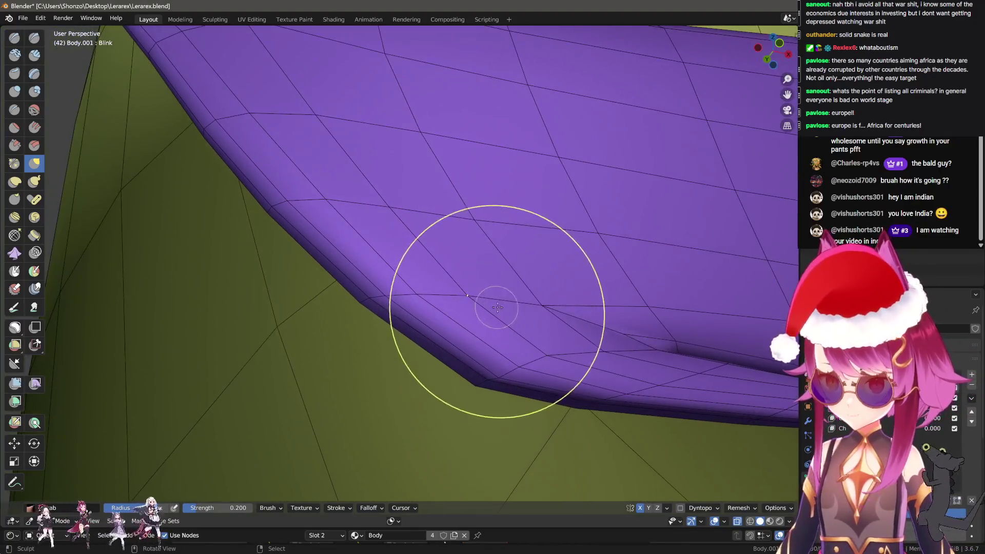
Grab-pull the eyelash's lower edge and band toward the skin, checking the dented edge
left_click_drag(469, 363, 521, 385)
left_click_drag(522, 385, 399, 279)
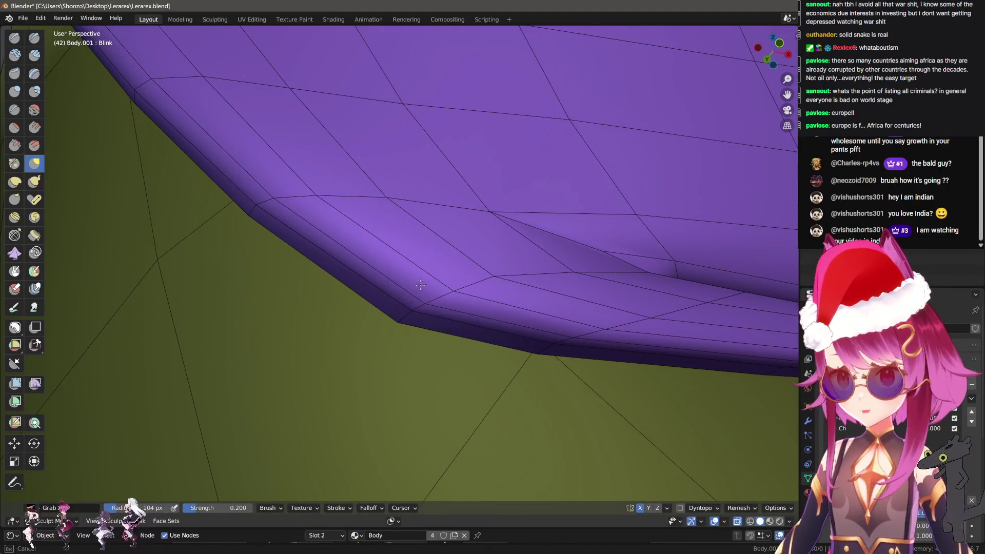
left_click_drag(493, 269, 469, 294)
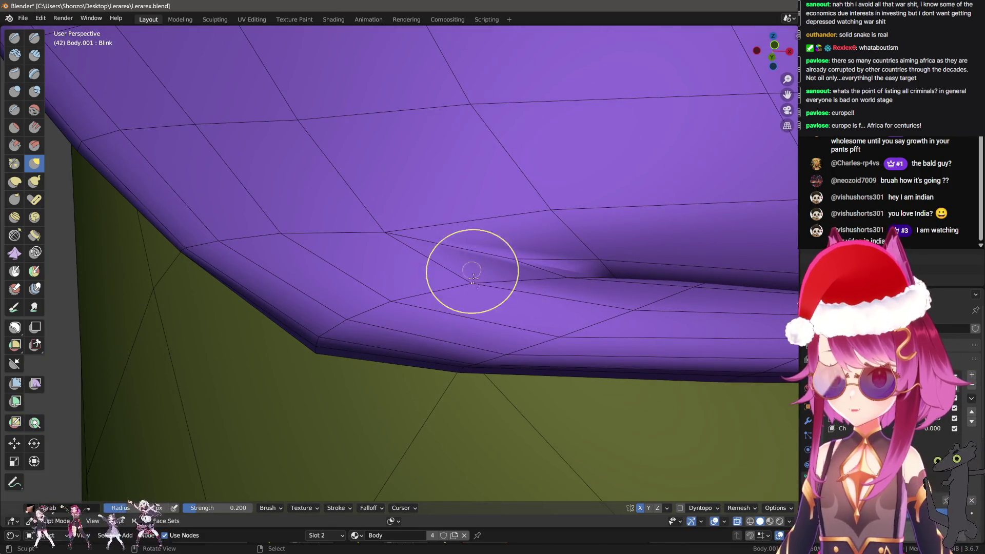
left_click_drag(557, 330, 503, 344)
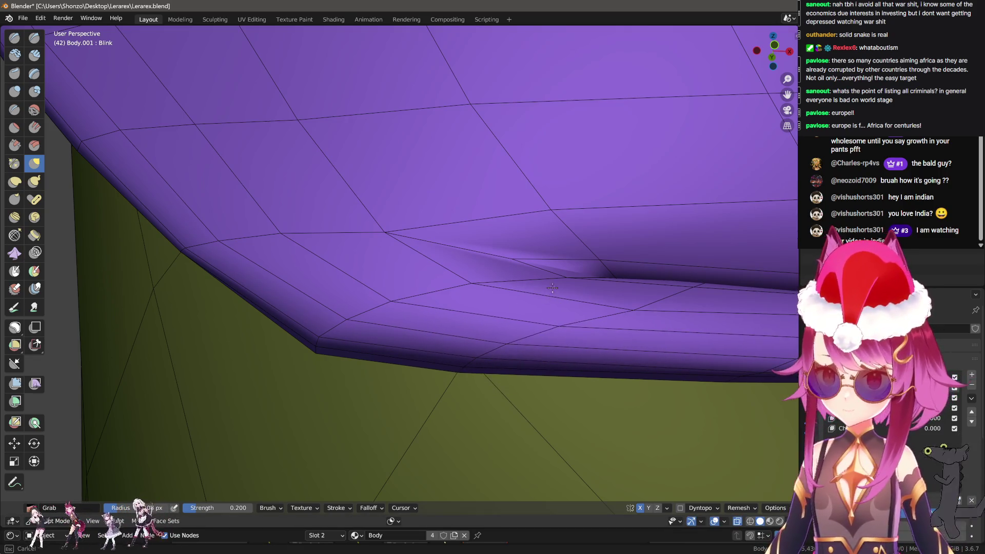
left_click_drag(637, 284, 431, 302)
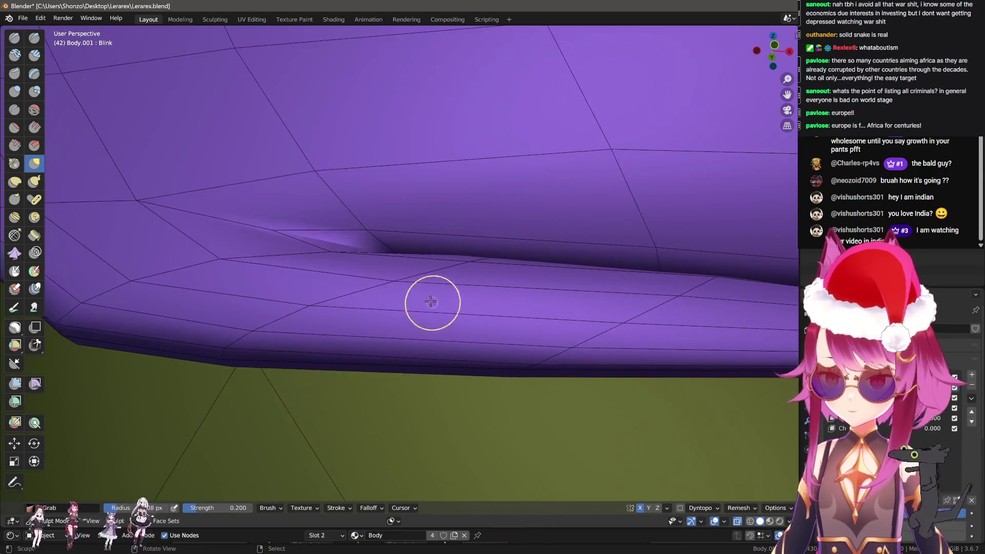
left_click_drag(320, 286, 476, 296)
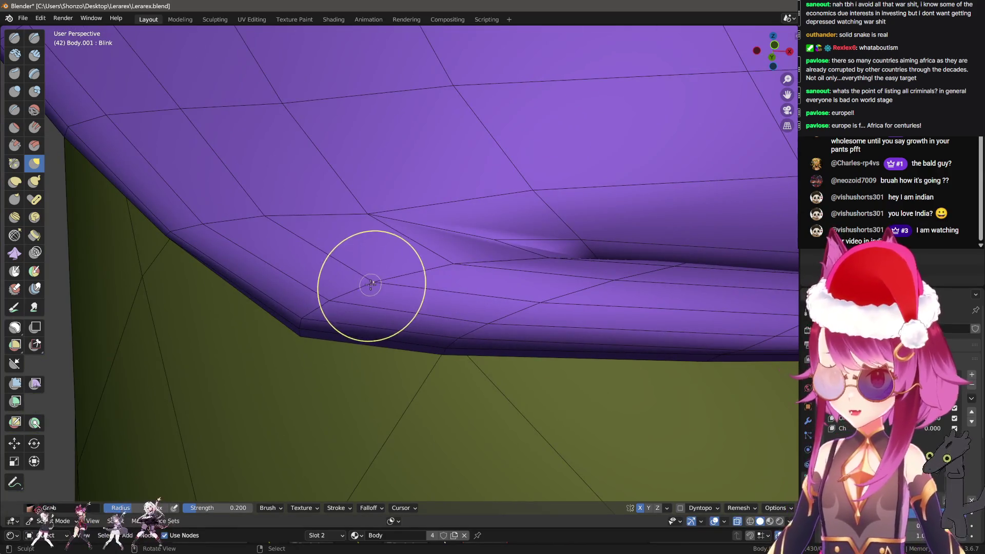
Reshape the lower eyelash edge further, resize the brush, and view the edge from lower
left_click_drag(314, 310, 376, 303)
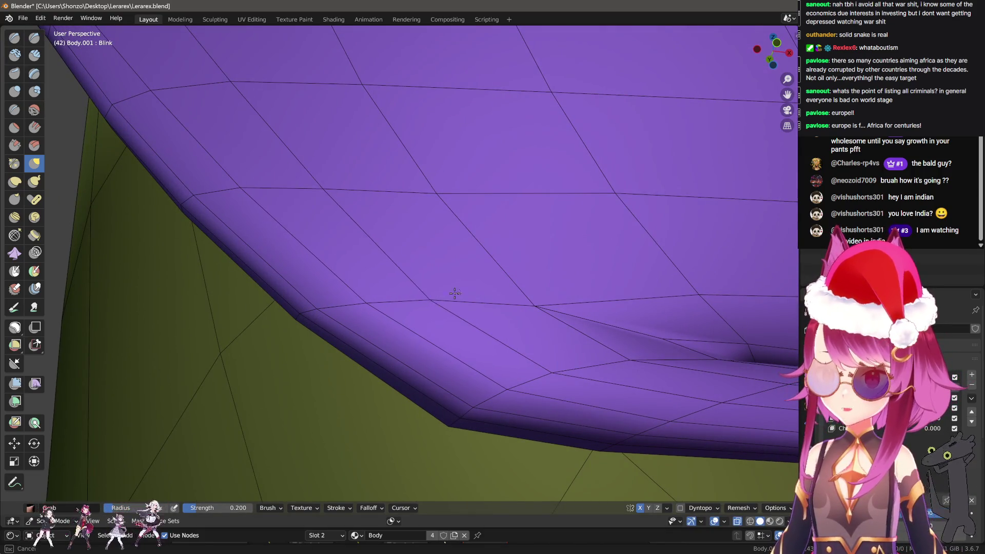
left_click_drag(404, 236, 404, 222)
left_click_drag(403, 222, 383, 292)
key("f")
left_click(352, 286)
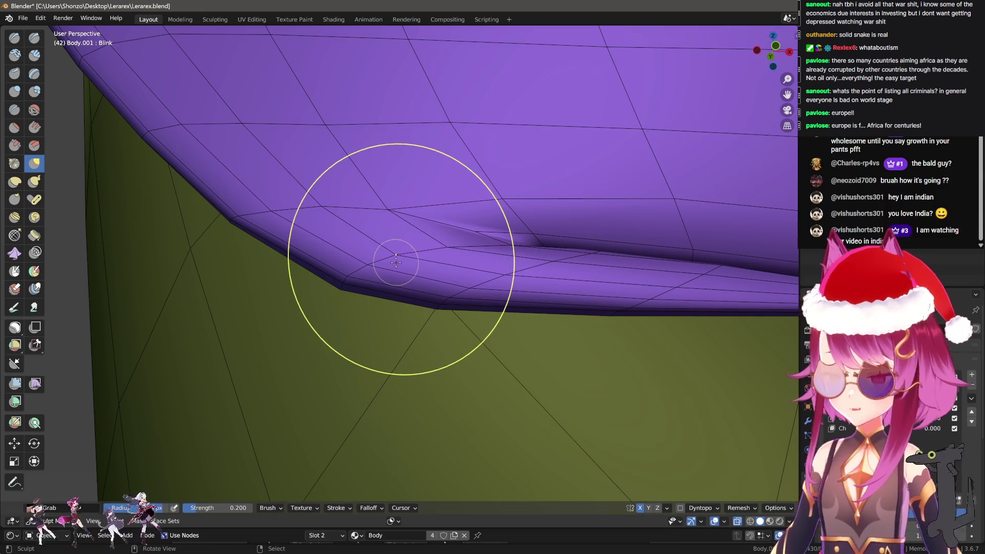
left_click_drag(316, 177, 308, 220)
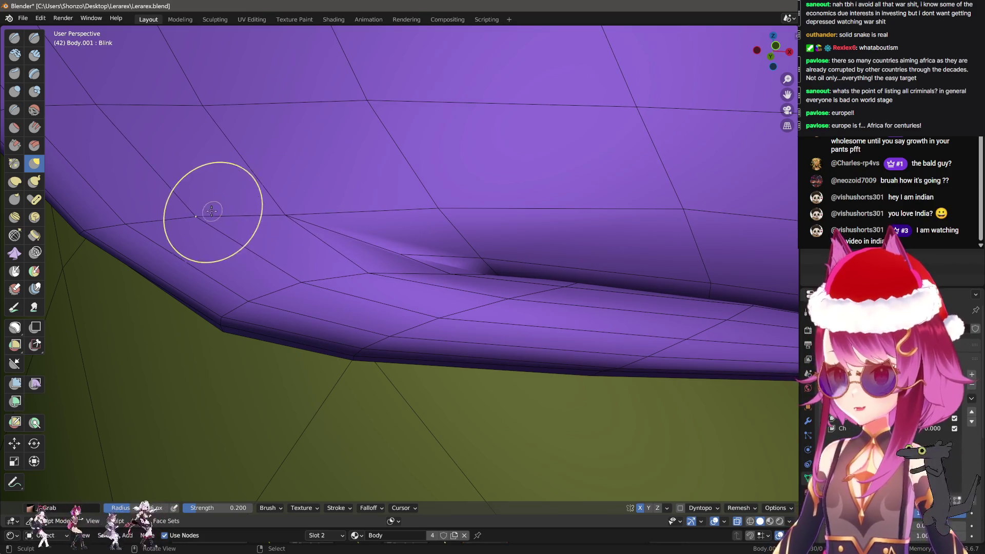
left_click_drag(215, 216, 450, 287)
In Edit Mode, move the selected eyelid loop, trackball-rotate it, and shift it along Y
key("Tab")
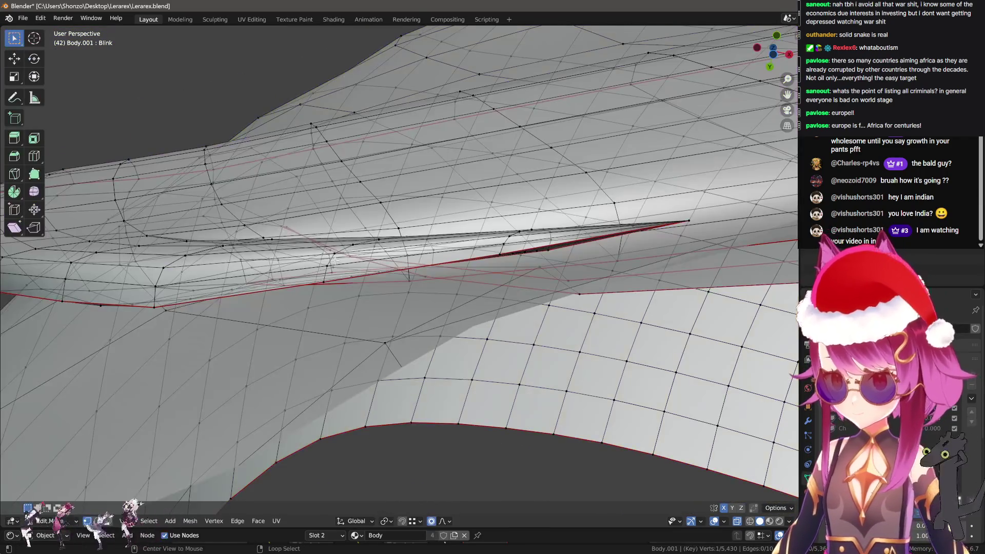
key("g")
key("y")
key("Escape")
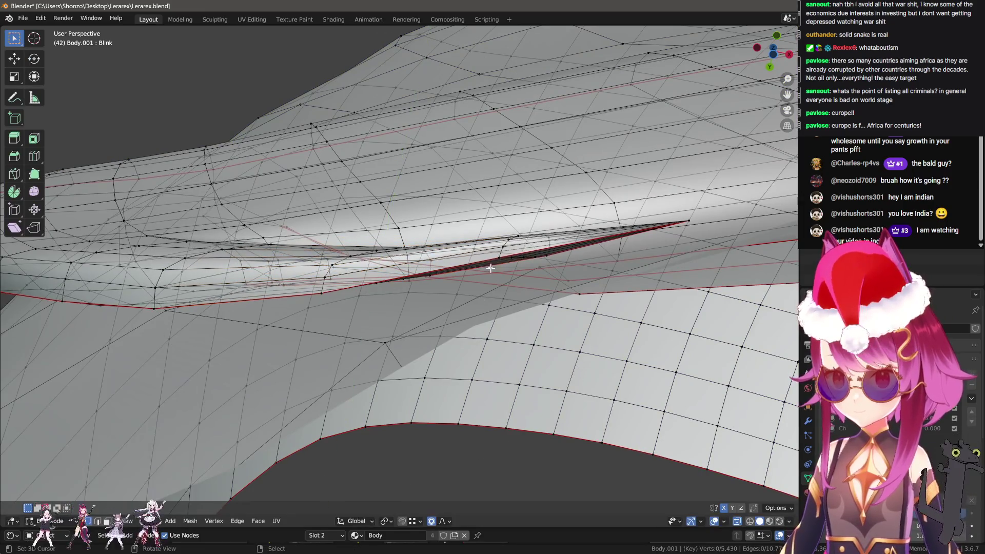
left_click(501, 252)
key("r")
key("r")
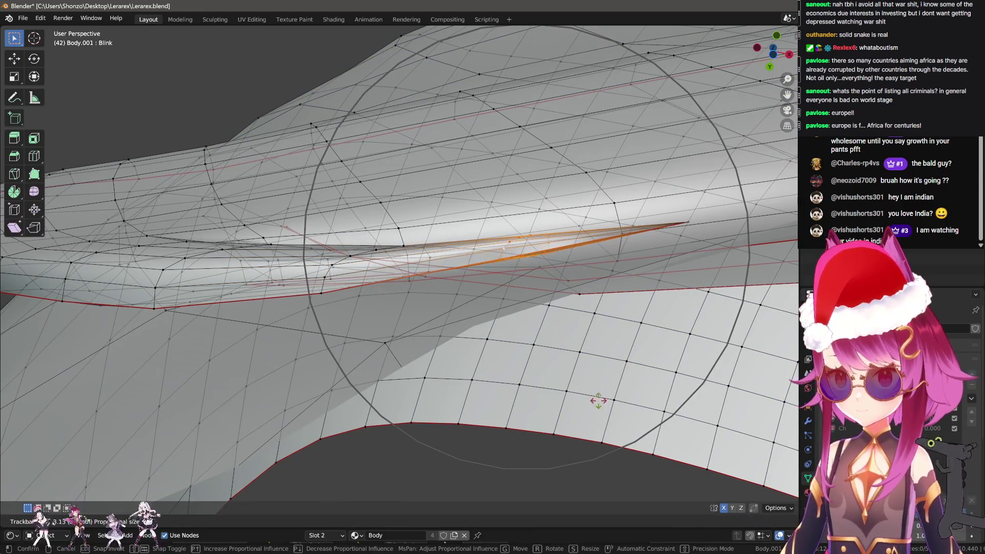
left_click(627, 471)
key("g")
key("y")
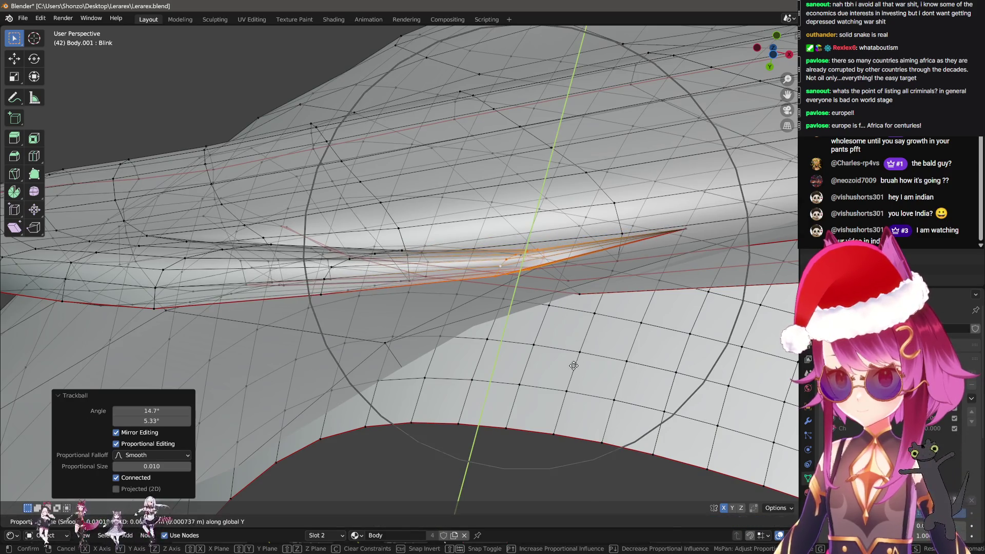
scroll("up", 3)
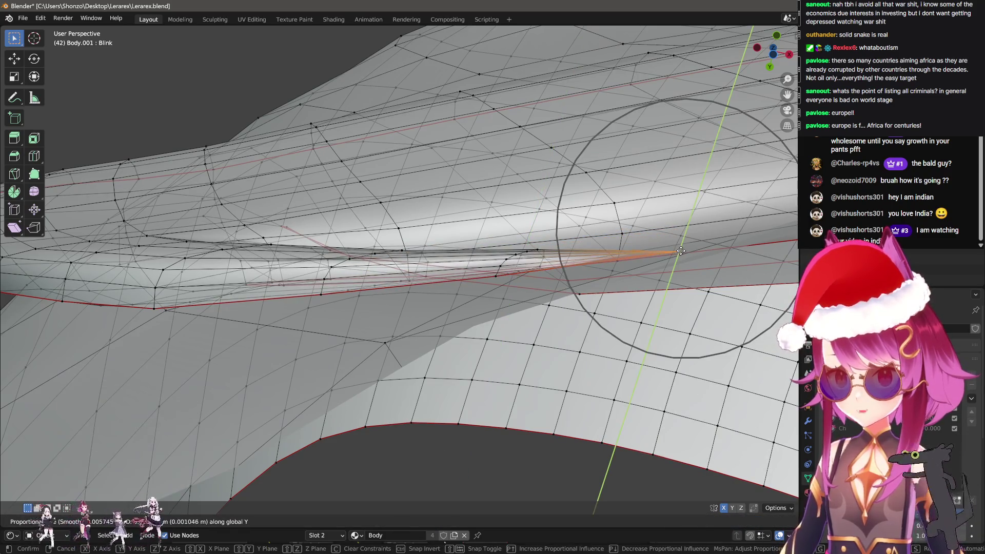
left_click(681, 251)
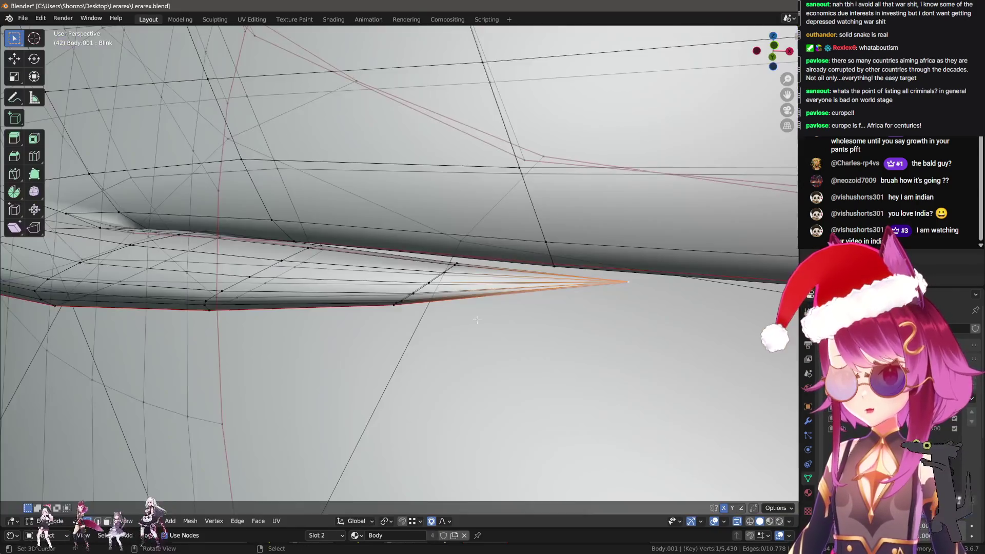
Move the eyelash's pointed tip vertex and nudge the lower edge loop, then return to Sculpt Mode
left_click_drag(477, 320, 461, 274)
key("g")
key("Escape")
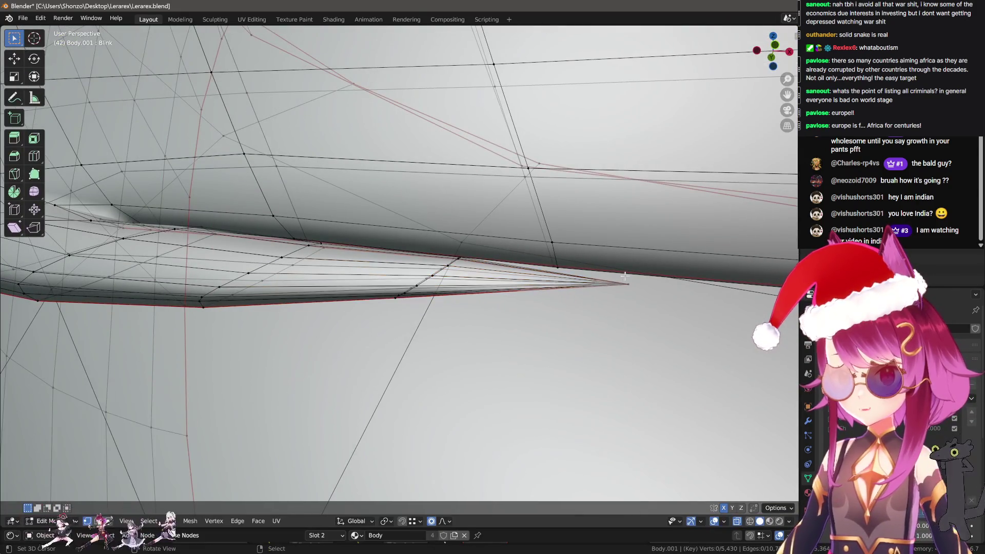
left_click(631, 277)
key("g")
left_click(646, 265)
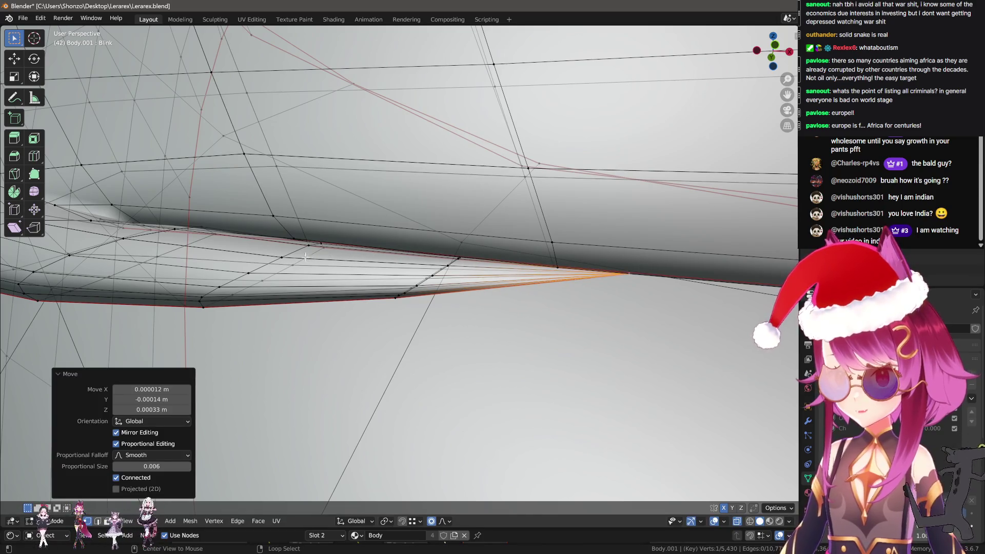
left_click(307, 253)
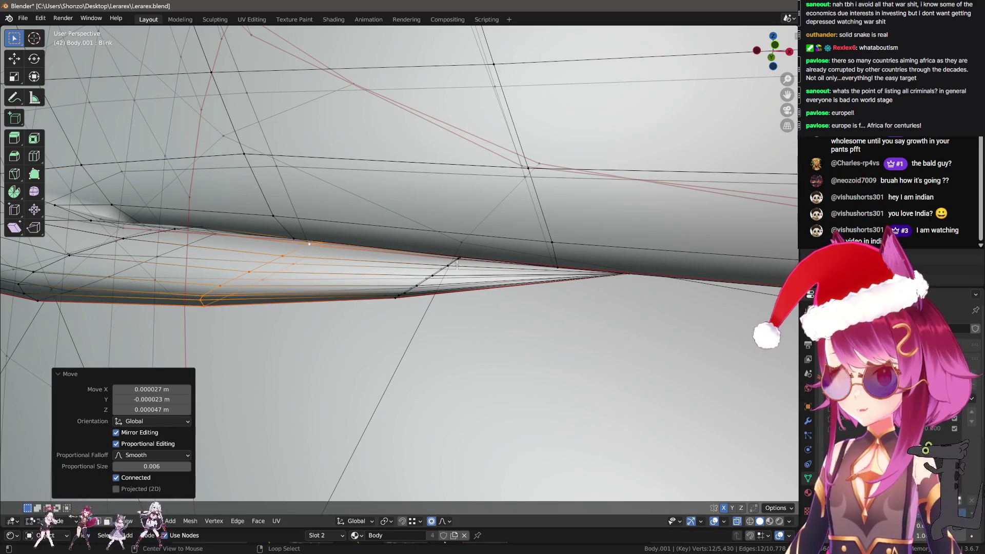
key("g")
key("Escape")
key("ctrl+Tab")
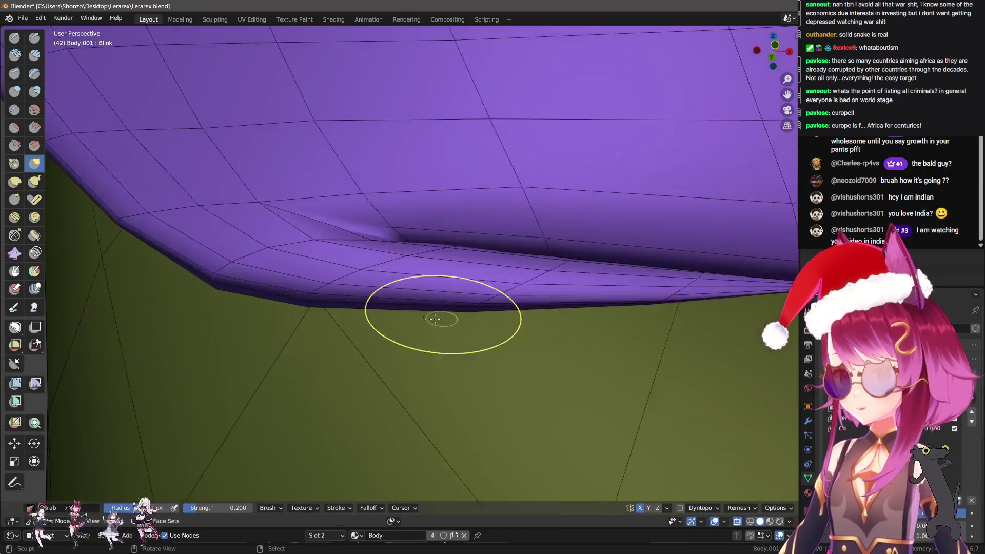
Smooth the crease beside the lower-edge dent with a small Grab stroke and shrink the brush
left_click_drag(434, 319, 414, 298)
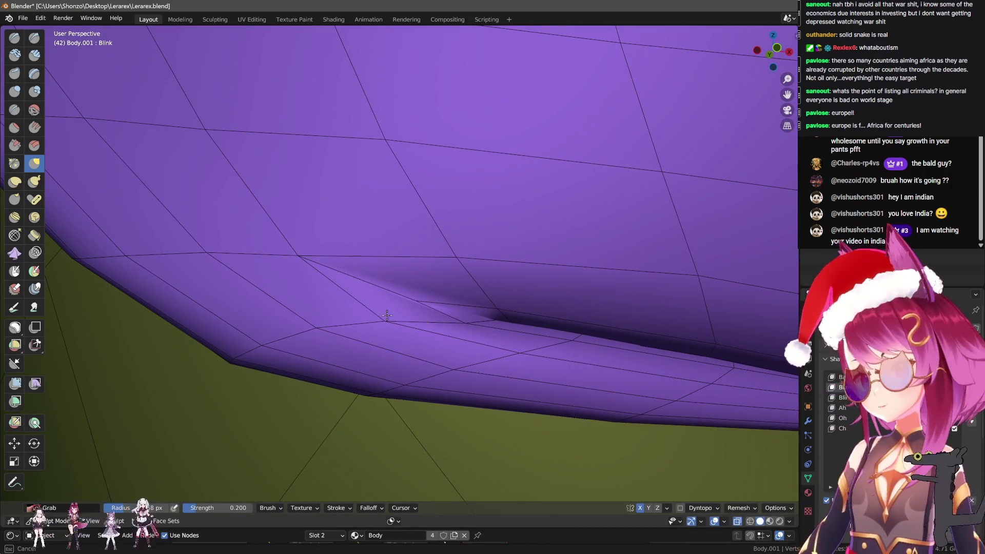
left_click_drag(454, 306, 453, 276)
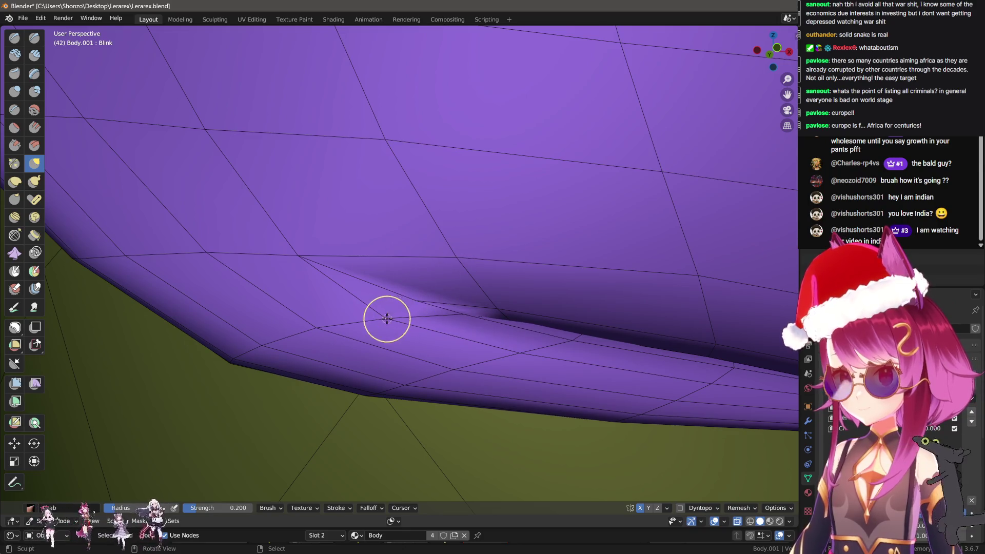
left_click_drag(325, 325, 409, 281)
key("f")
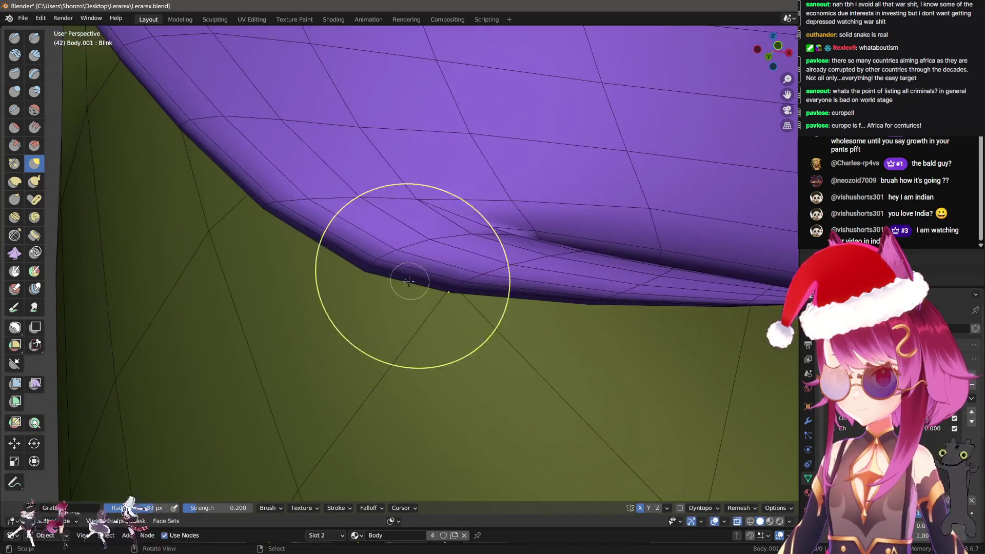
left_click(390, 270)
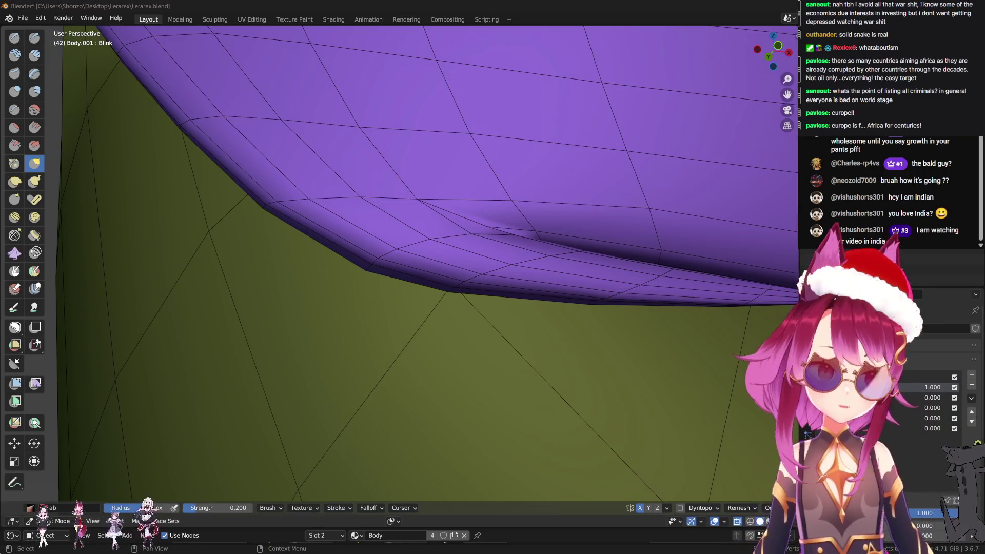
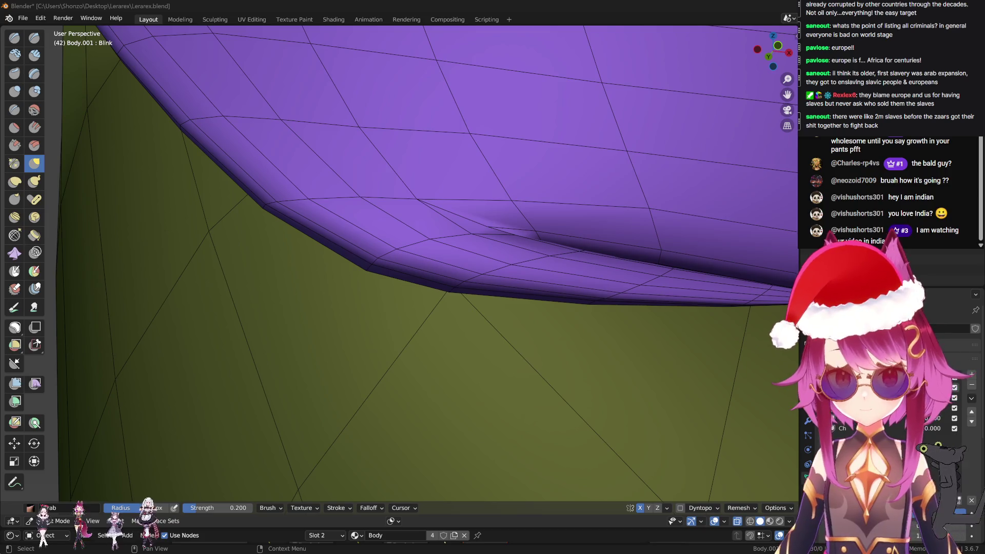
Orbit and zoom in close to the spiked purple eyelid band on the face
left_click_drag(468, 282, 467, 296)
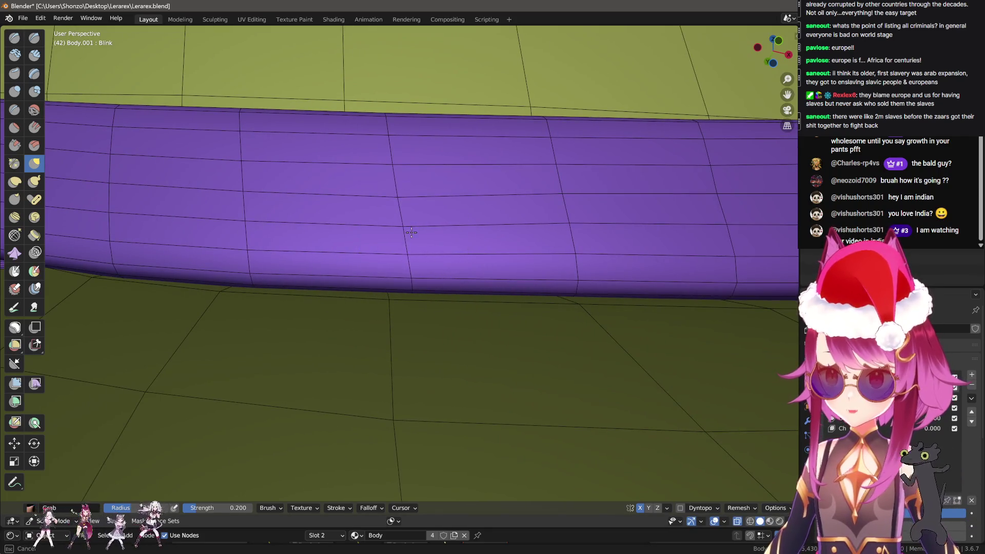
left_click_drag(411, 233, 365, 233)
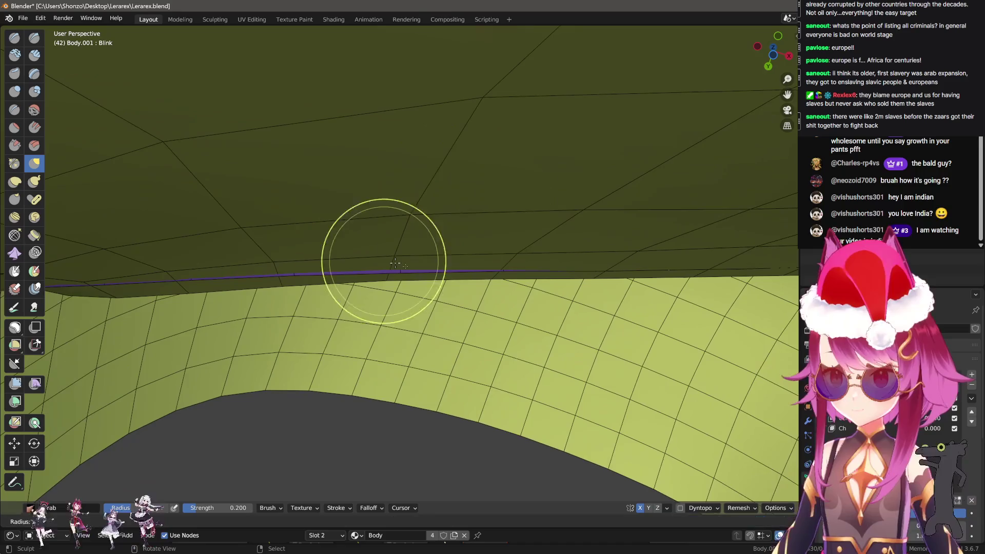
left_click_drag(395, 263, 479, 321)
scroll("up", 3)
left_click_drag(447, 292, 468, 319)
scroll("up", 3)
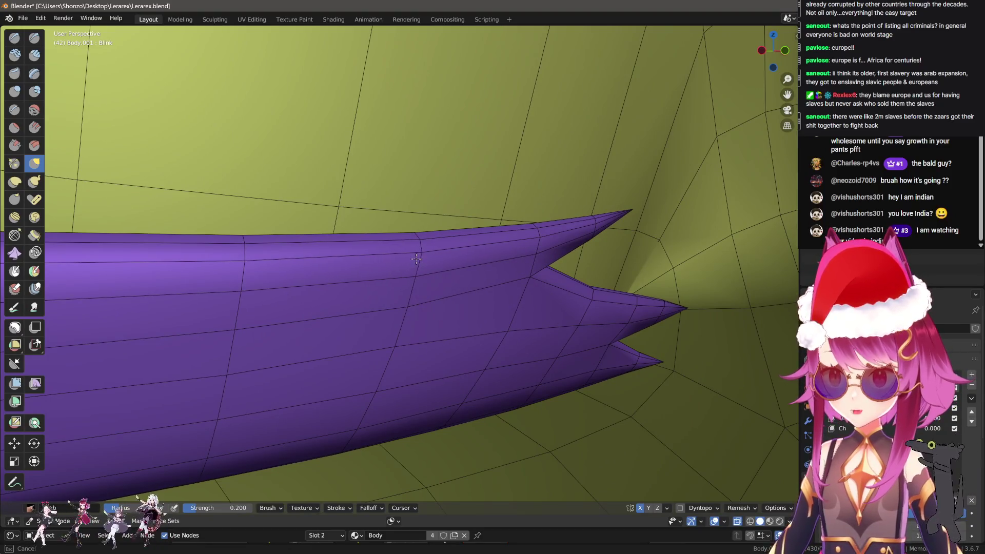
left_click_drag(416, 258, 221, 359)
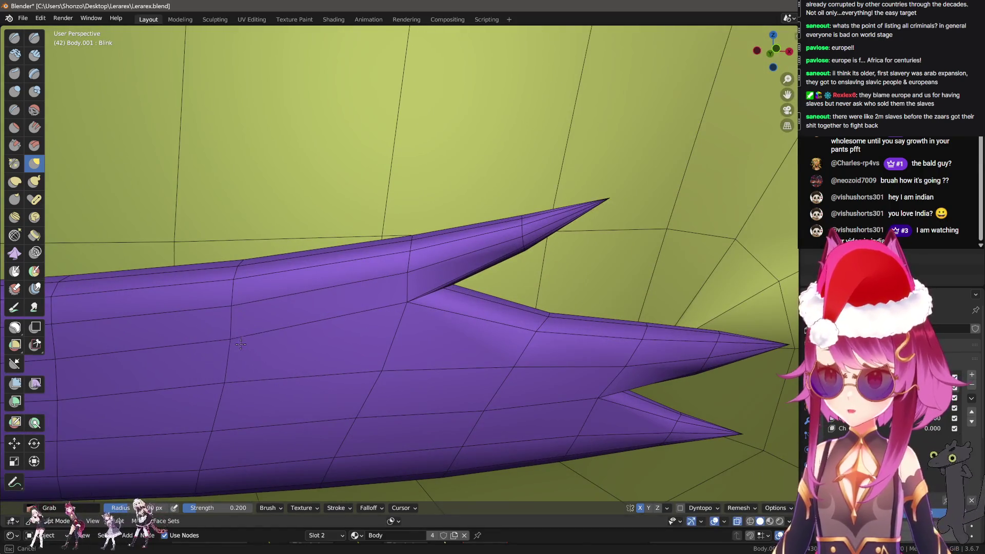
Grab-pull the eyelid band's edge into shape, checking the band from several angles
left_click_drag(218, 384, 226, 349)
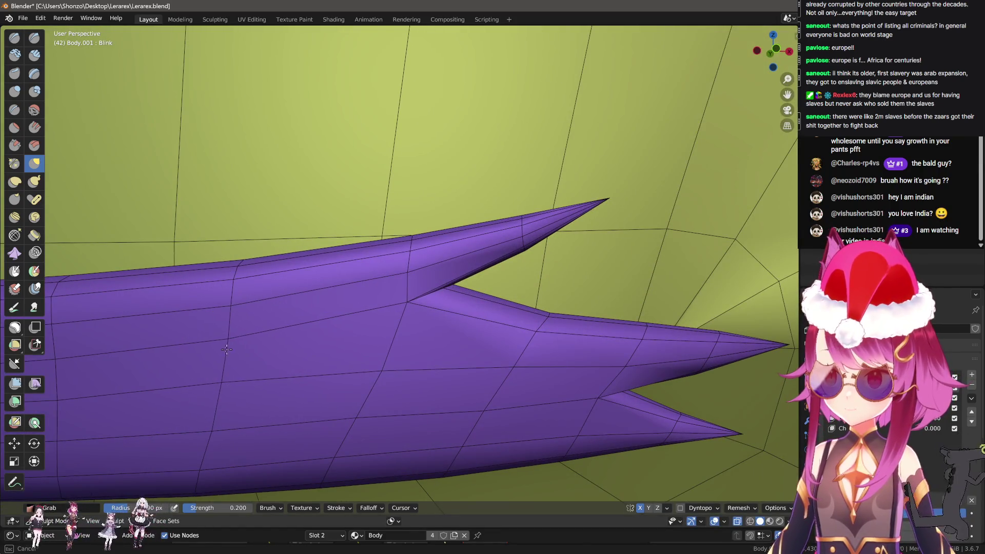
left_click_drag(226, 351, 347, 336)
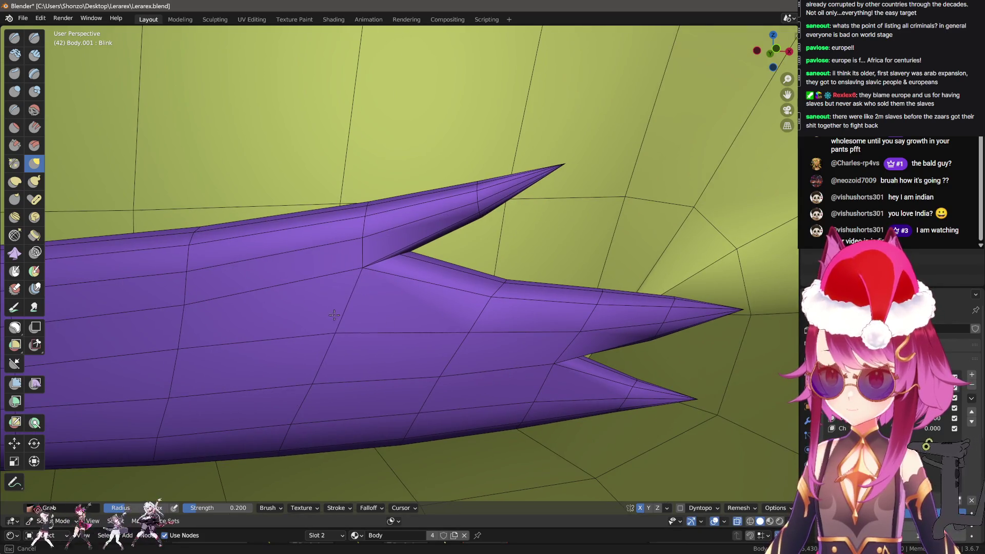
left_click_drag(460, 321, 352, 345)
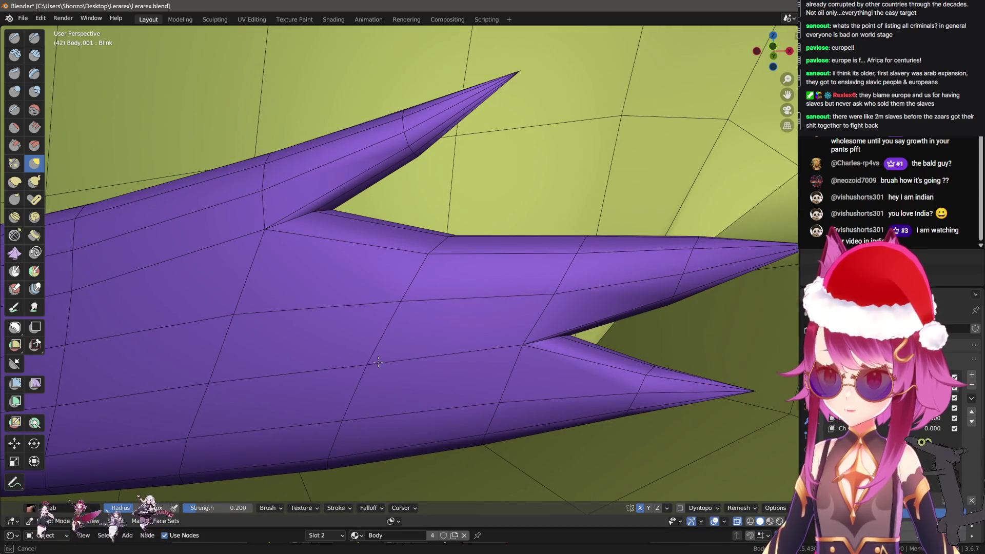
left_click_drag(387, 317, 326, 253)
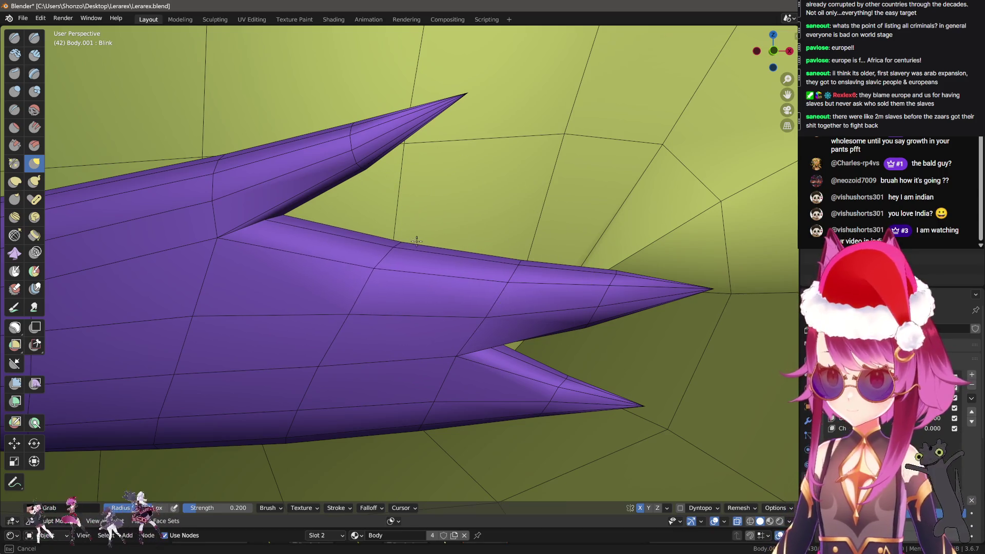
left_click_drag(417, 242, 453, 327)
left_click_drag(456, 286, 466, 260)
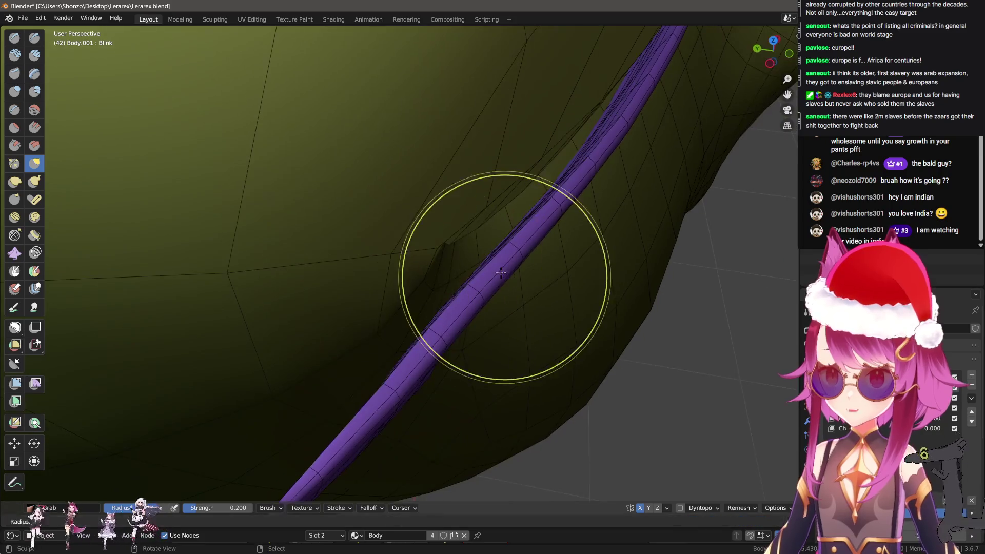
left_click_drag(578, 165, 416, 292)
In Edit Mode, select the whole connected eyelid piece and nudge it slightly forward
key("Tab")
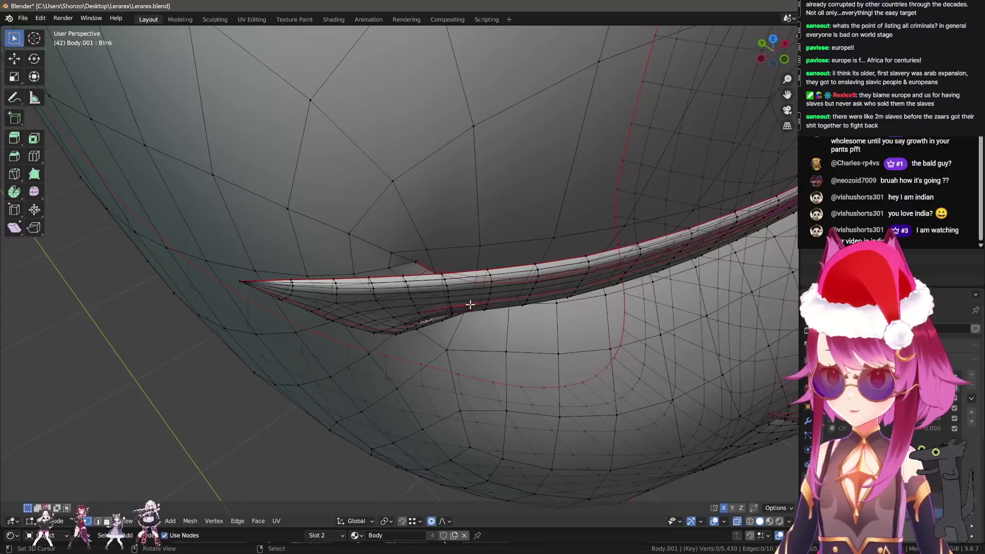
key("l")
key("g")
left_click(474, 295)
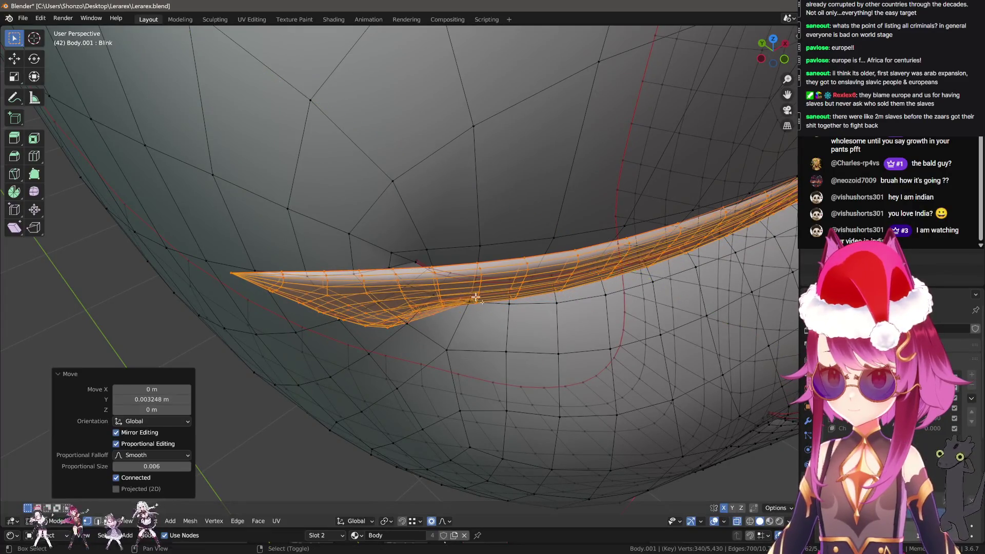
left_click_drag(474, 294, 436, 303)
key("Tab")
Enlarge the Grab brush radius, inspect the eyelid from below, then switch to Object Mode
key("Tab")
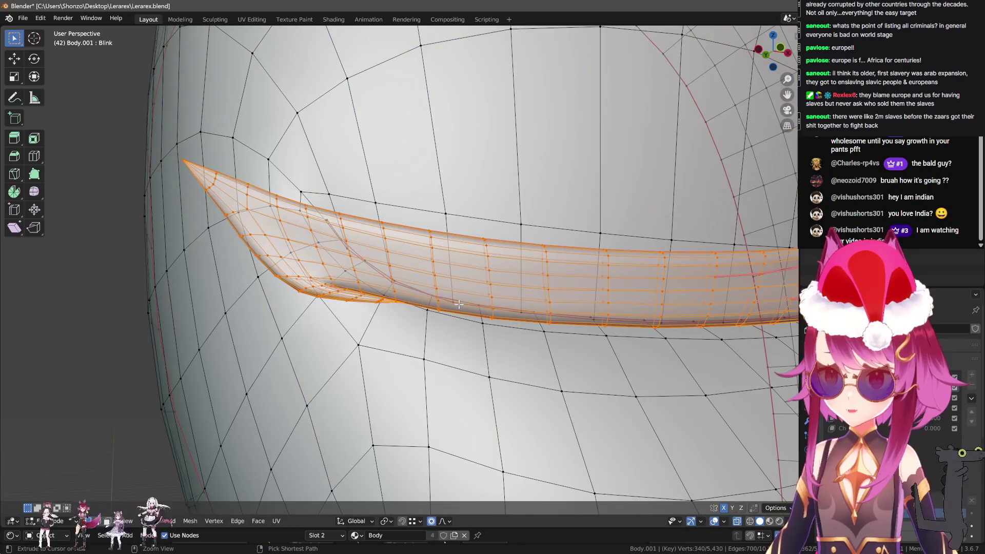
key("Tab")
key("f")
left_click(344, 284)
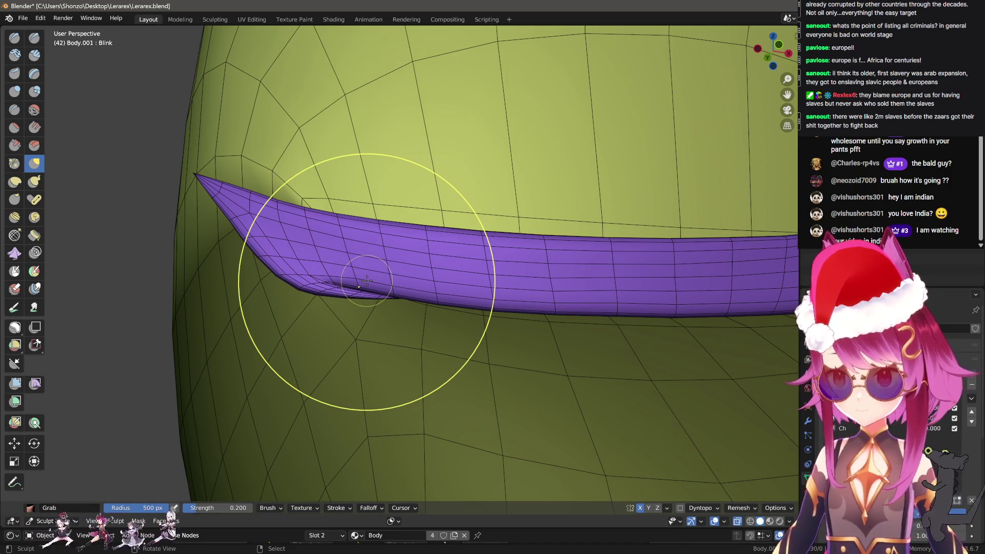
left_click_drag(350, 279, 334, 379)
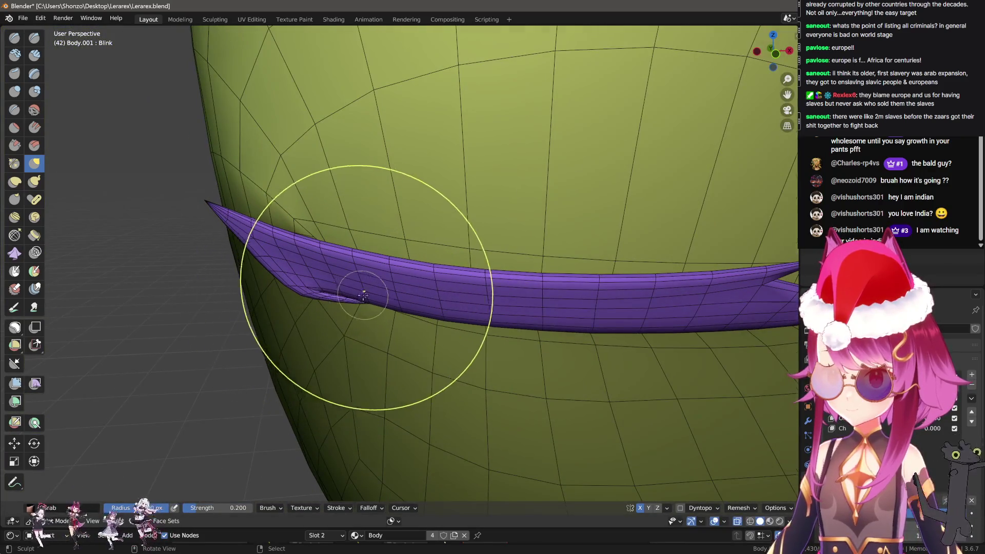
scroll("down", 3)
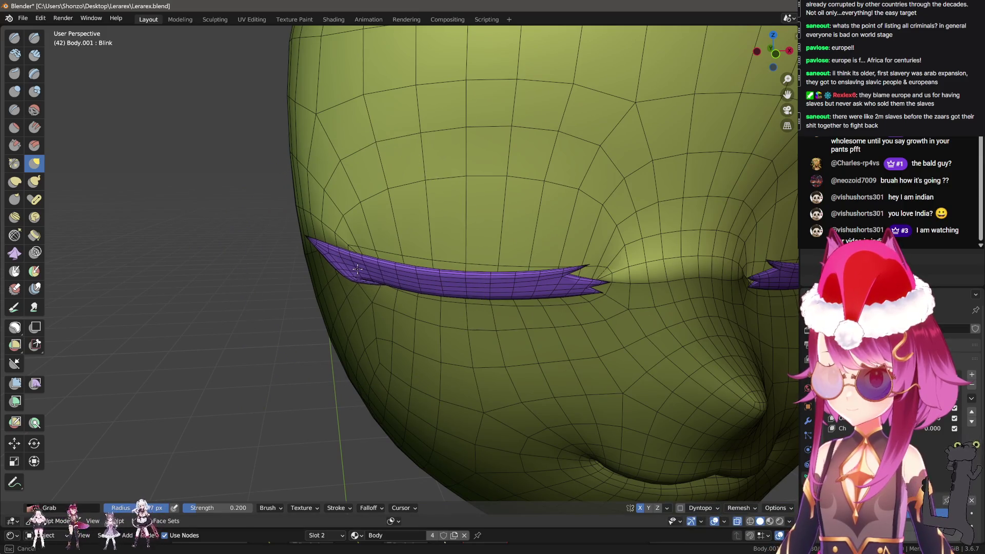
scroll("up", 3)
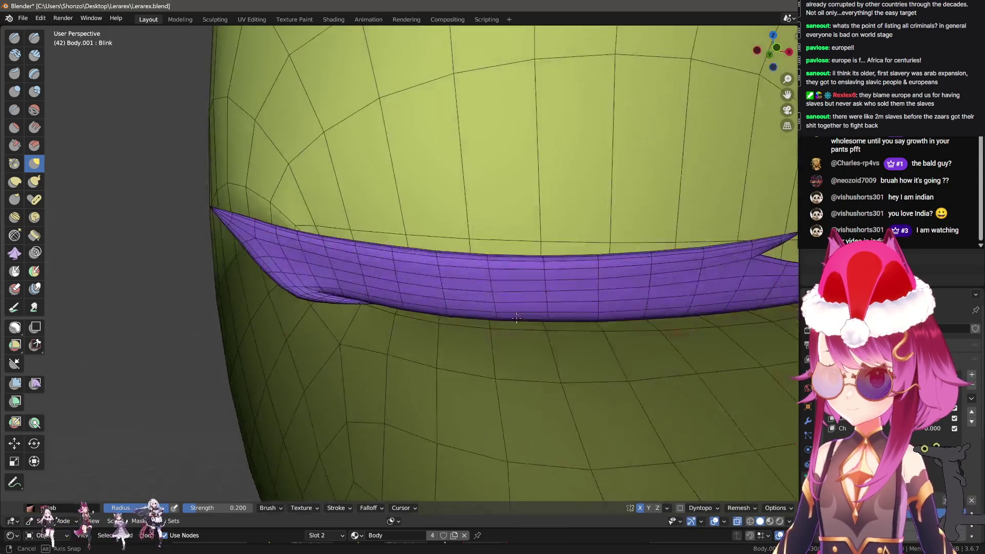
left_click_drag(439, 429, 384, 328)
scroll("down", 3)
scroll("down", 3)
key("ctrl+Tab")
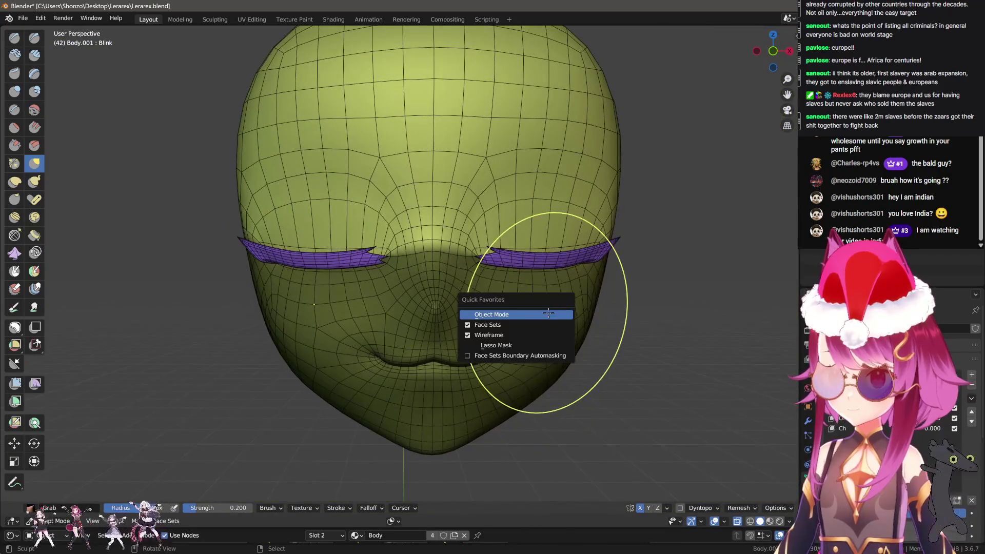
left_click(547, 374)
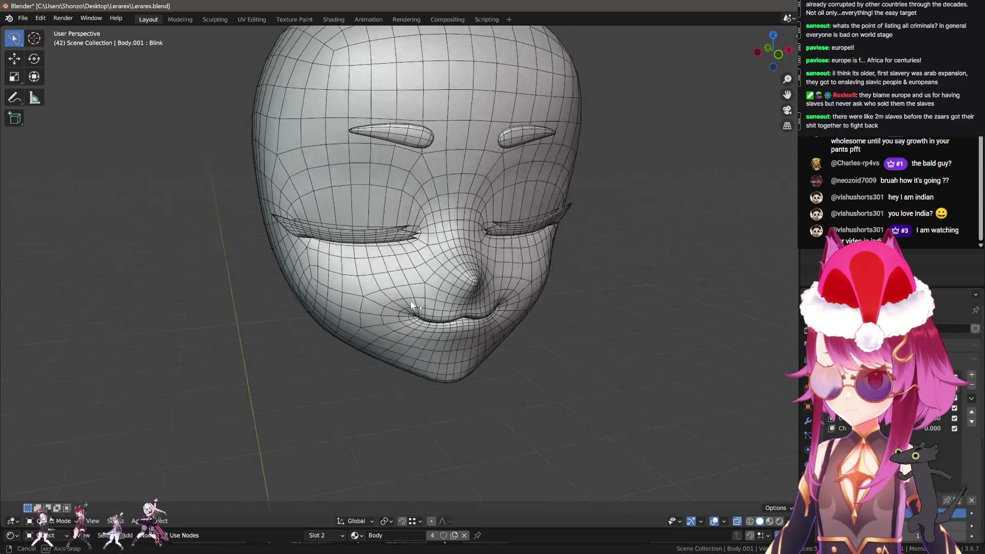
Unhide the hair objects and enter Edit Mode on the face, cancelling an accidental knife cut
key("Tab")
key("Tab")
scroll("up", 3)
scroll("down", 3)
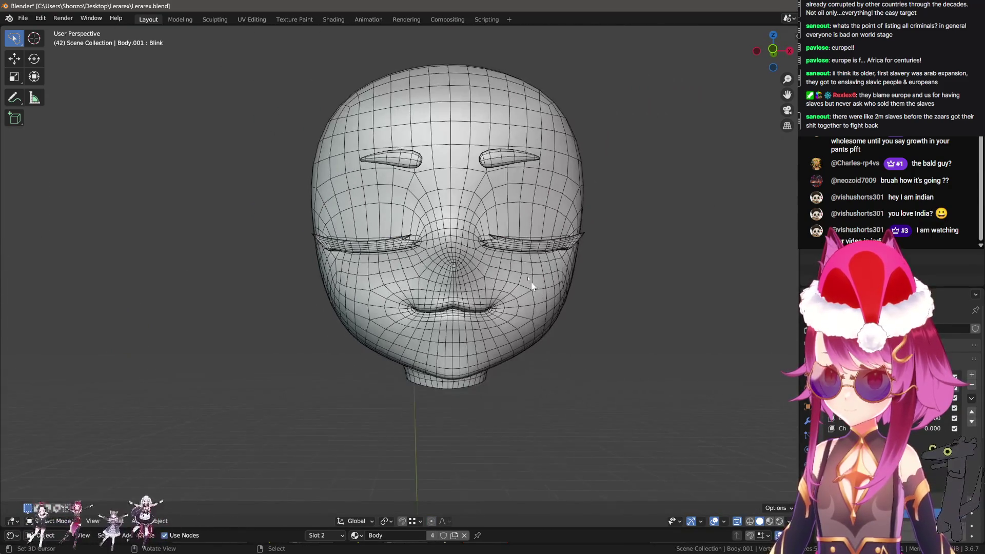
scroll("up", 3)
key("alt+h")
left_click_drag(473, 210, 475, 264)
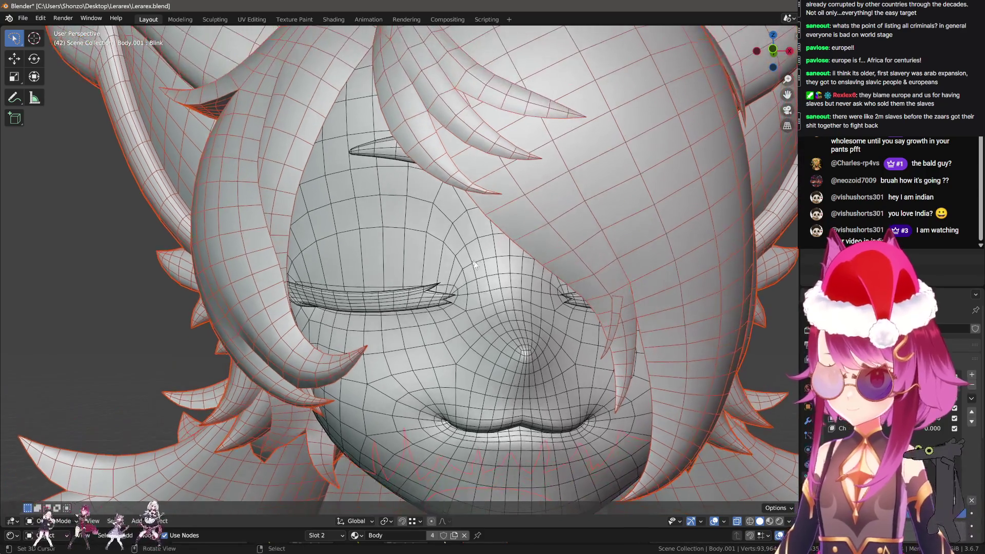
key("Tab")
left_click_drag(395, 162, 447, 172)
key("k")
key("Escape")
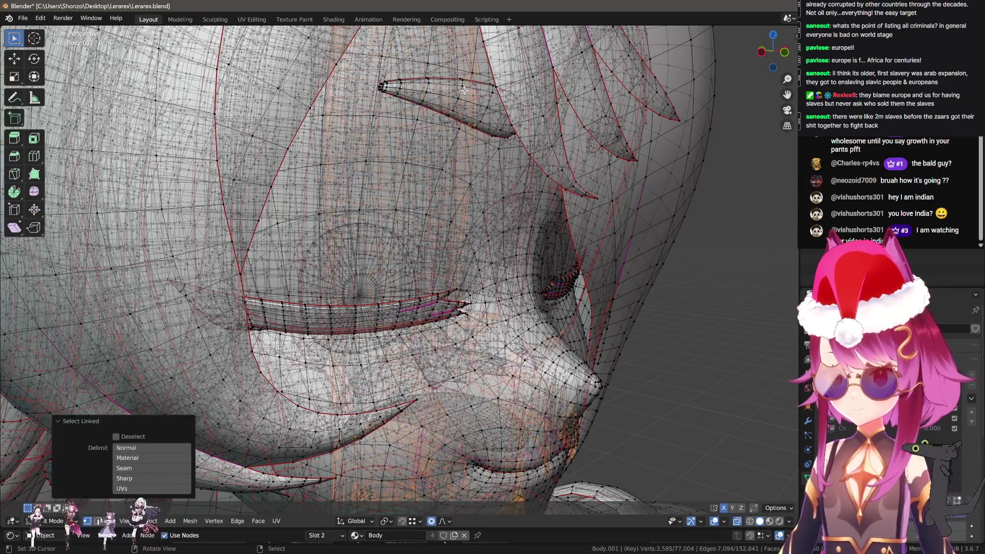
left_click_drag(463, 89, 495, 333)
Select the connected eyebrow piece, lower it along Z and push it along Y
key("l")
key("g")
key("z")
left_click(495, 359)
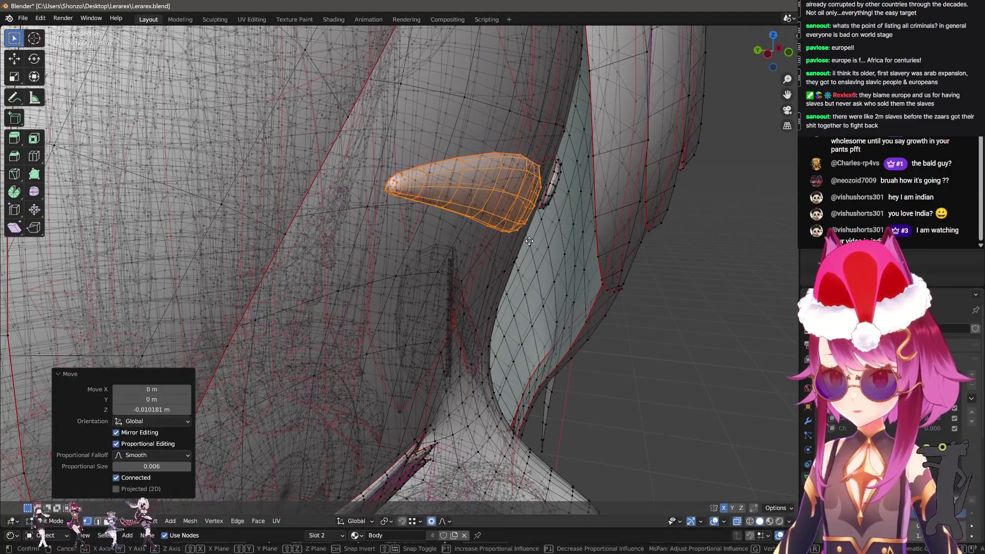
key("g")
key("y")
left_click(426, 257)
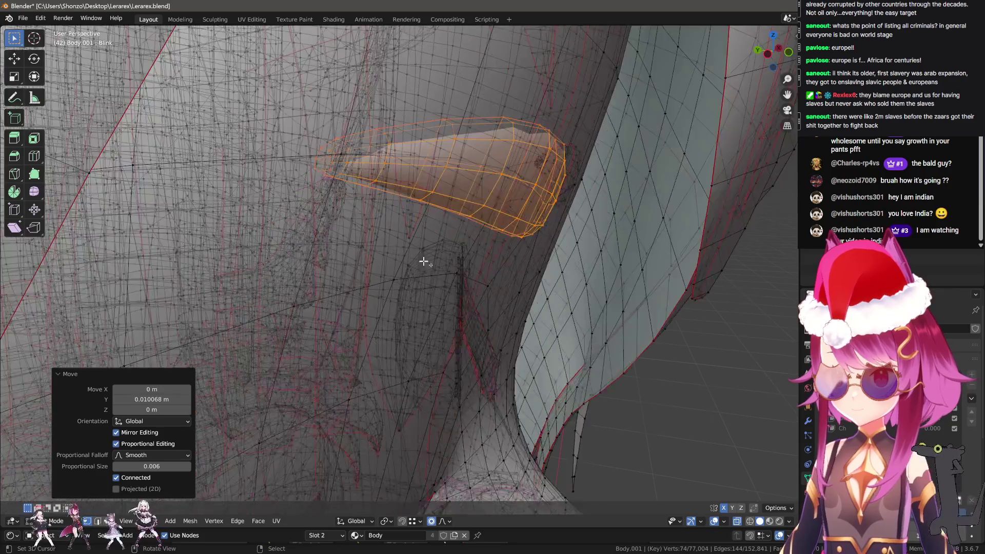
left_click_drag(427, 256, 467, 256)
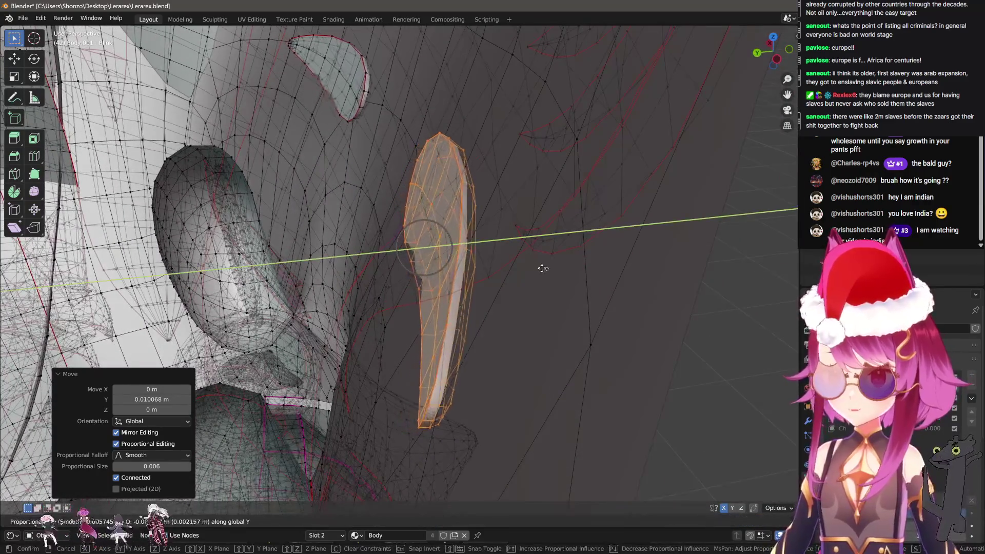
left_click(636, 273)
left_click_drag(636, 273, 527, 253)
Rotate and trackball-rotate the eyebrow, then adjust it slightly along Y
key("r")
left_click(471, 277)
key("r")
key("r")
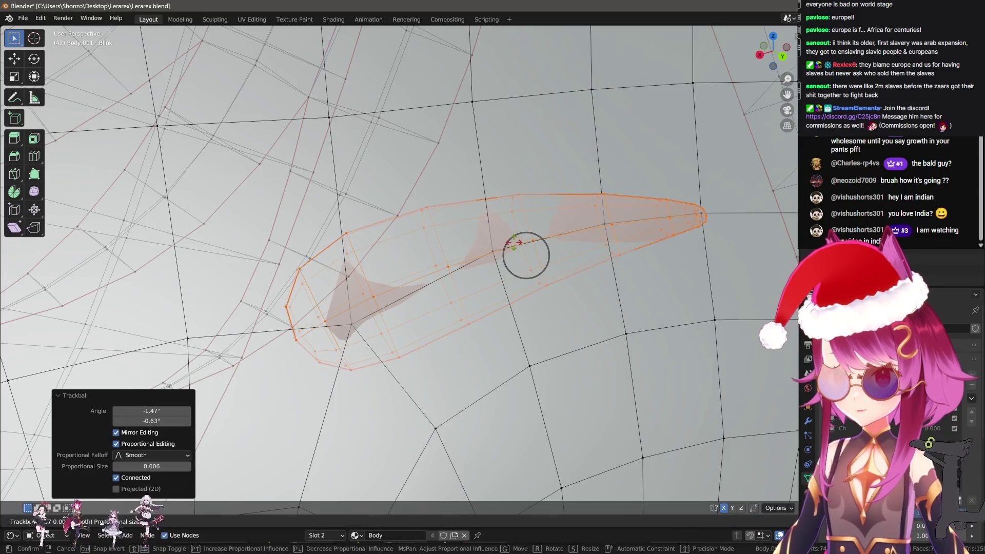
left_click(536, 244)
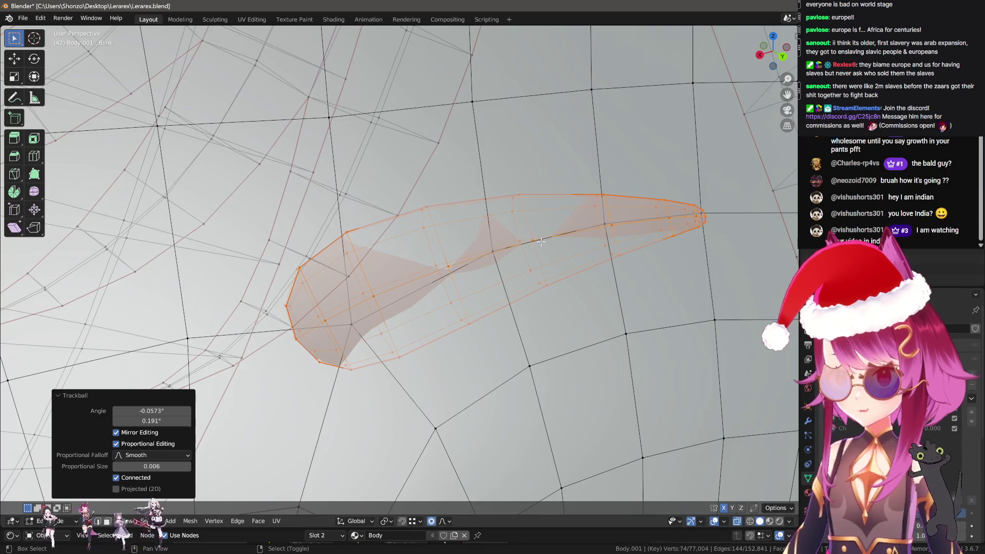
left_click_drag(536, 244, 504, 254)
key("g")
key("y")
left_click(530, 246)
scroll("down", 3)
Rotate the eyebrow around Z, give it a final Y nudge, and return to Object Mode
key("r")
key("z")
left_click(642, 257)
key("g")
key("y")
left_click(548, 258)
key("Tab")
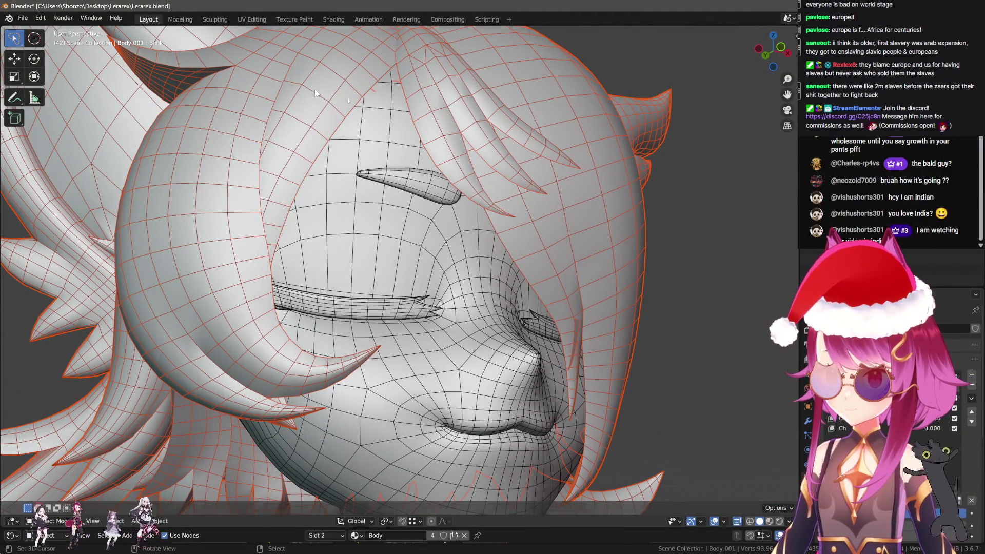
From a front orthographic view, move the eyebrow vertices, then shift them along Y
left_click_drag(315, 94, 643, 290)
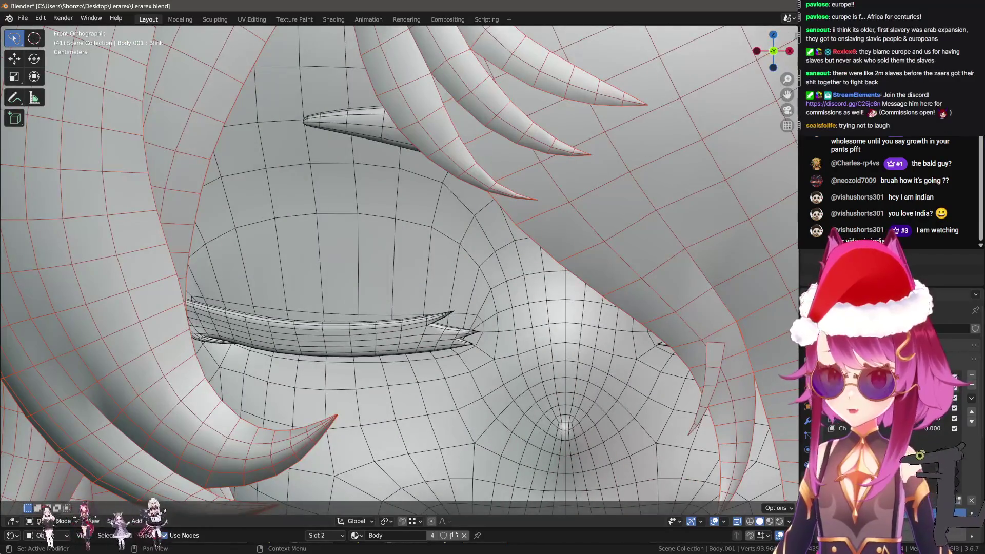
key("Tab")
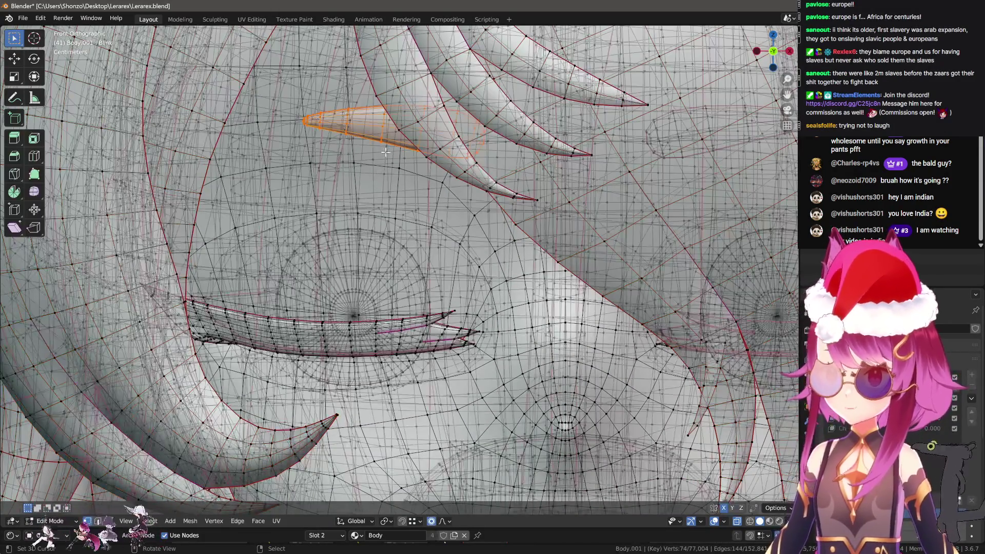
key("g")
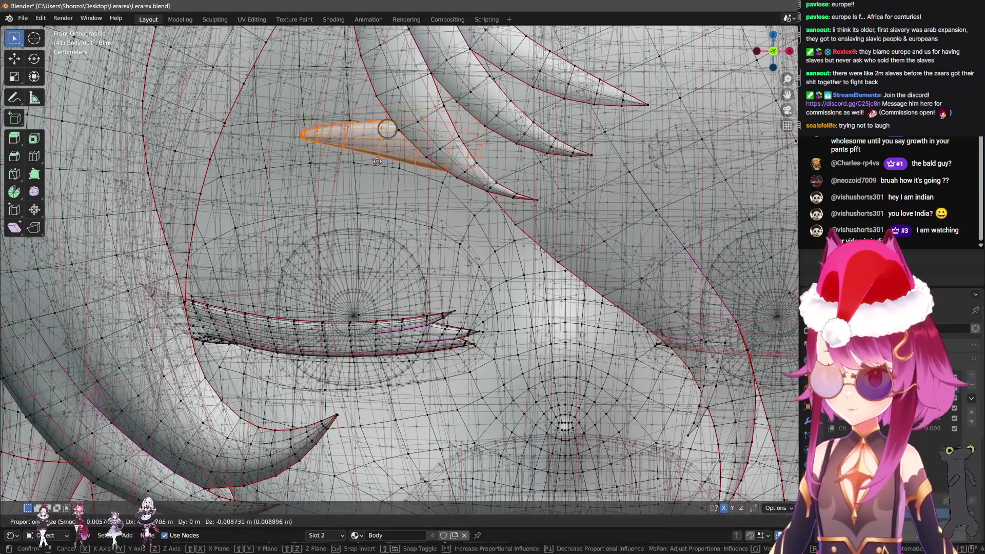
left_click(382, 137)
left_click_drag(382, 138, 359, 216)
key("g")
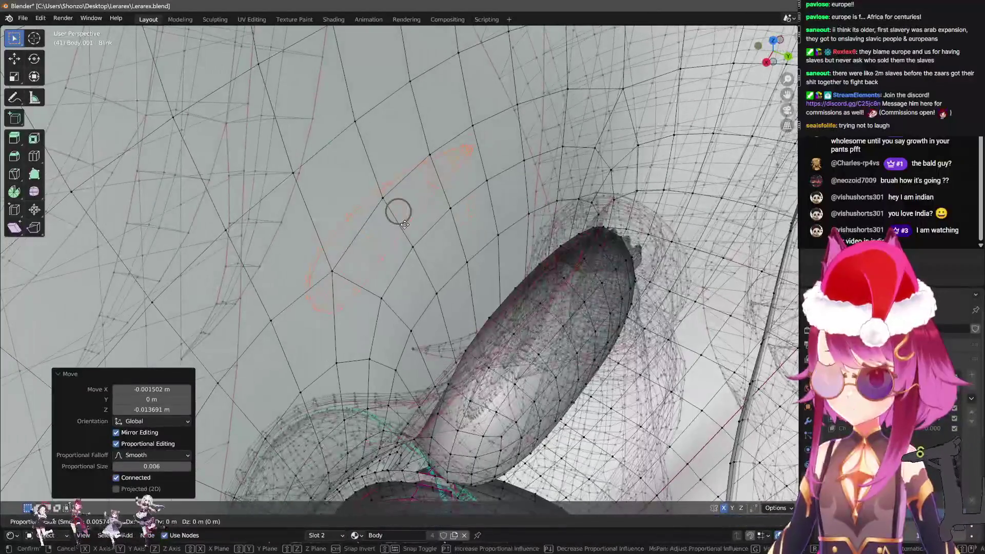
key("y")
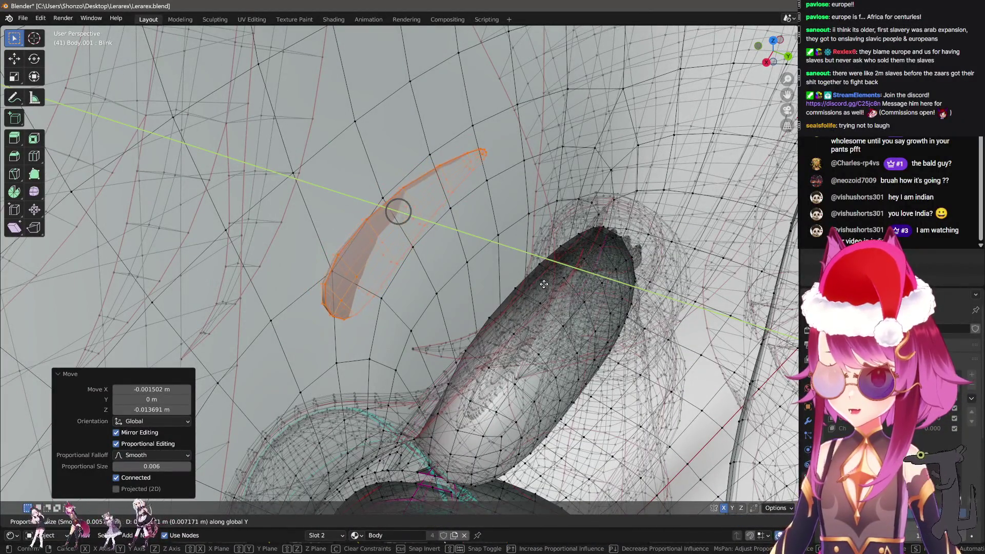
left_click(561, 298)
Tilt the eyebrow freely, move it along Y, and rotate it around the Z axis
left_click_drag(561, 297, 465, 188)
key("r")
key("r")
left_click(427, 246)
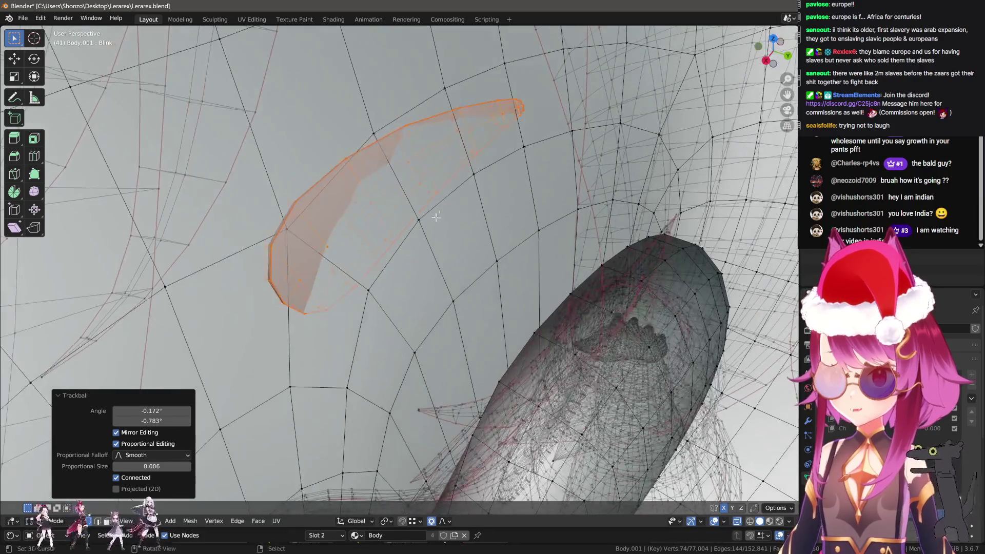
key("r")
key("r")
right_click(453, 176)
key("g")
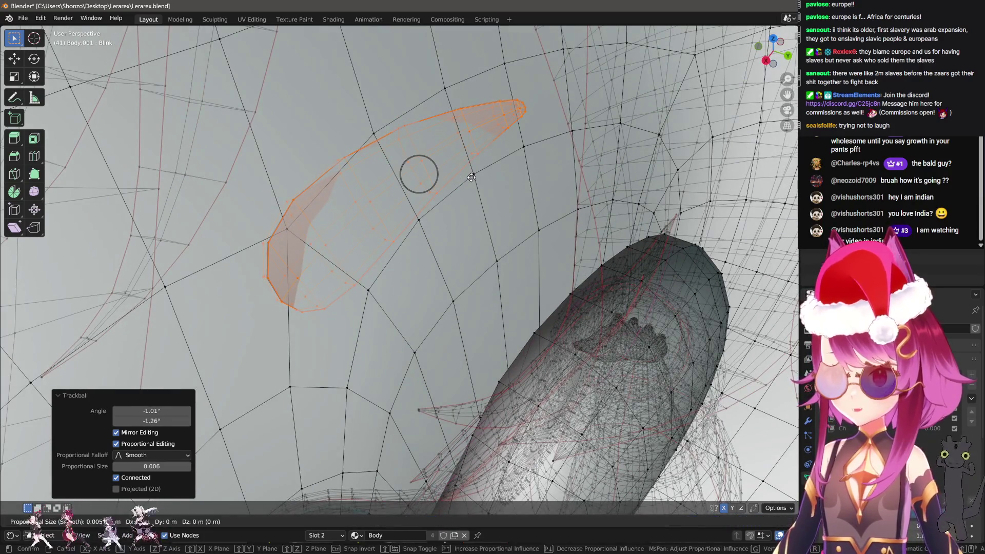
key("y")
left_click(465, 167)
left_click_drag(464, 166, 564, 180)
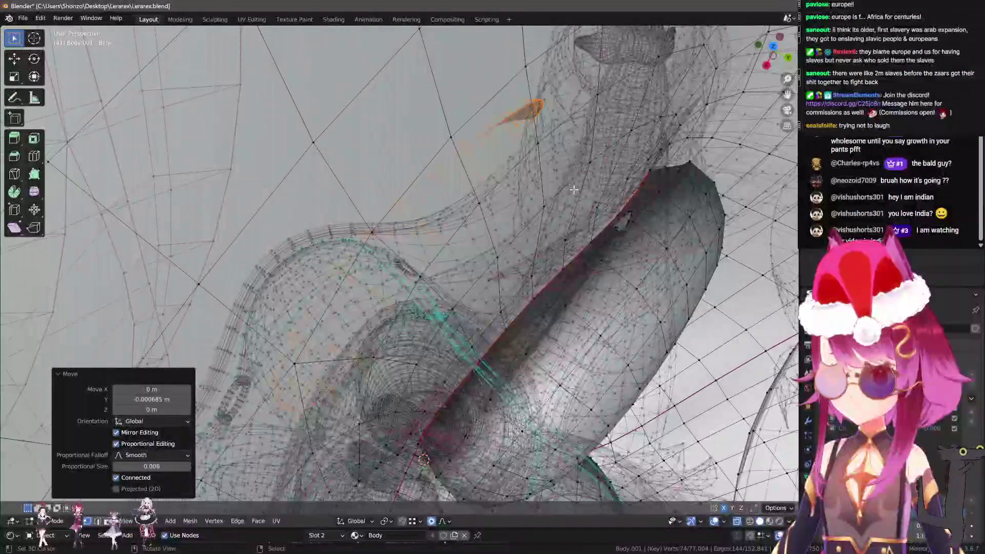
key("r")
key("z")
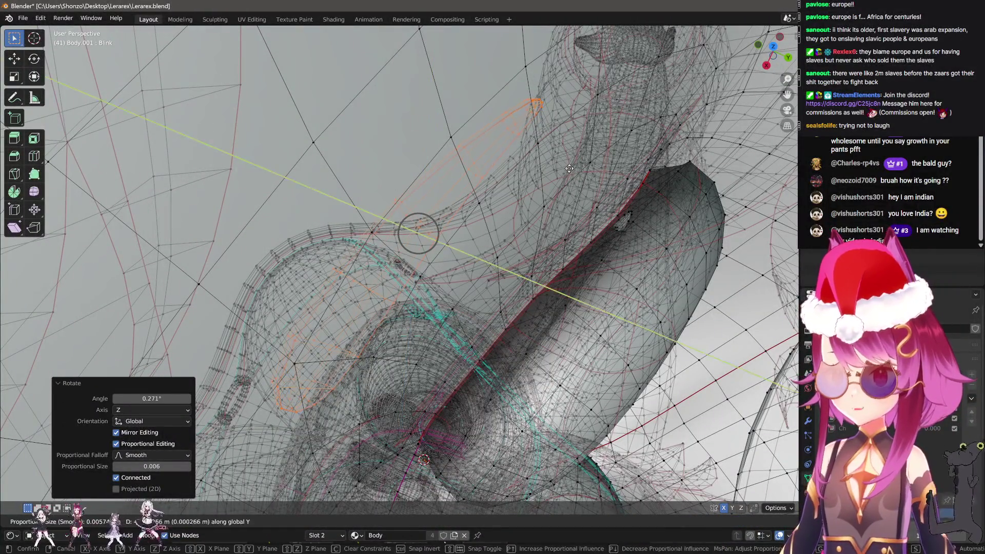
left_click(579, 171)
Check the head in Object Mode, then frame the eyebrow in Edit Mode and move it twice
key("Tab")
left_click_drag(579, 171, 514, 231)
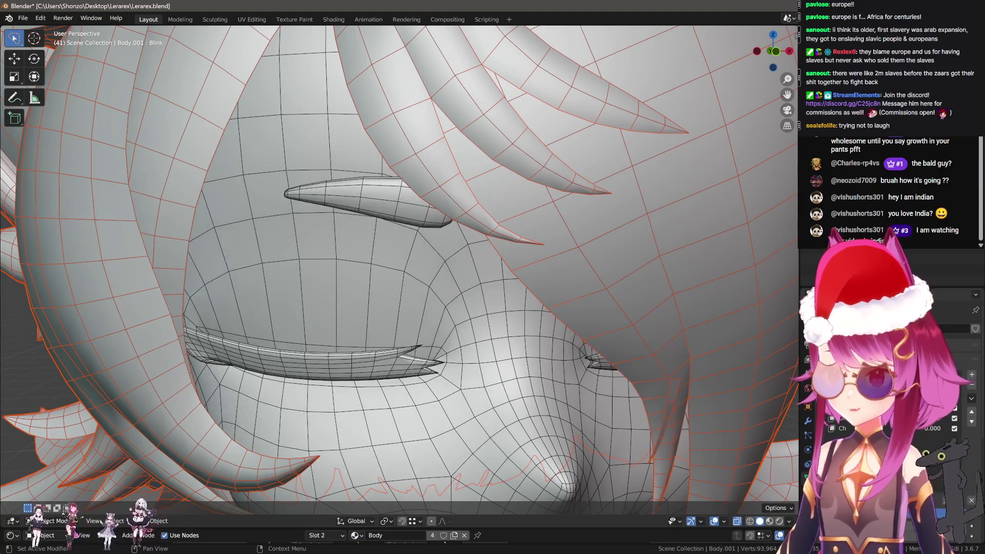
key("Tab")
key("KP_Decimal")
key("g")
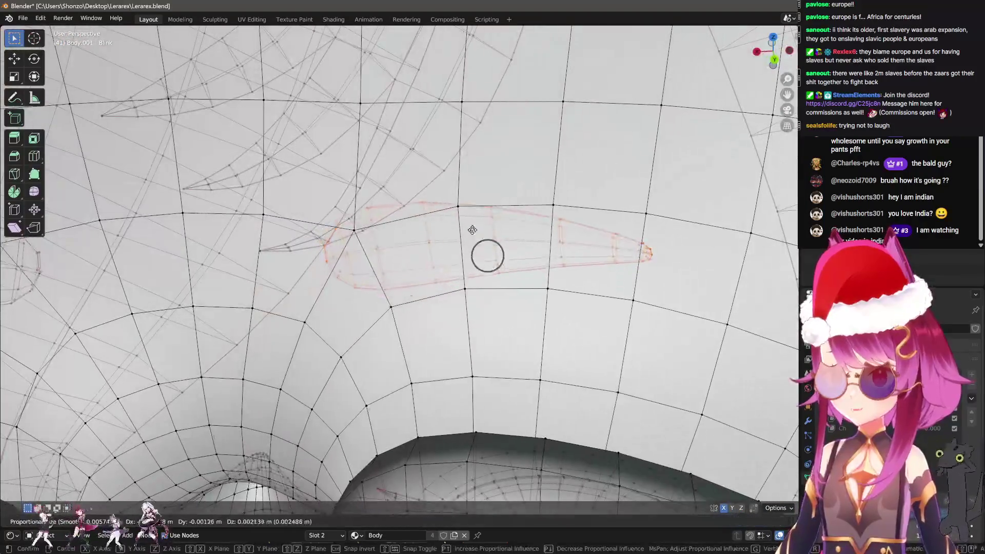
left_click(472, 229)
left_click_drag(472, 230, 501, 210)
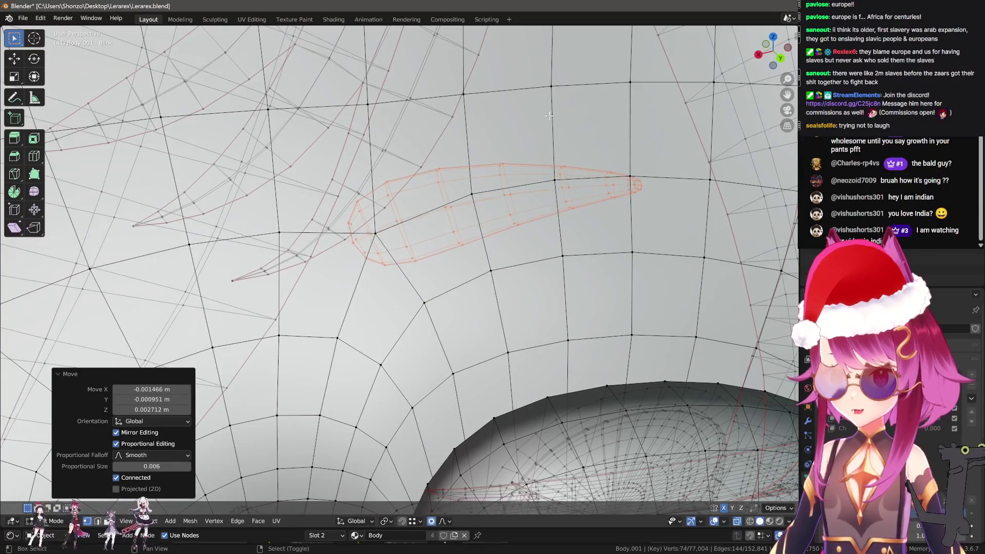
left_click_drag(549, 116, 621, 180)
key("g")
left_click(628, 205)
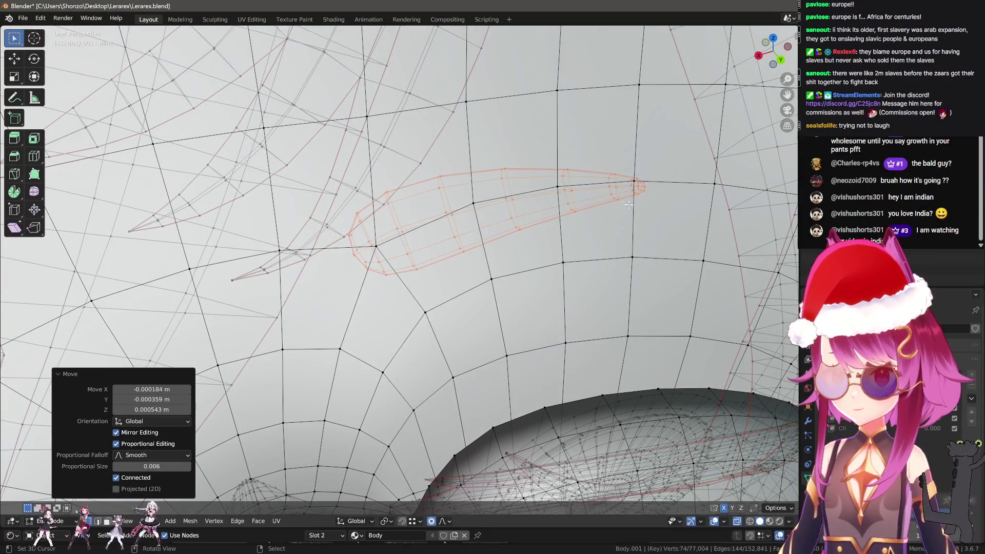
Rotate the eyebrow, make two final Y-axis moves, and return to Object Mode
key("r")
left_click(648, 213)
left_click_drag(648, 213, 534, 187)
key("g")
key("y")
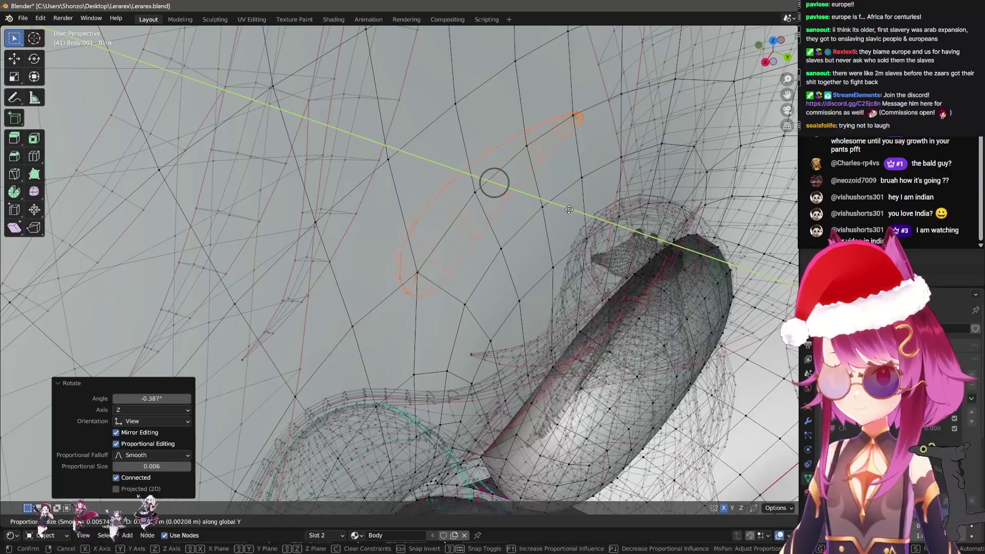
left_click(569, 208)
key("g")
key("y")
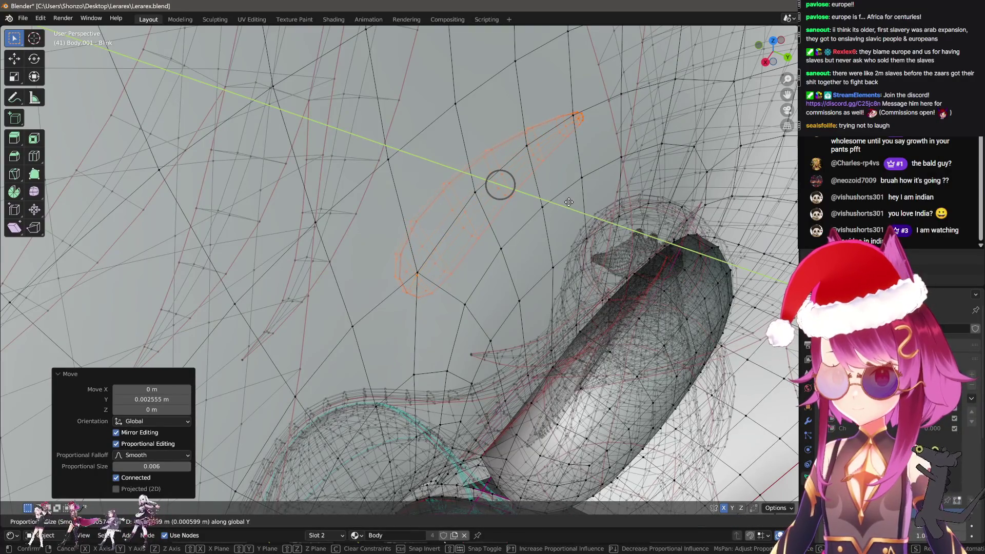
left_click(566, 200)
key("Tab")
left_click_drag(561, 203, 464, 232)
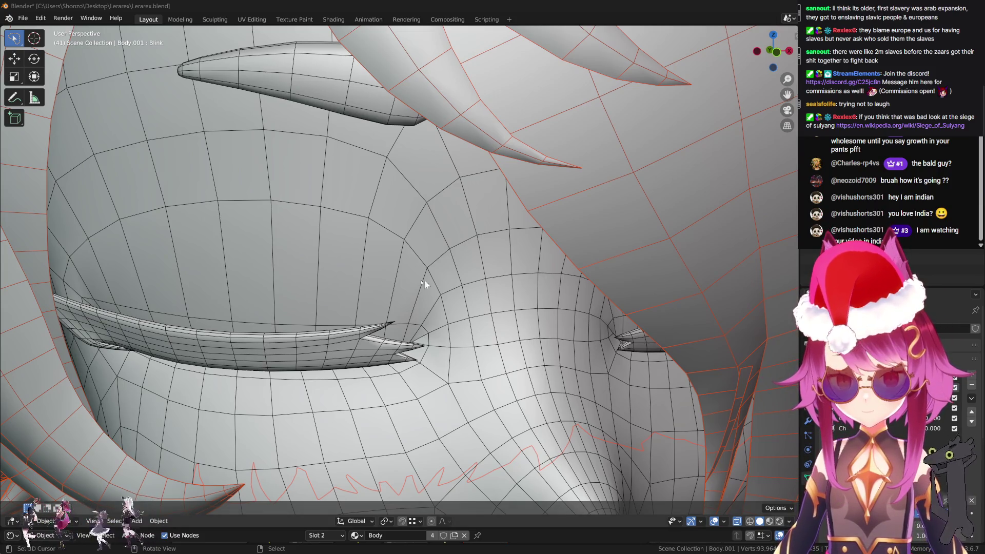
Look over the blinking eye, hide the Circle.004 front hair, and view the face's side
left_click_drag(423, 281, 465, 260)
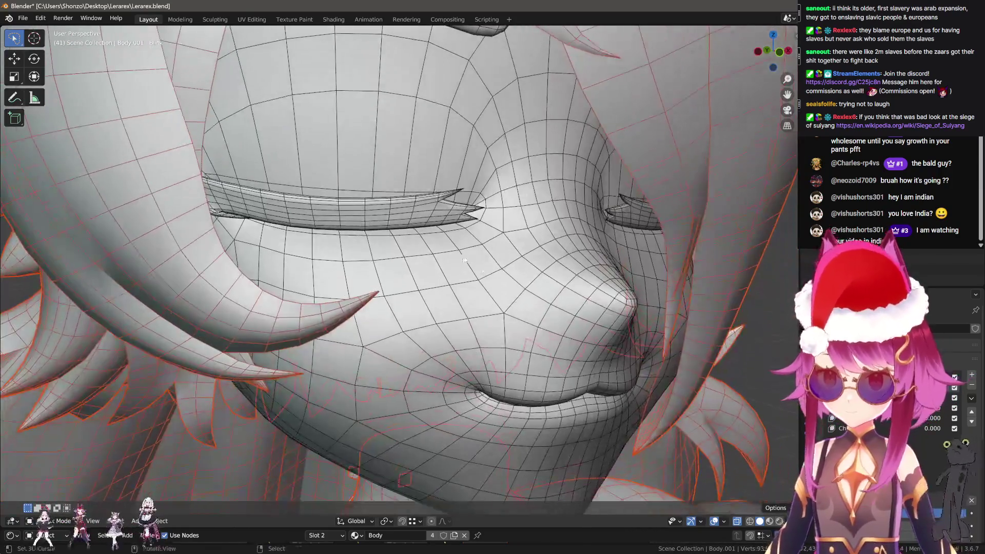
scroll("down", 3)
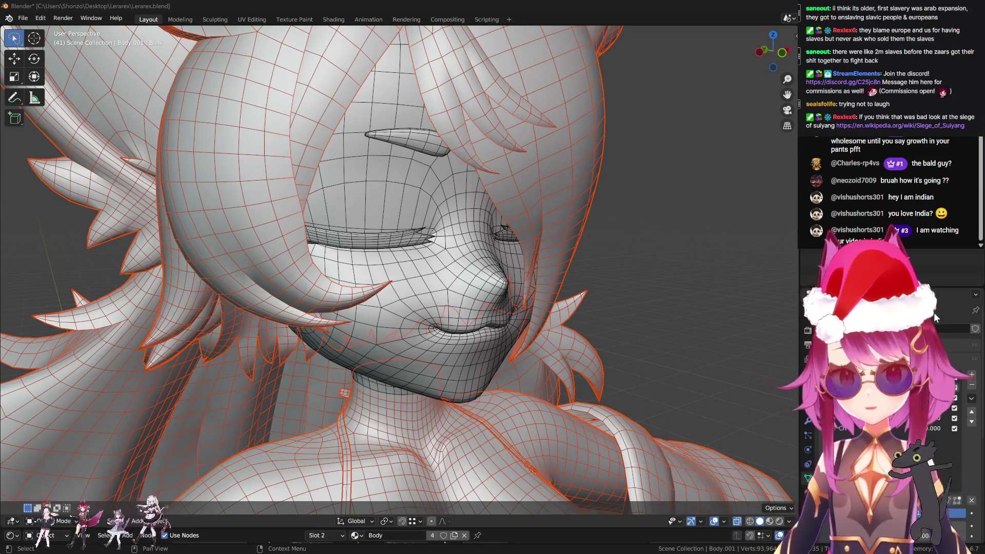
left_click(264, 296)
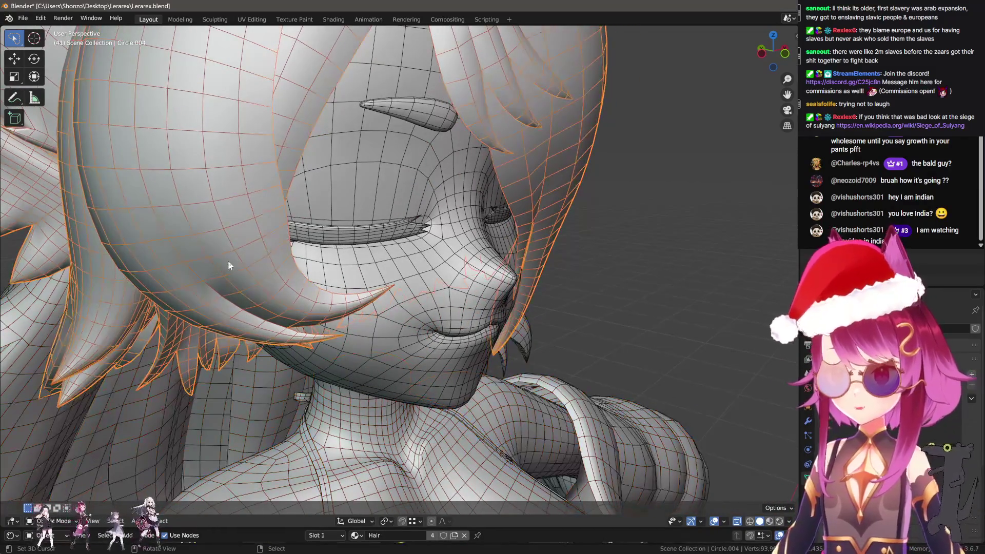
key("h")
left_click_drag(230, 270, 388, 319)
Put Body.001 in Sculpt Mode via the Q menu, select Grab, and frame the neck and chin
scroll("up", 3)
left_click(429, 273)
key("q")
left_click(429, 273)
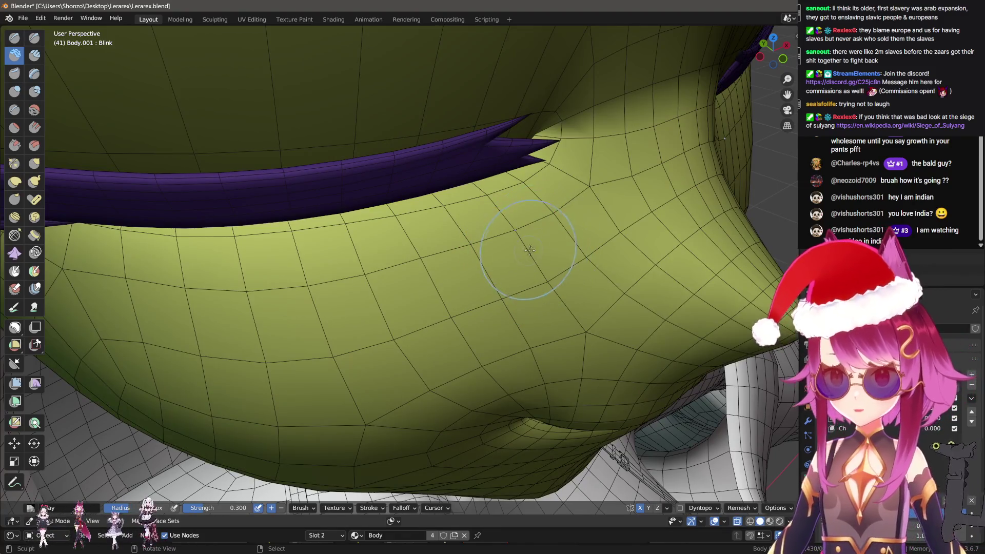
left_click_drag(413, 280, 455, 204)
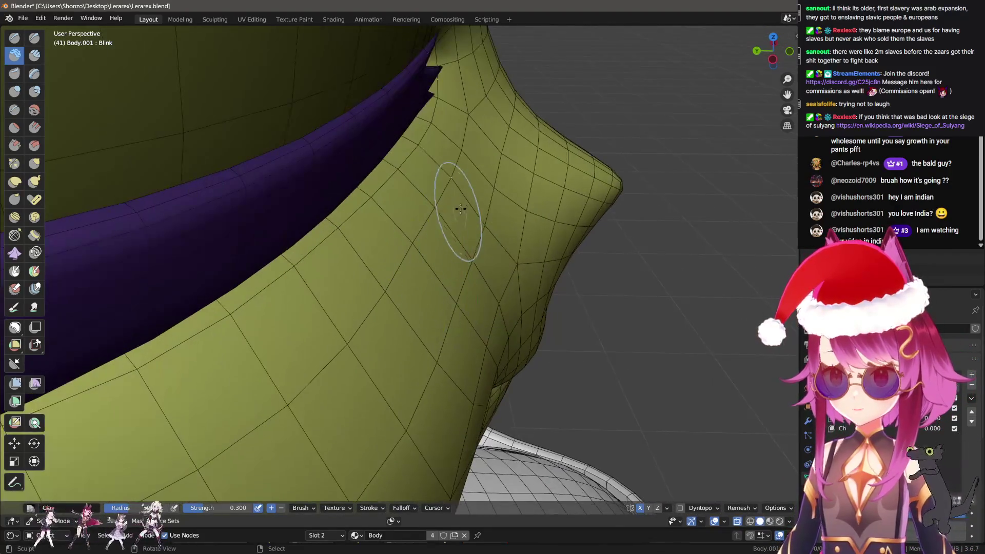
left_click_drag(435, 250, 468, 257)
key("g")
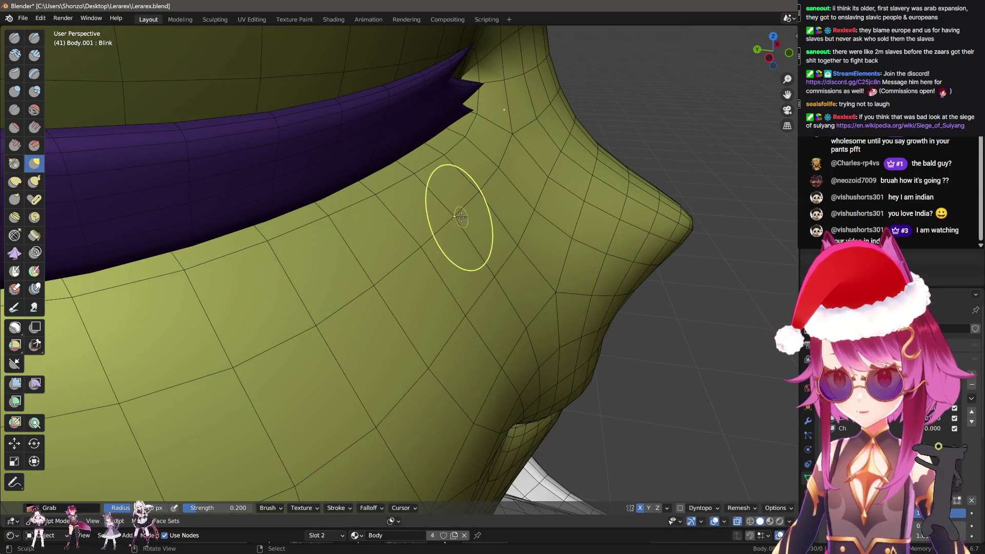
left_click_drag(517, 198, 406, 170)
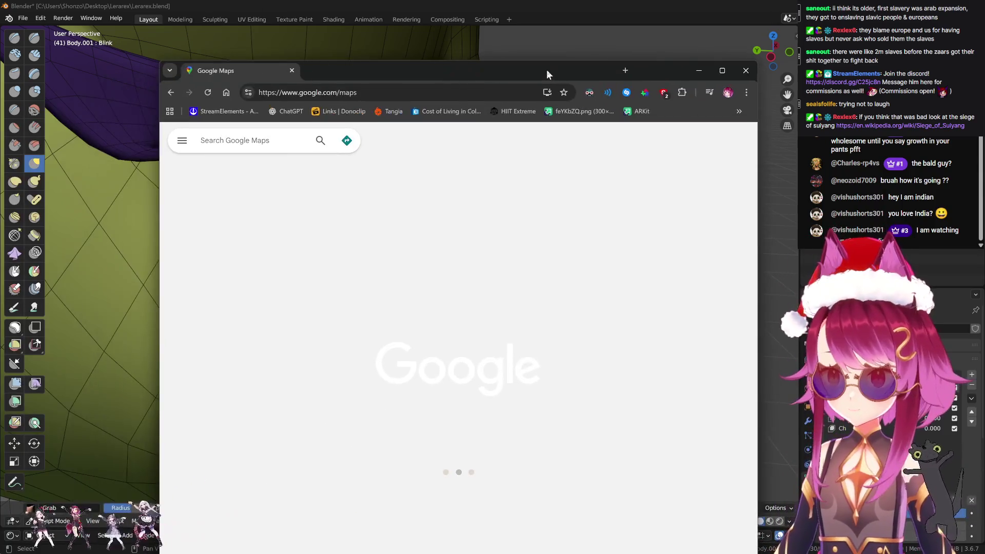
Maximize the Google Maps window and switch from satellite imagery to the plain map
double_click(546, 70)
scroll("down", 3)
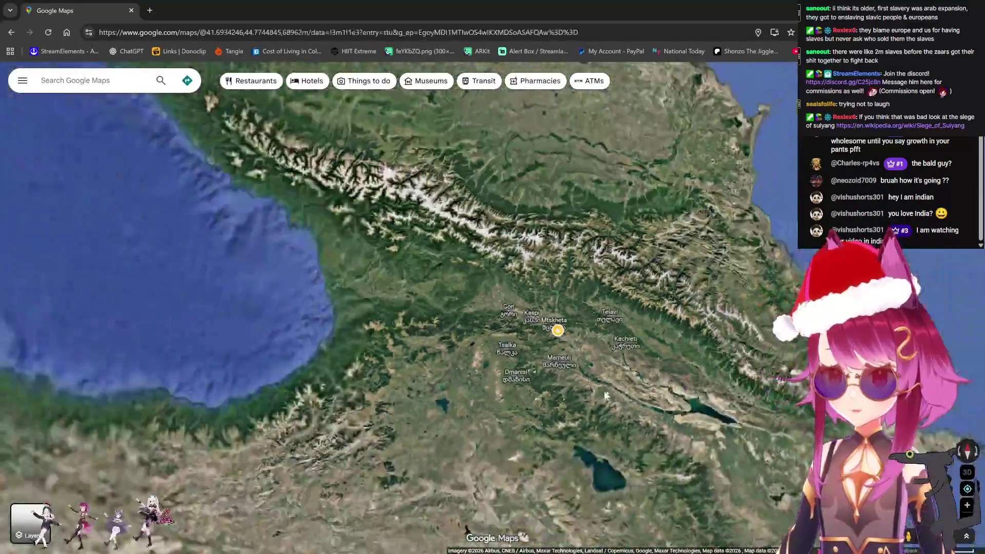
left_click(31, 522)
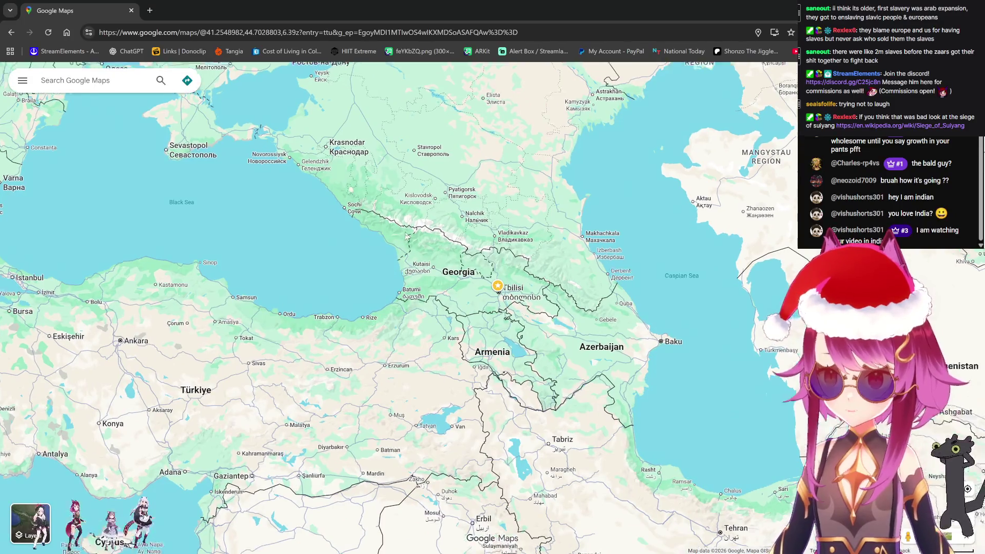
scroll("up", 3)
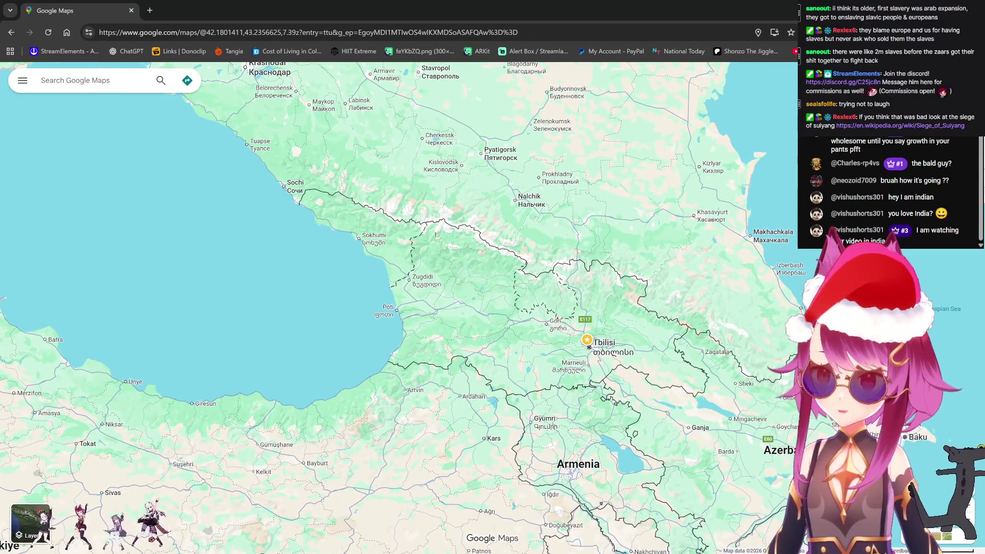
scroll("down", 3)
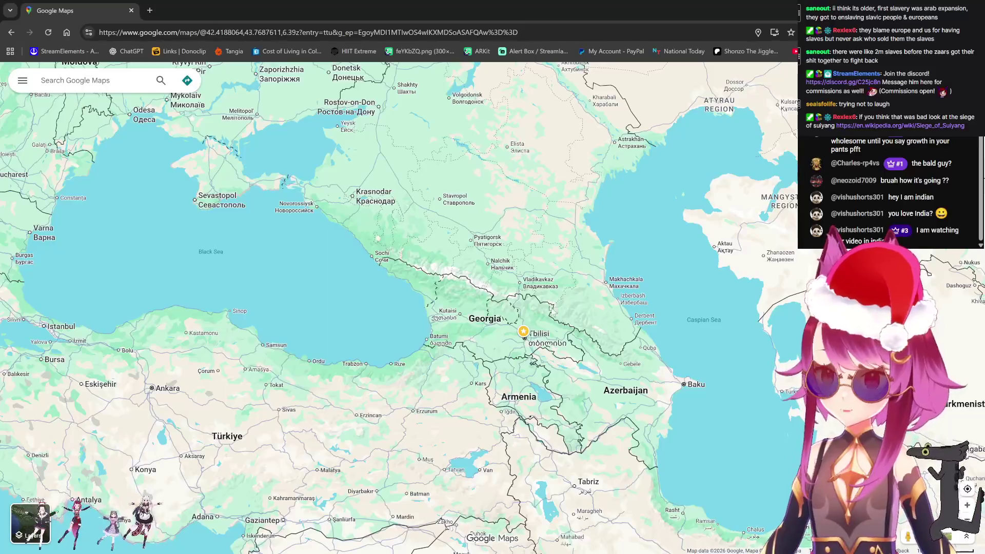
scroll("down", 3)
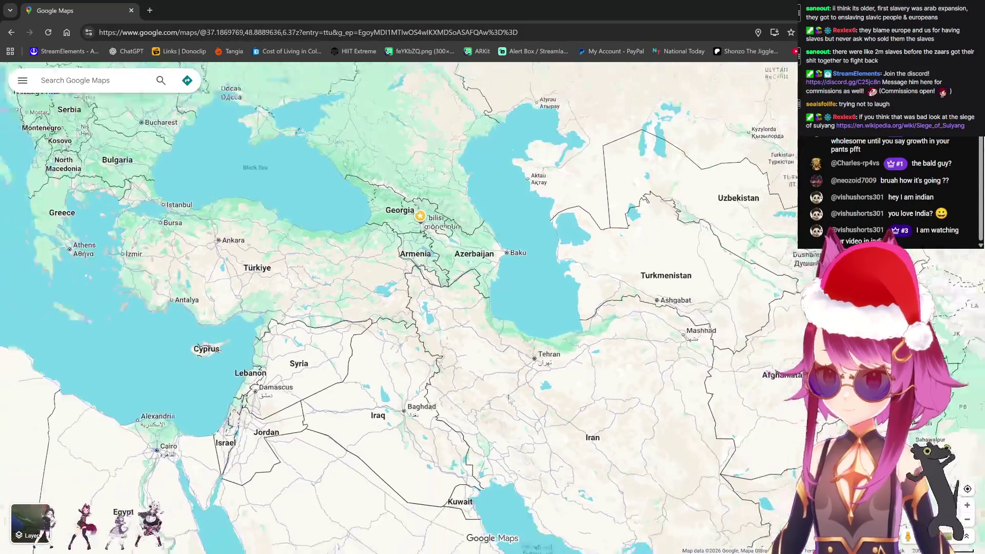
Pan the map south toward the Middle East and North Africa, then back east
left_click_drag(599, 394, 606, 332)
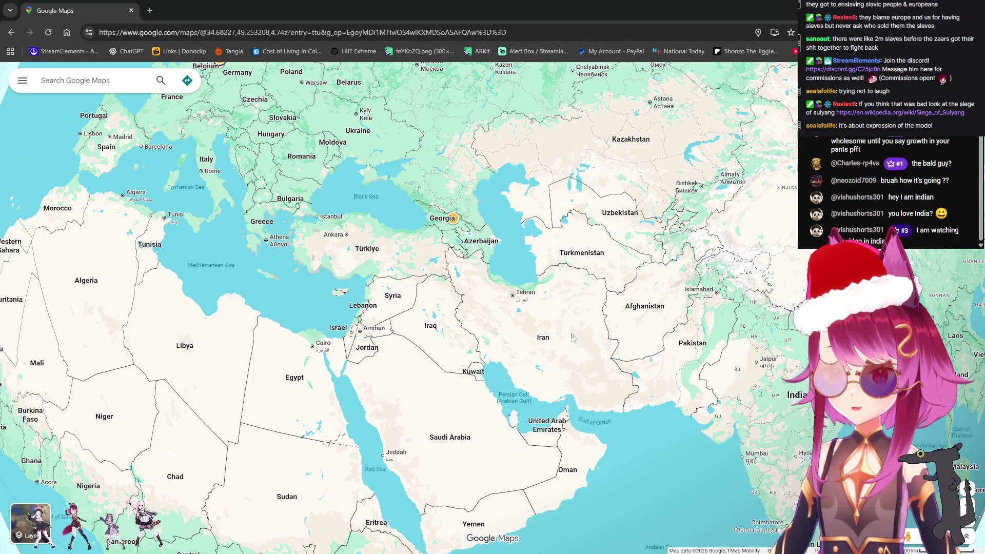
left_click_drag(506, 337, 637, 279)
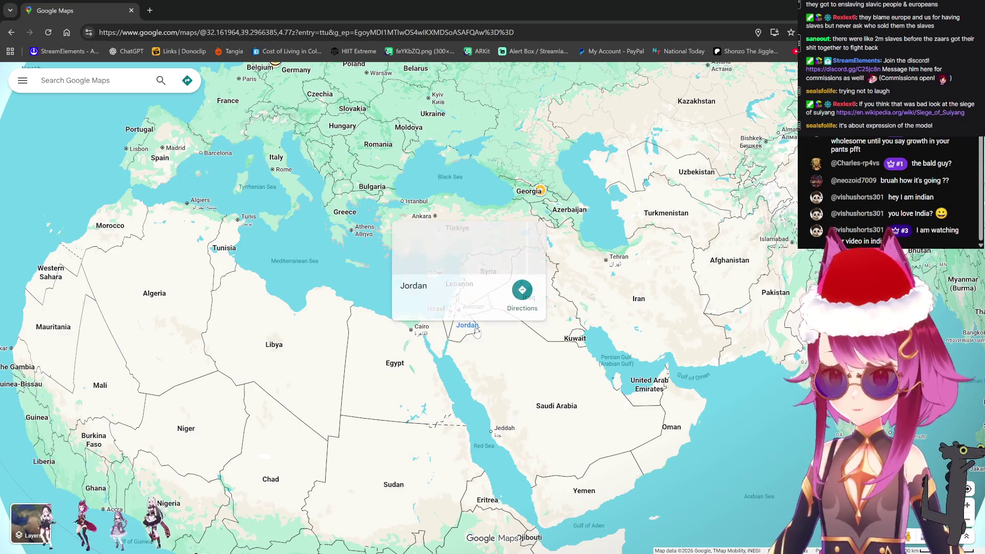
left_click_drag(505, 341, 613, 318)
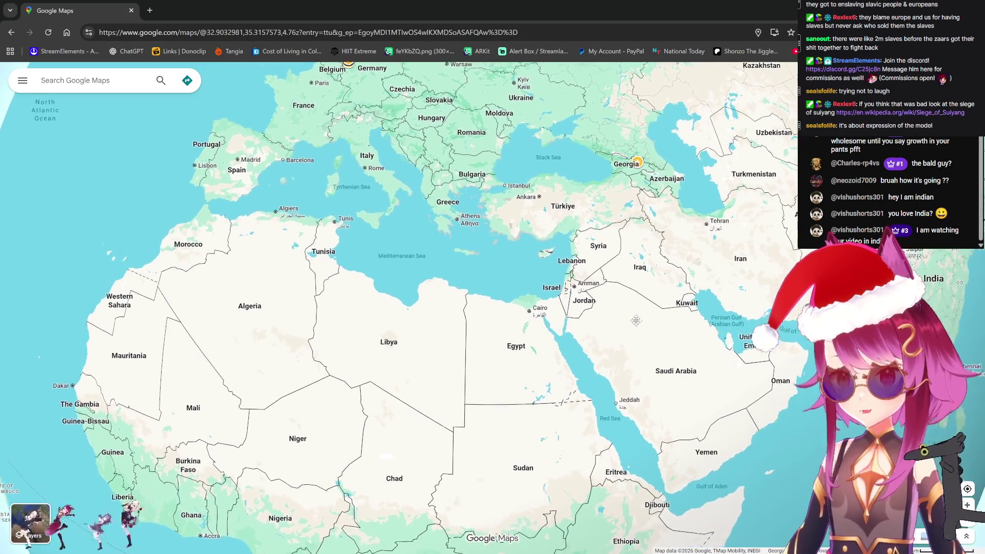
left_click_drag(638, 281, 680, 269)
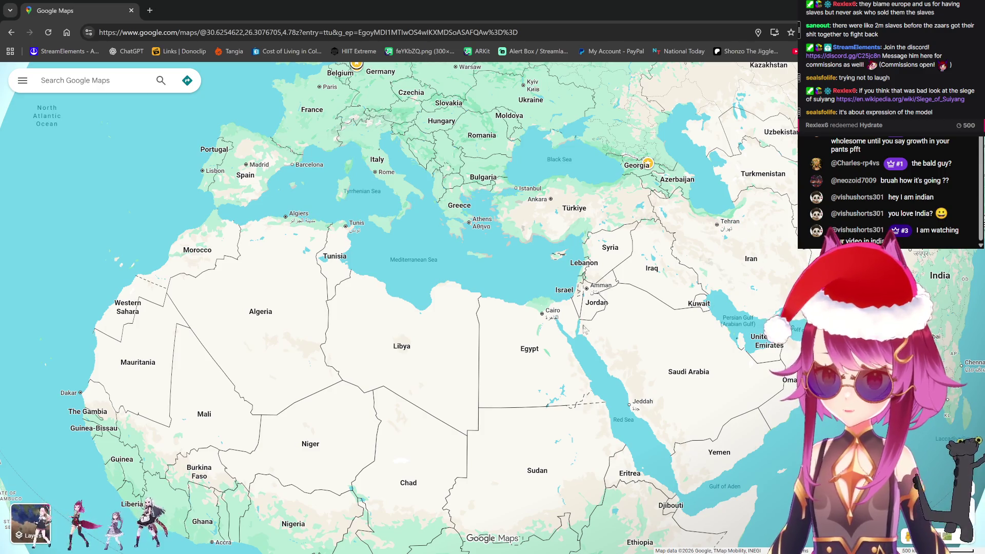
left_click_drag(655, 275, 588, 305)
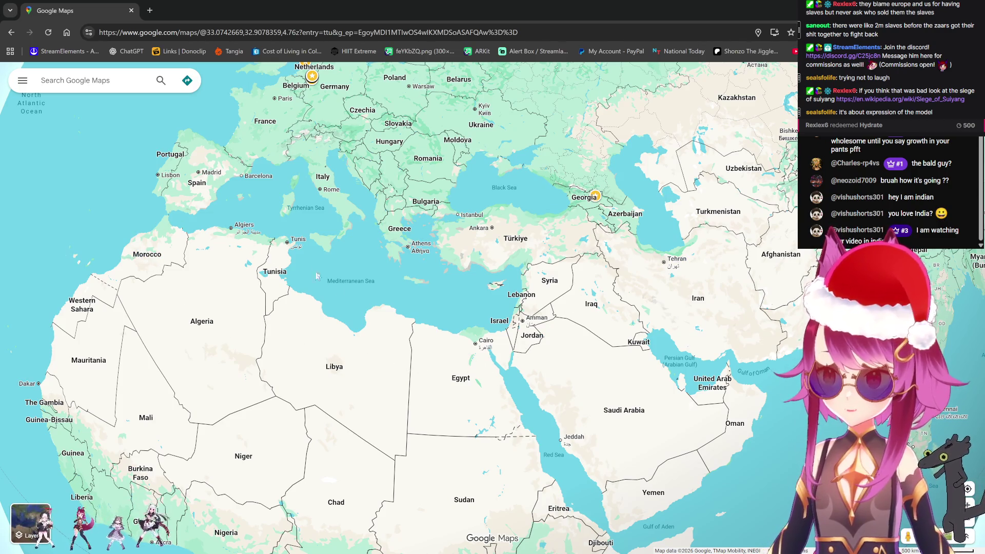
Zoom in on Georgia and Azerbaijan, open Azerbaijan's place details and select its name
double_click(621, 216)
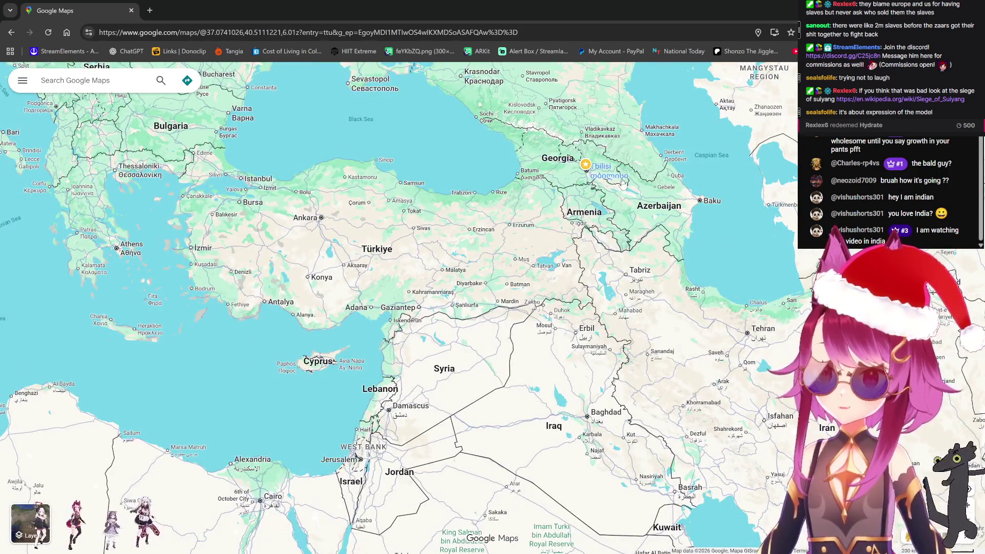
left_click_drag(539, 241, 506, 253)
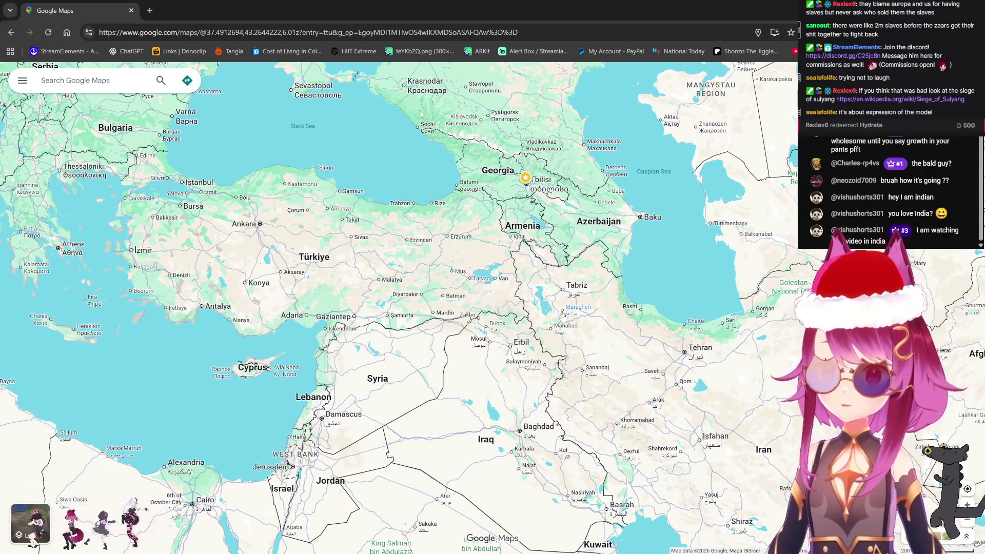
left_click_drag(456, 357, 434, 342)
scroll("down", 3)
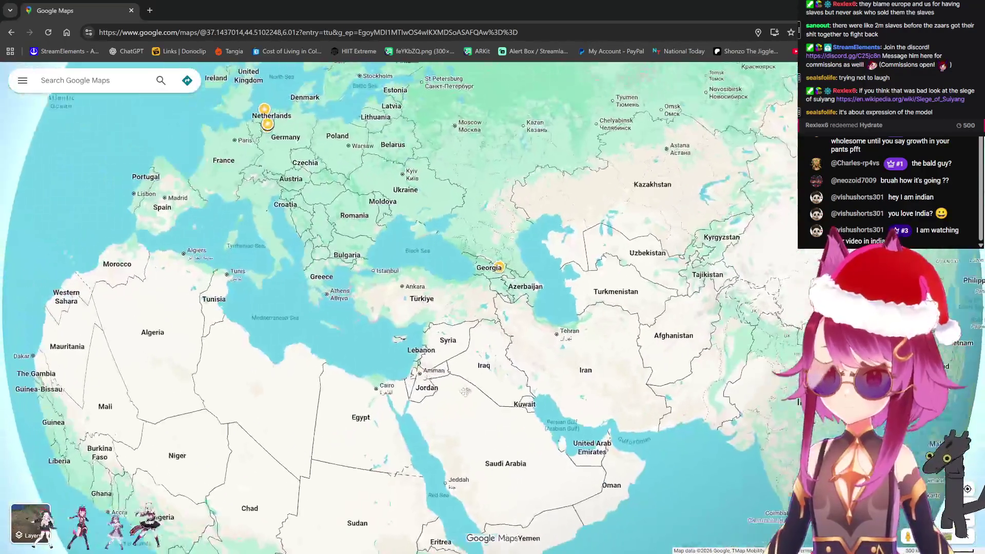
left_click_drag(465, 391, 540, 361)
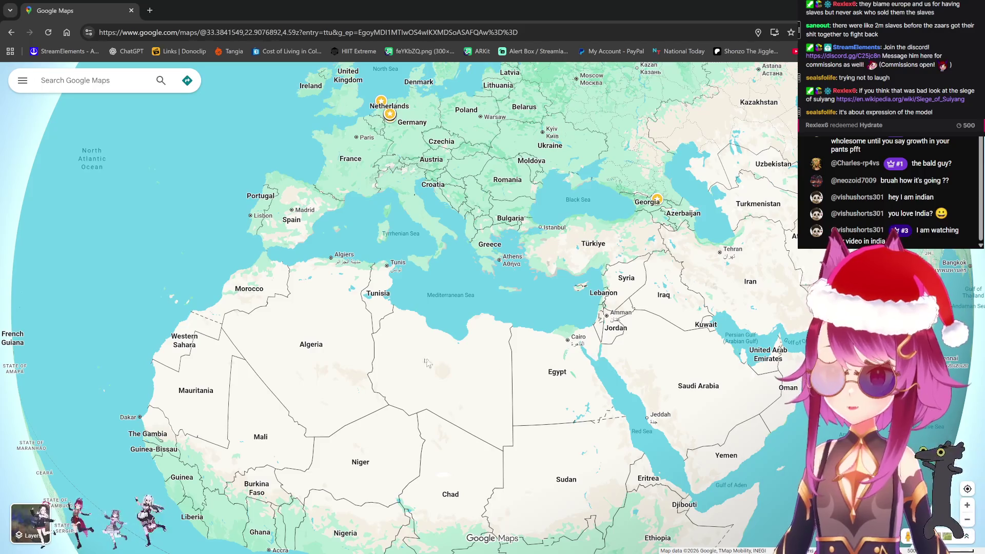
left_click_drag(656, 322, 636, 267)
scroll("up", 3)
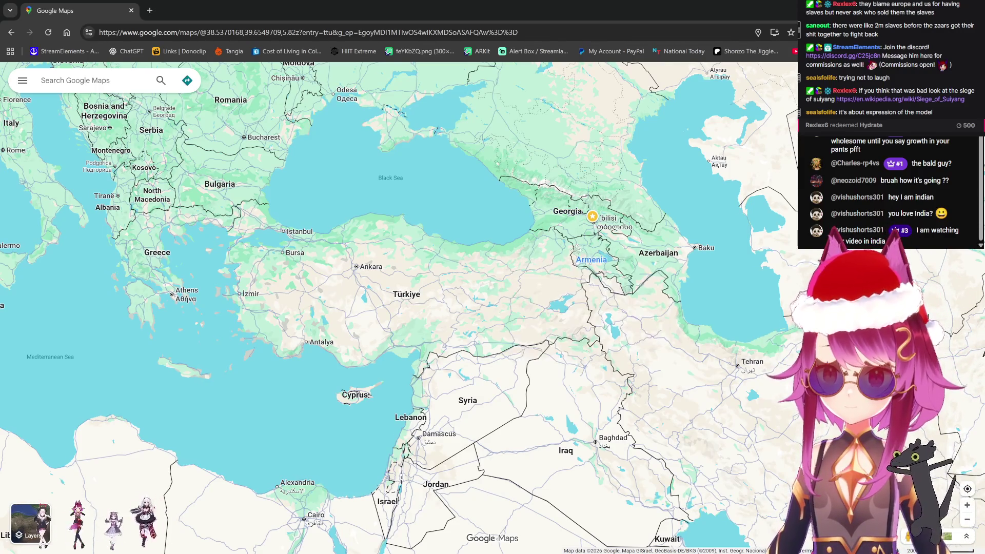
scroll("right", 3)
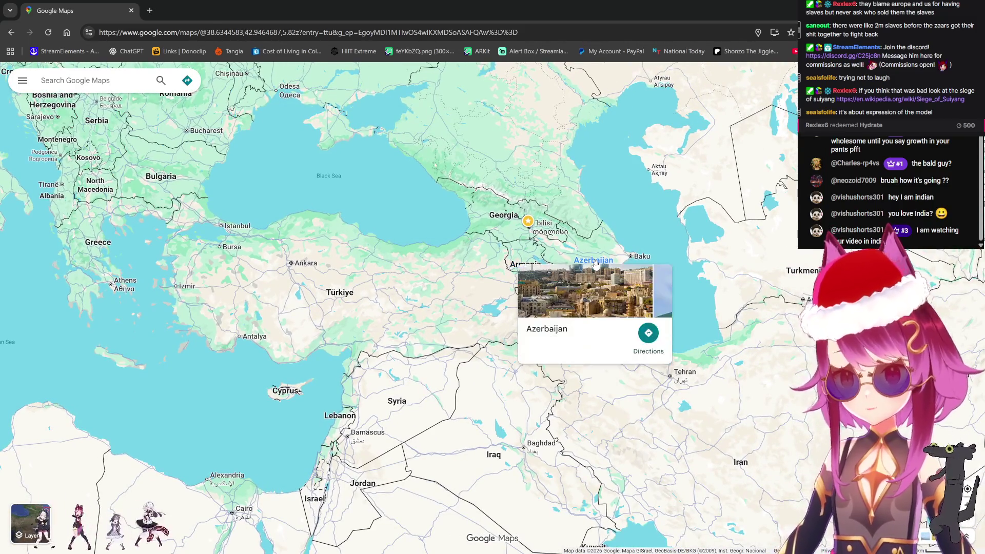
left_click(596, 263)
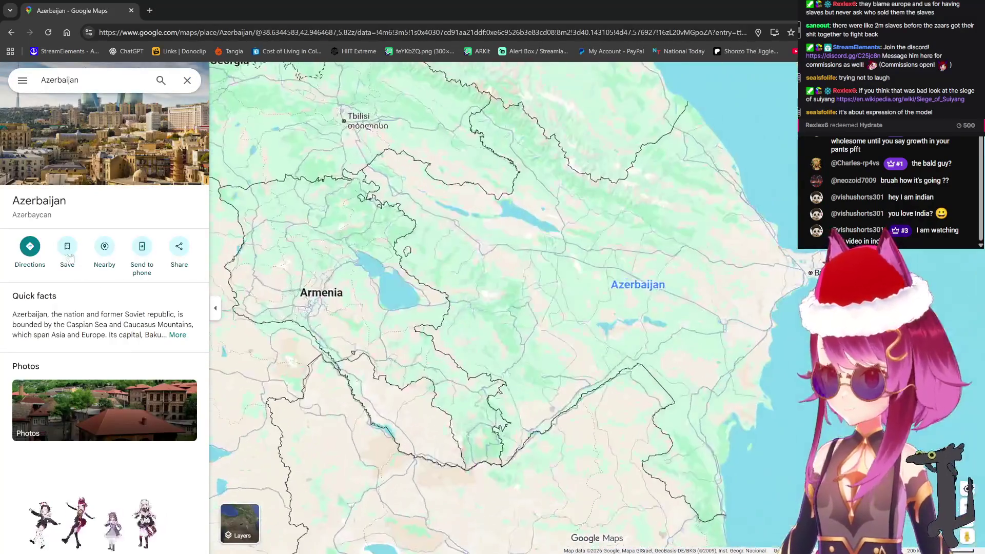
left_click_drag(68, 201, 20, 200)
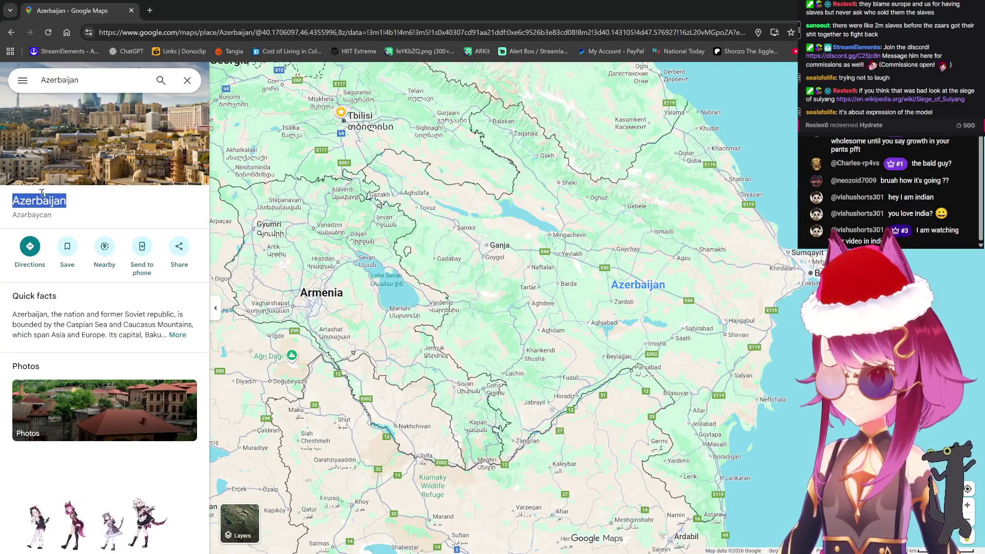
Search 'Azerbaijan wiki' in a new tab and open the Azerbaijan Wikipedia article
key("ctrl+c")
key("ctrl+t")
type("wiki")
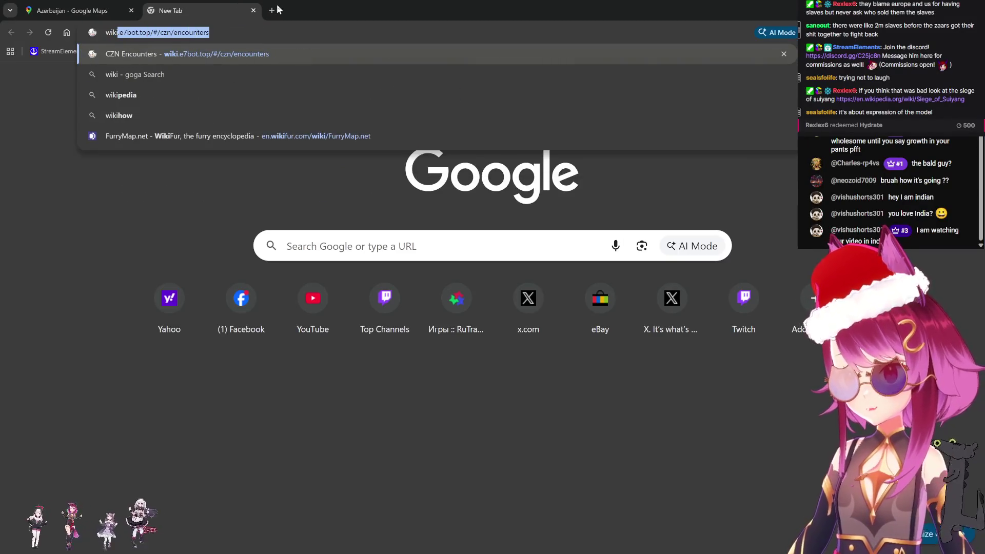
key("ctrl+v")
type("w")
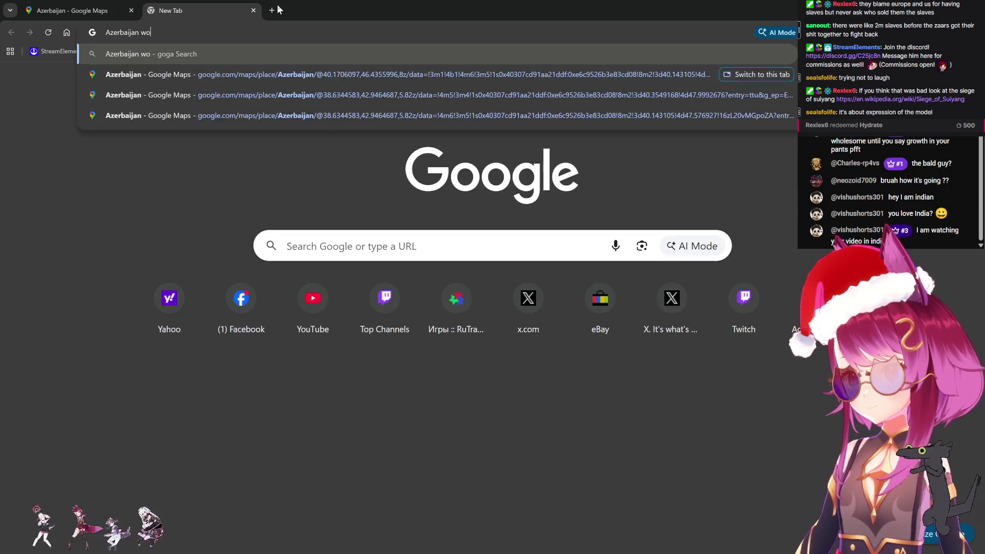
type("iki")
key("Return")
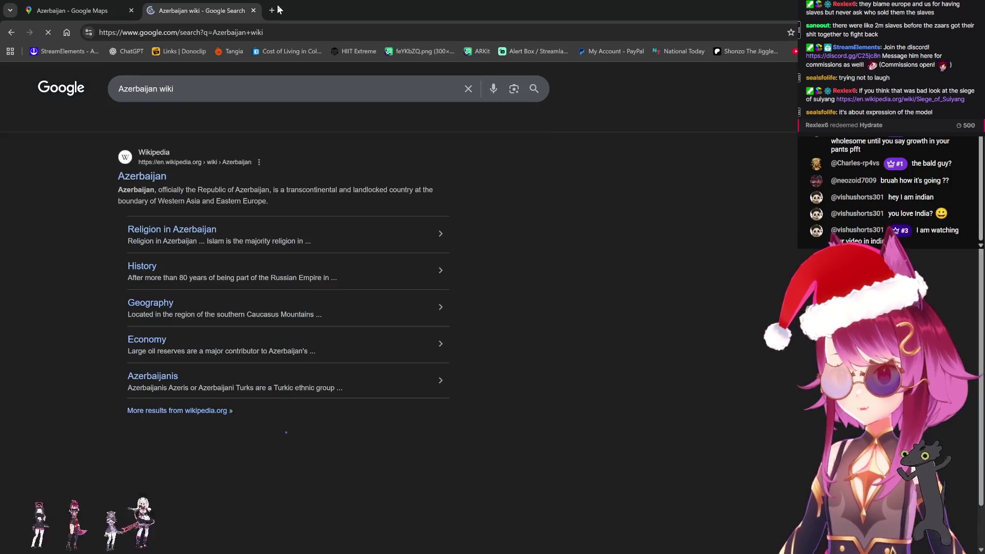
left_click(154, 176)
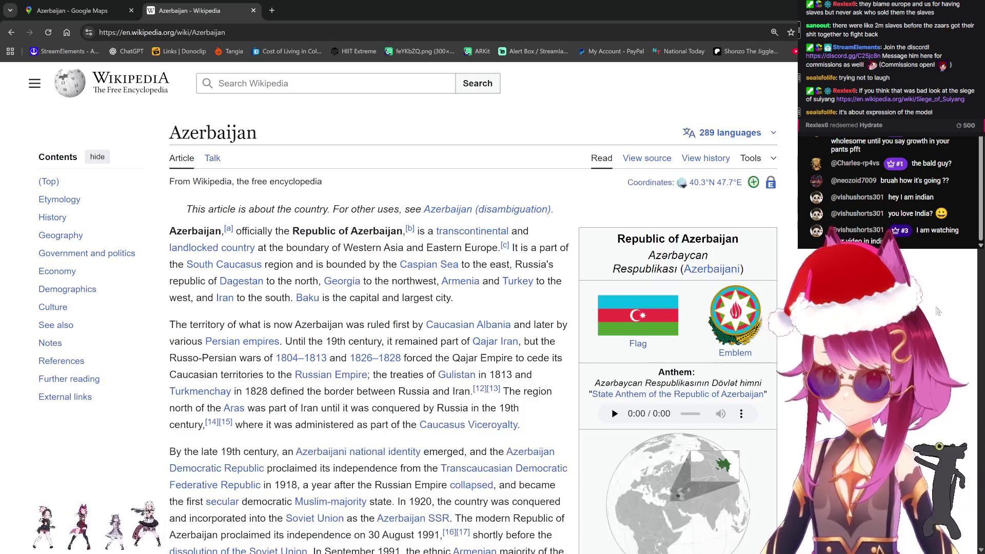
Compare the Azerbaijan article with the map, panning to centre Georgia and Armenia
scroll("down", 3)
scroll("down", 3)
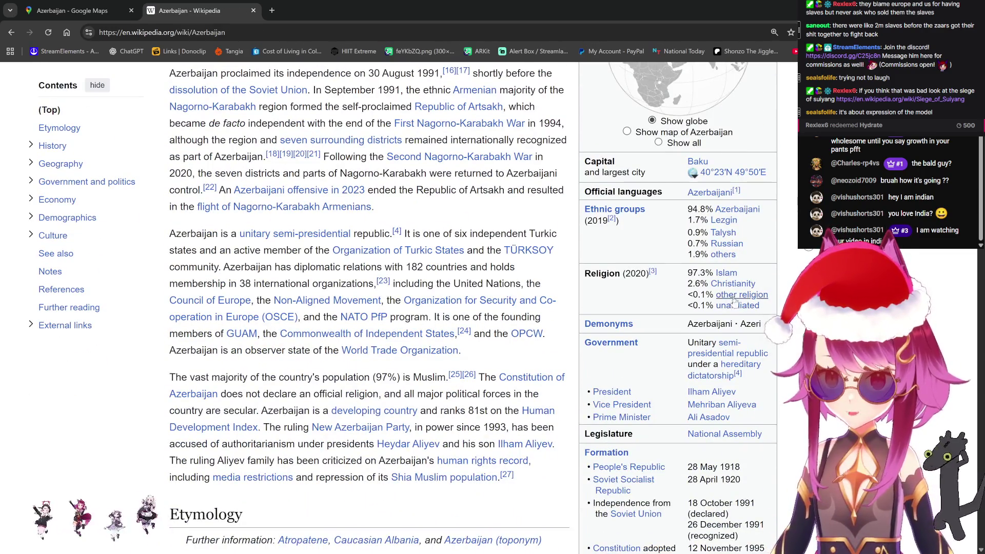
left_click(72, 10)
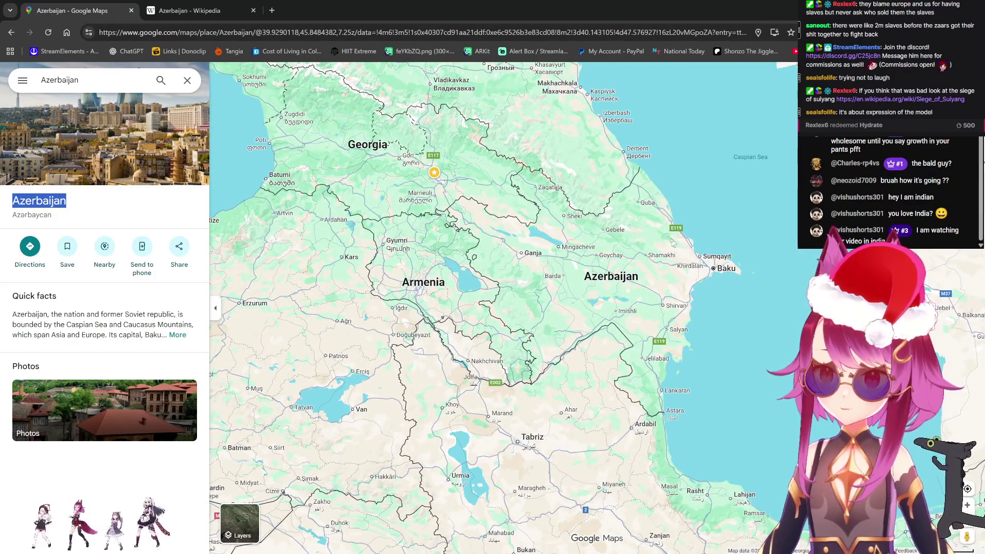
left_click(187, 11)
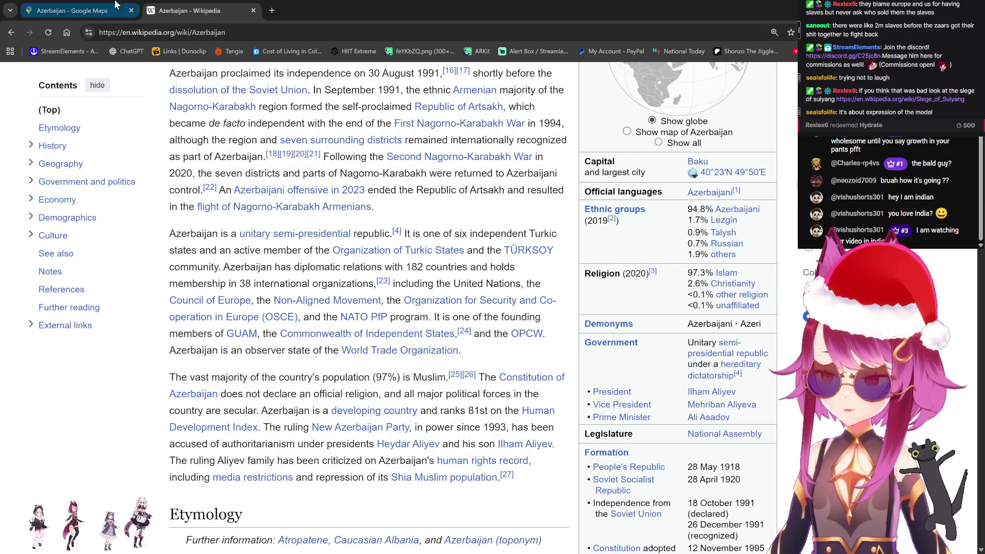
left_click(85, 11)
left_click_drag(415, 286, 515, 334)
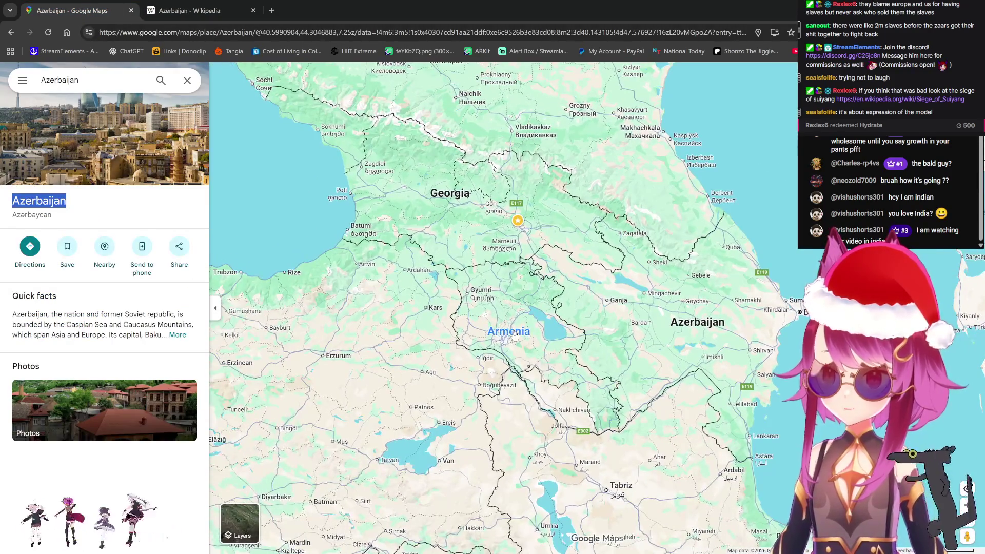
left_click(188, 11)
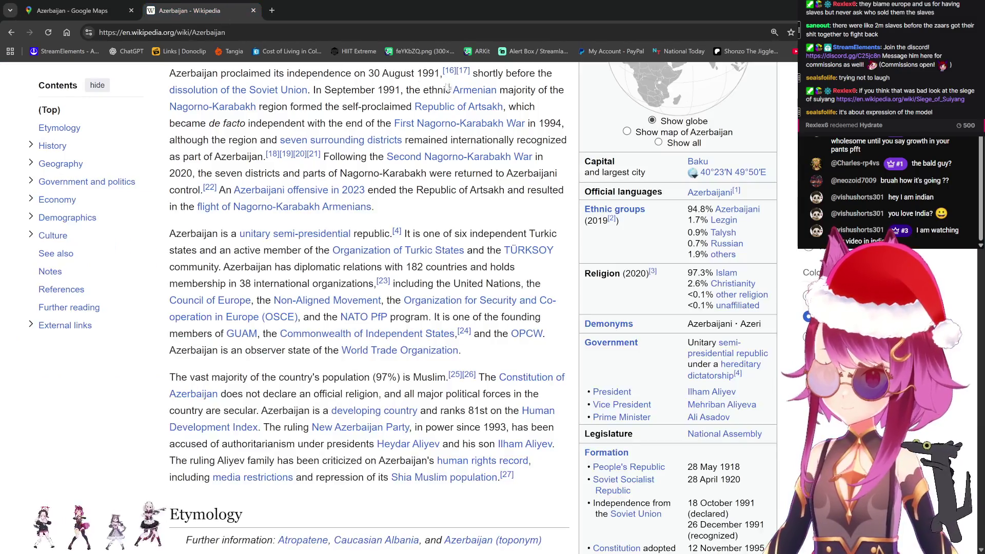
scroll("up", 3)
Search 'armen' on Wikipedia, open the Armenia article, then go back to the map tab
left_click(338, 85)
type("ar")
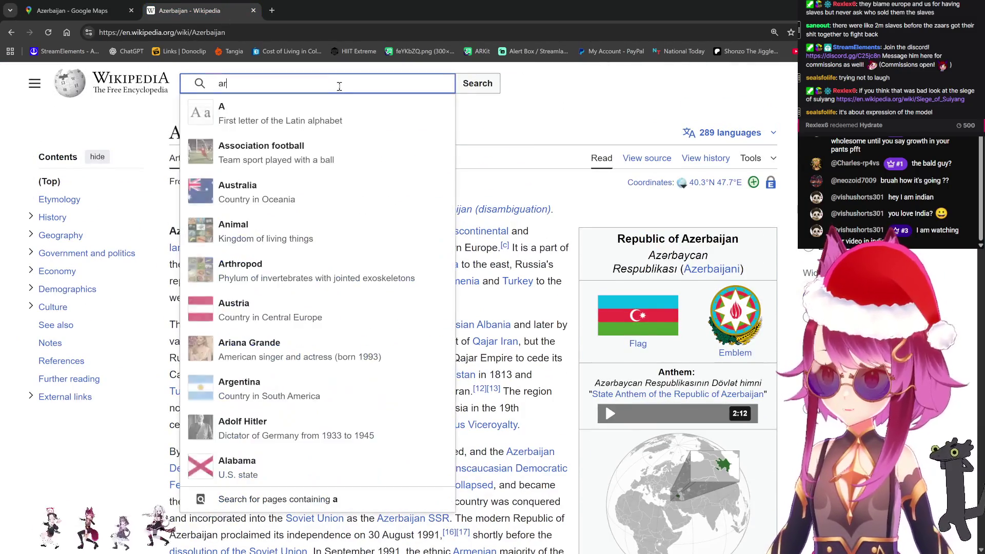
type("men")
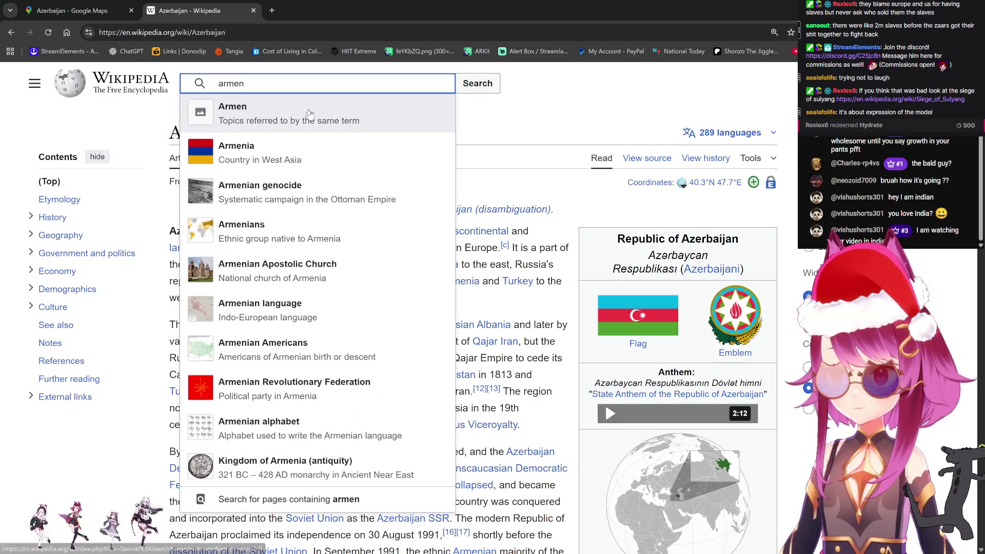
left_click(271, 147)
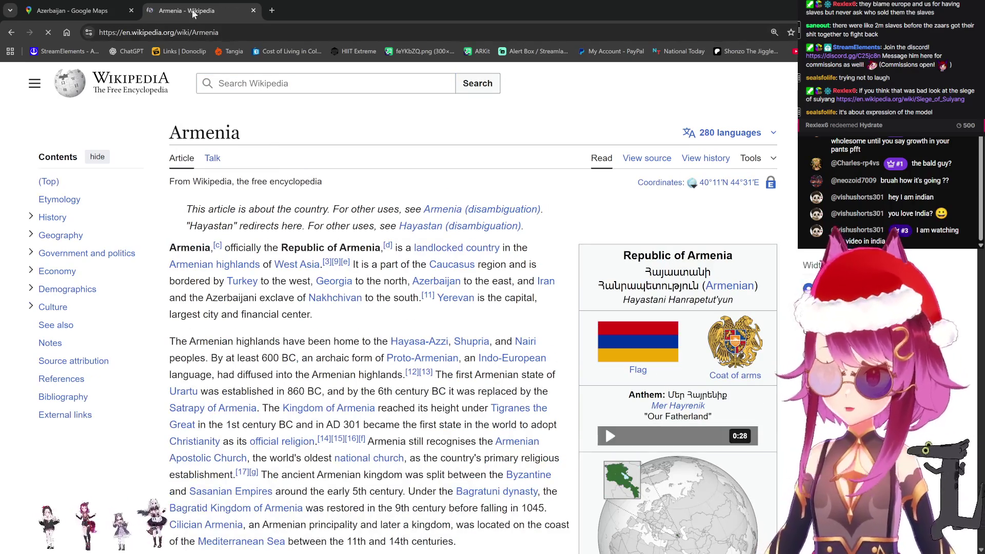
scroll("down", 3)
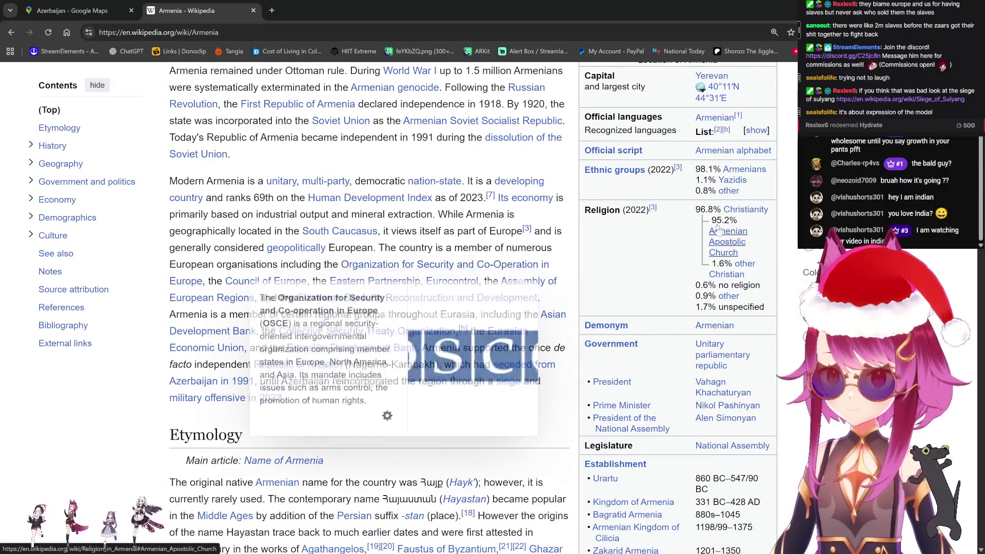
left_click(77, 11)
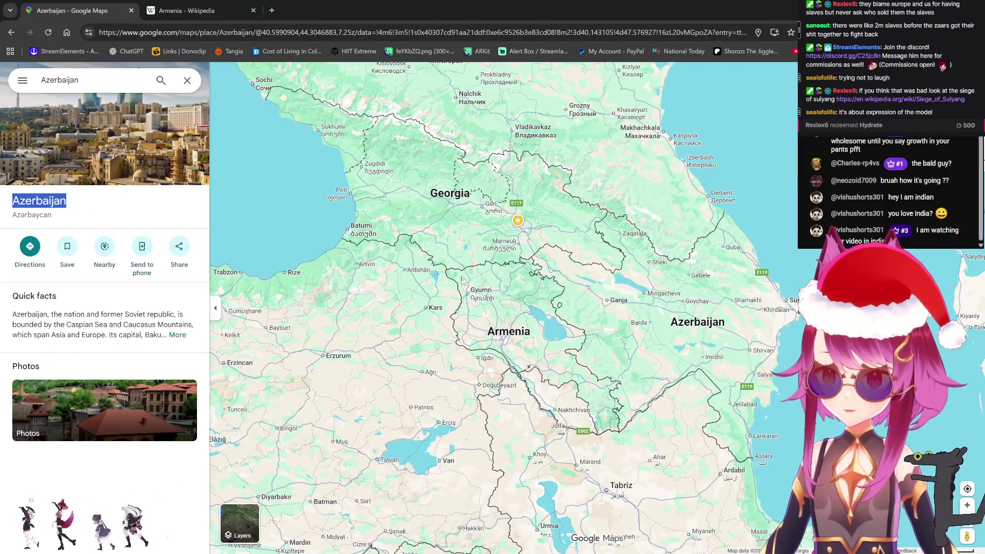
Zoom the Azerbaijan map out to show Europe and the Middle East
scroll("up", 3)
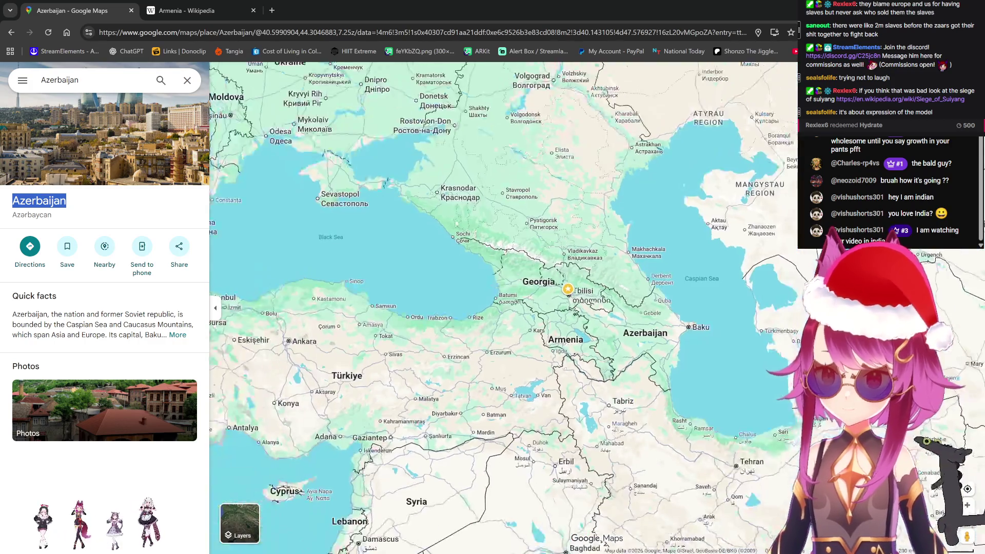
scroll("up", 3)
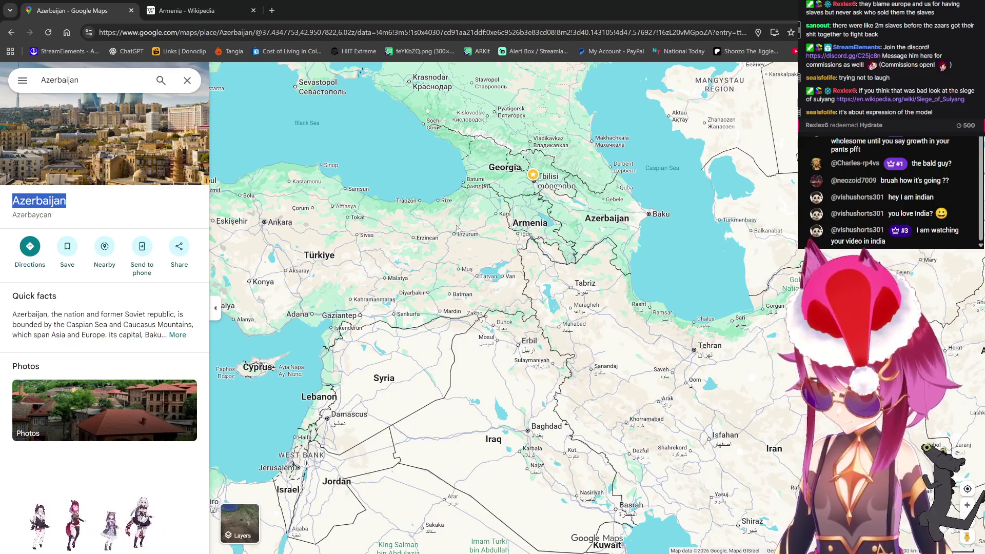
scroll("down", 3)
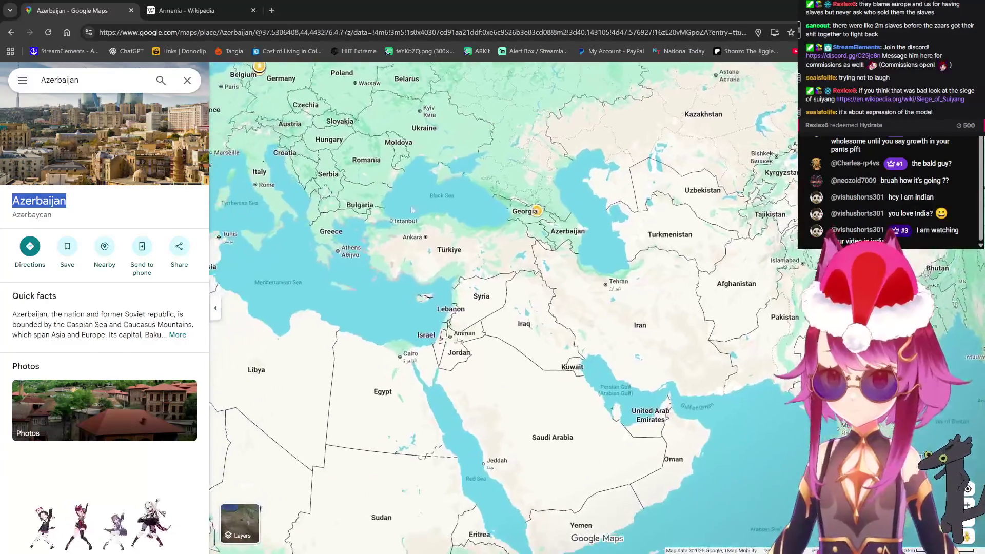
Back in Blender, select the Clay brush with C and orbit to the front of the face
left_click(149, 12)
key("alt+Tab")
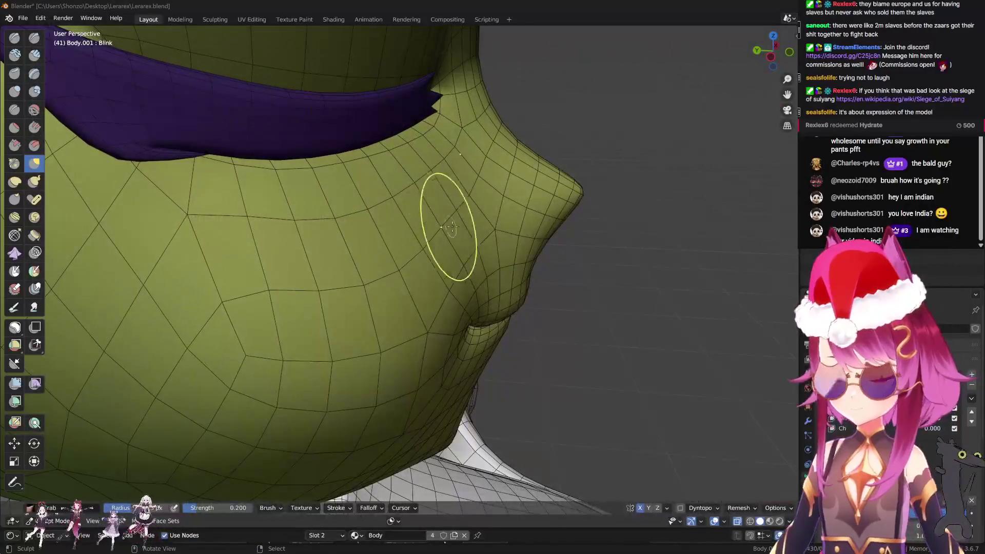
left_click_drag(410, 209, 482, 239)
key("c")
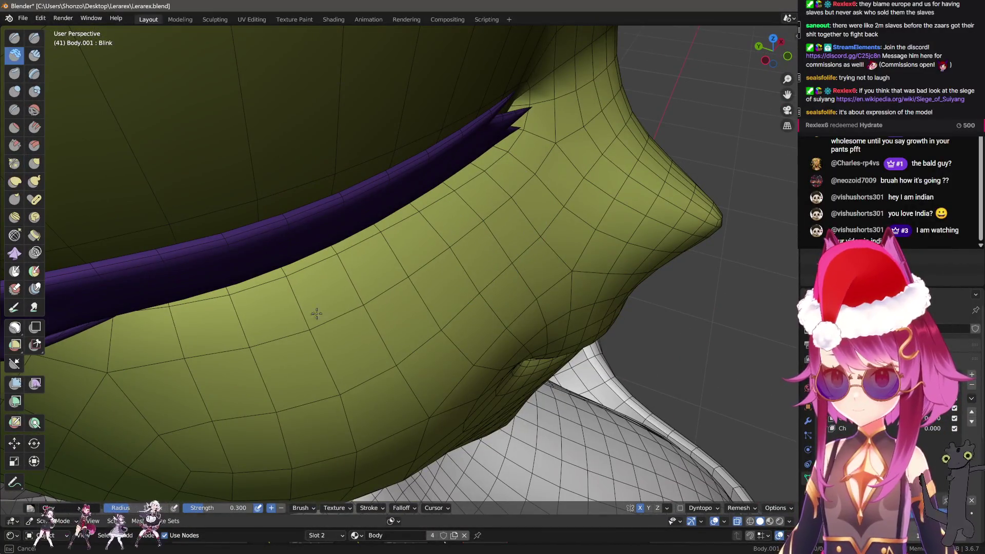
left_click_drag(570, 201, 571, 201)
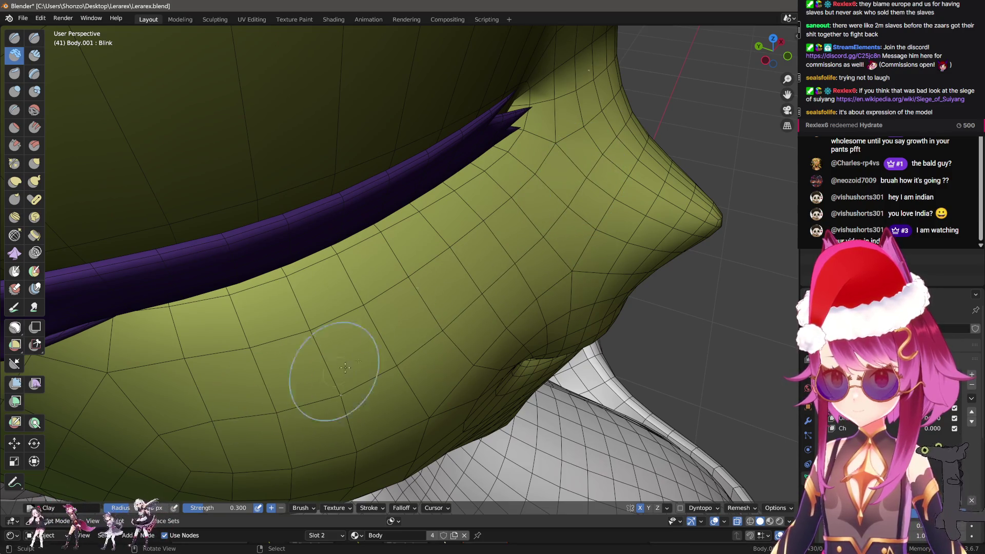
left_click_drag(408, 283, 501, 308)
Switch the head to Object Mode via Quick Favorites and orbit to view the face from below
key("q")
left_click(496, 285)
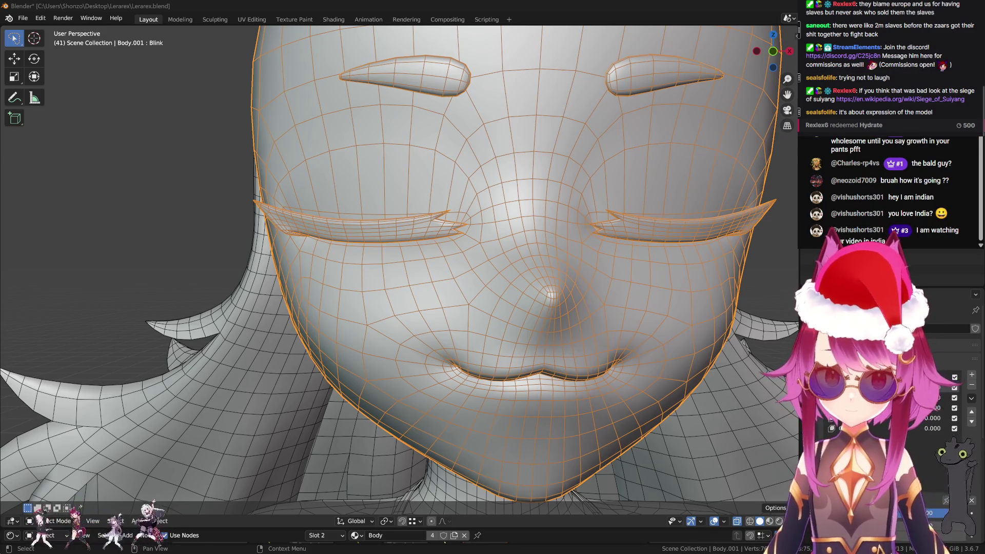
scroll("up", 3)
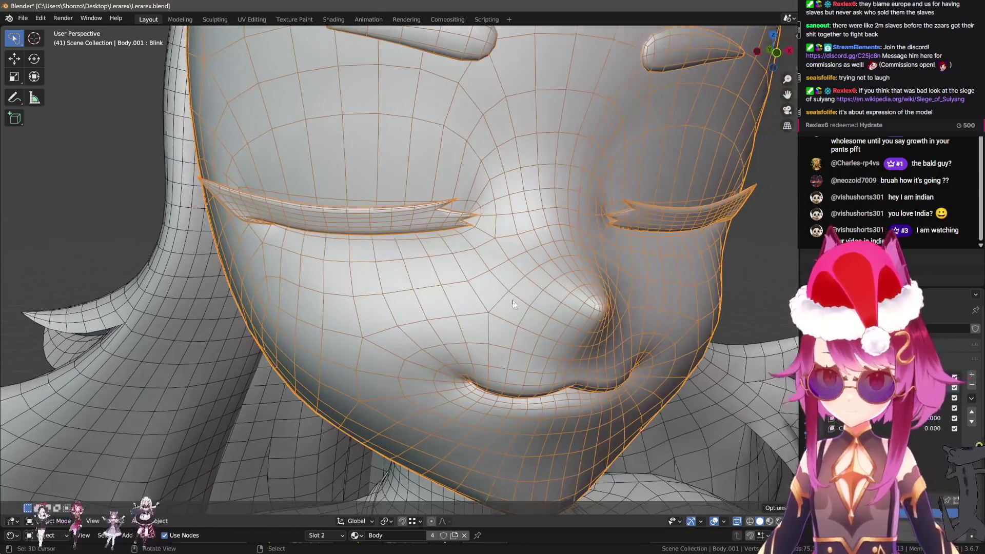
scroll("down", 3)
left_click_drag(508, 305, 439, 284)
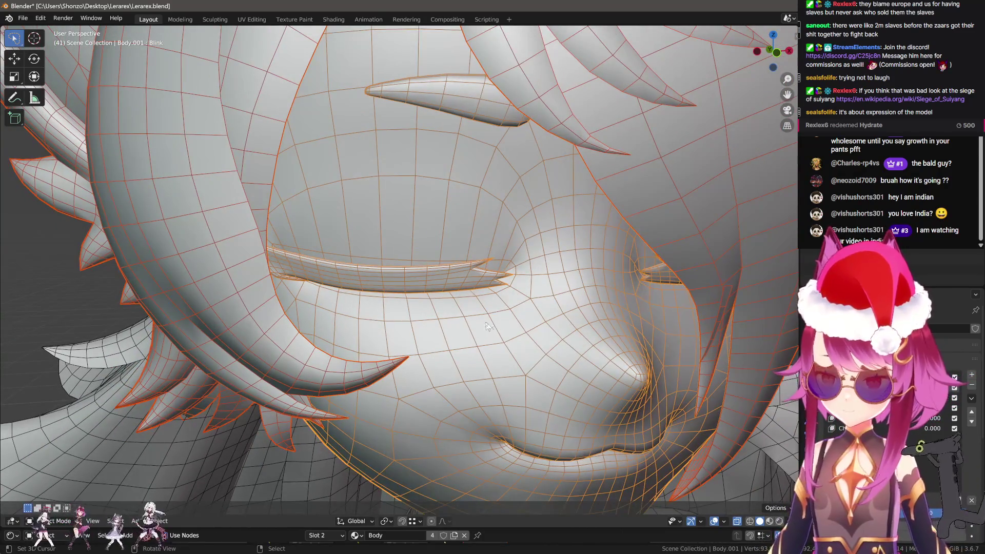
Enter Edit Mode on the head mesh and orbit the view inside the head
key("Tab")
scroll("up", 3)
left_click_drag(451, 402, 603, 293)
Select the connected eyelid mesh with L and shrink it slightly
key("l")
scroll("up", 3)
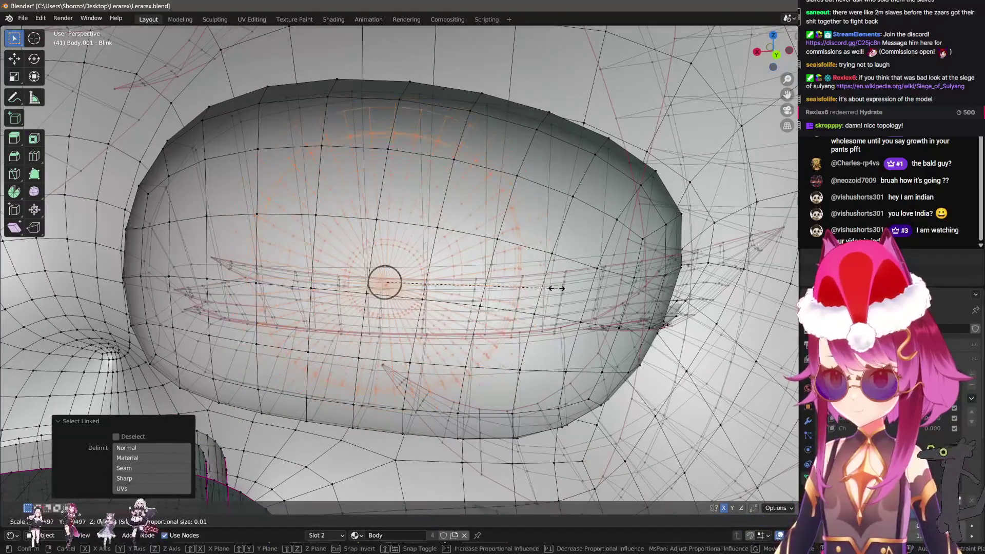
key("s")
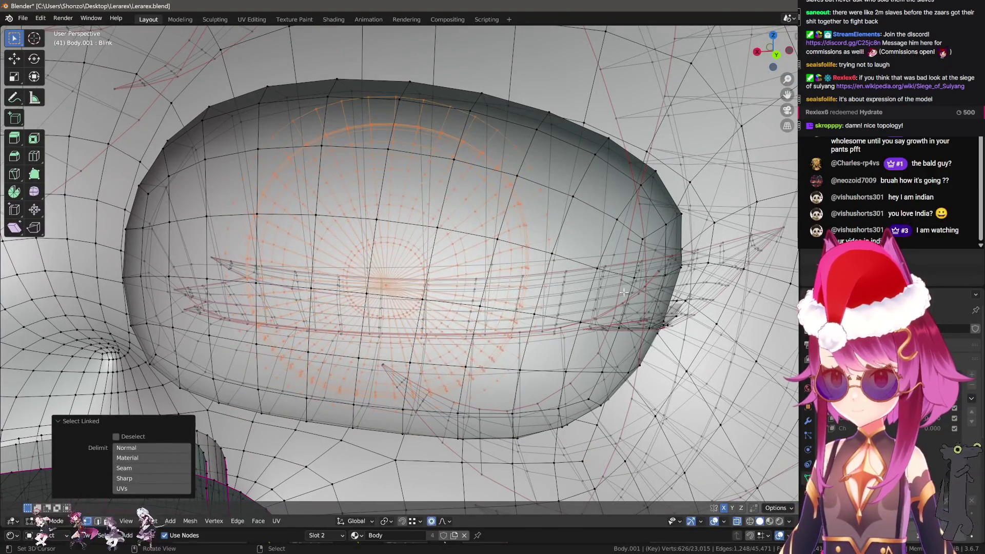
left_click(597, 291)
left_click_drag(598, 290, 477, 204)
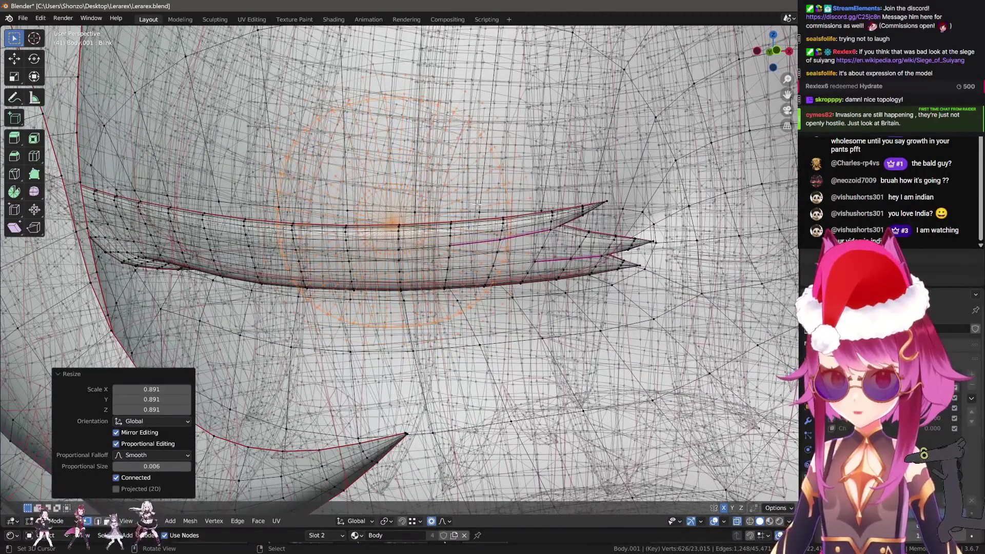
left_click_drag(477, 205, 497, 169)
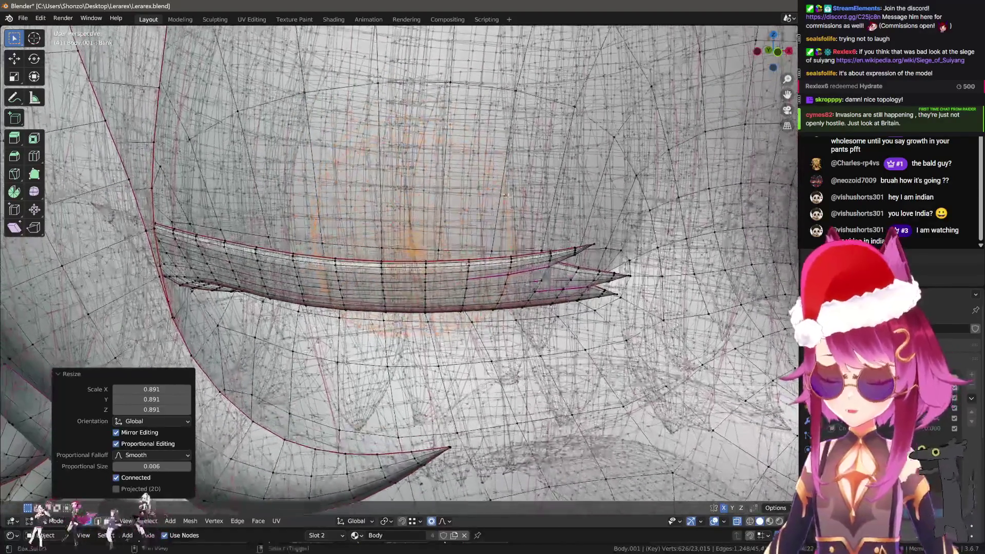
Flatten the eyelid by scaling it along Z
key("s")
key("z")
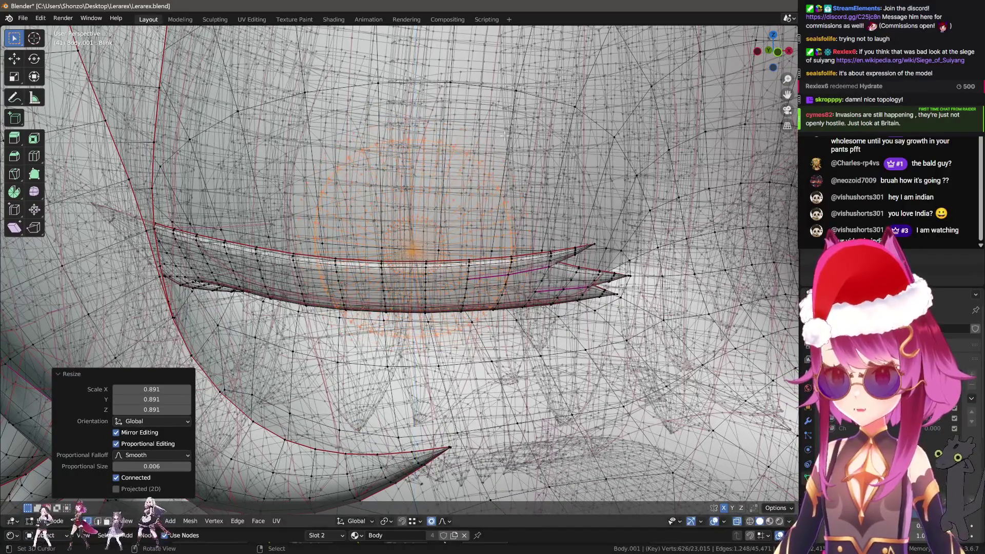
scroll("up", 3)
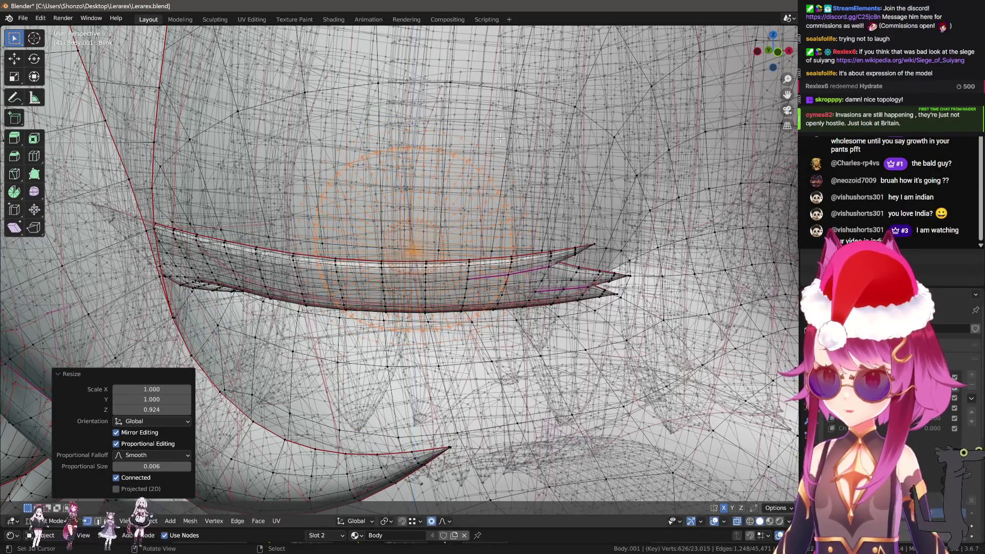
left_click(498, 150)
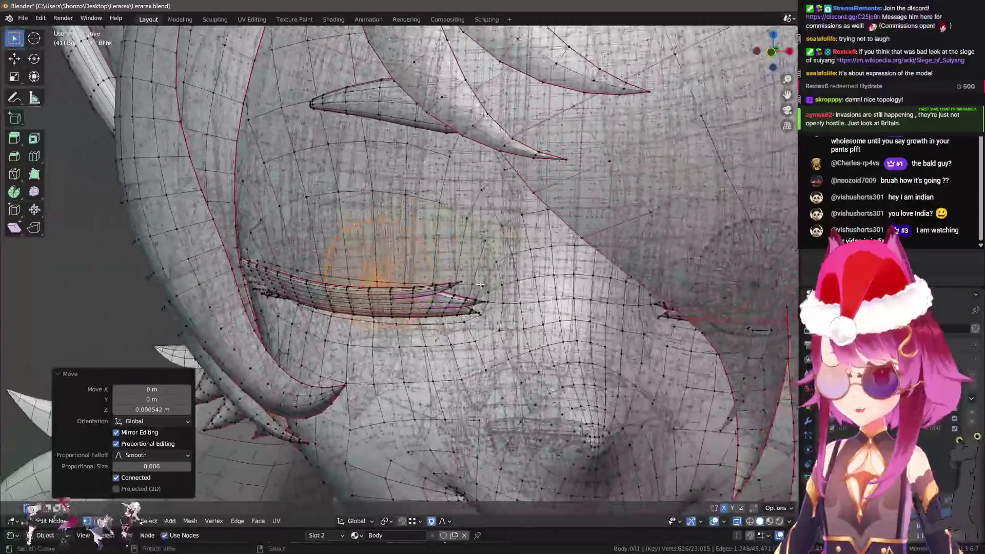
left_click_drag(470, 326, 482, 242)
scroll("up", 3)
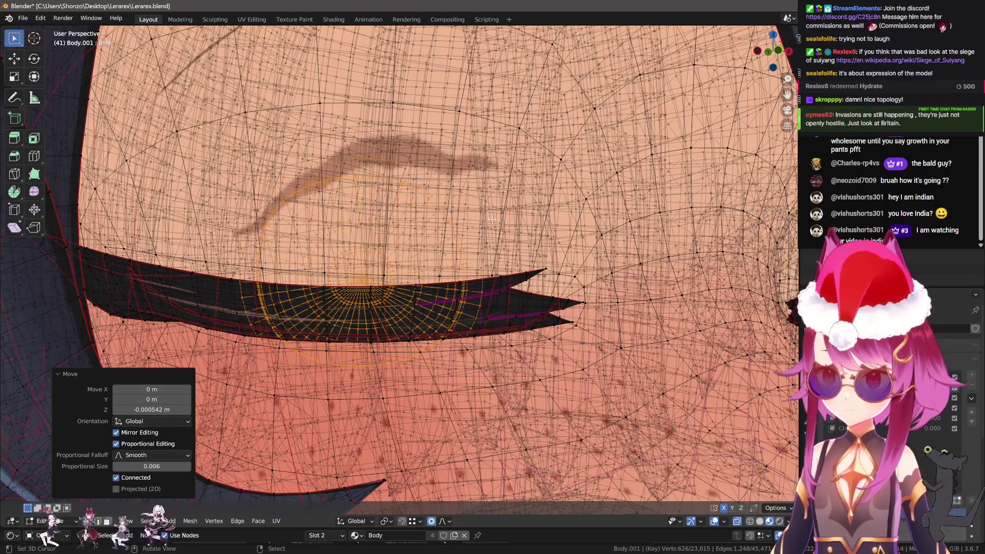
scroll("down", 3)
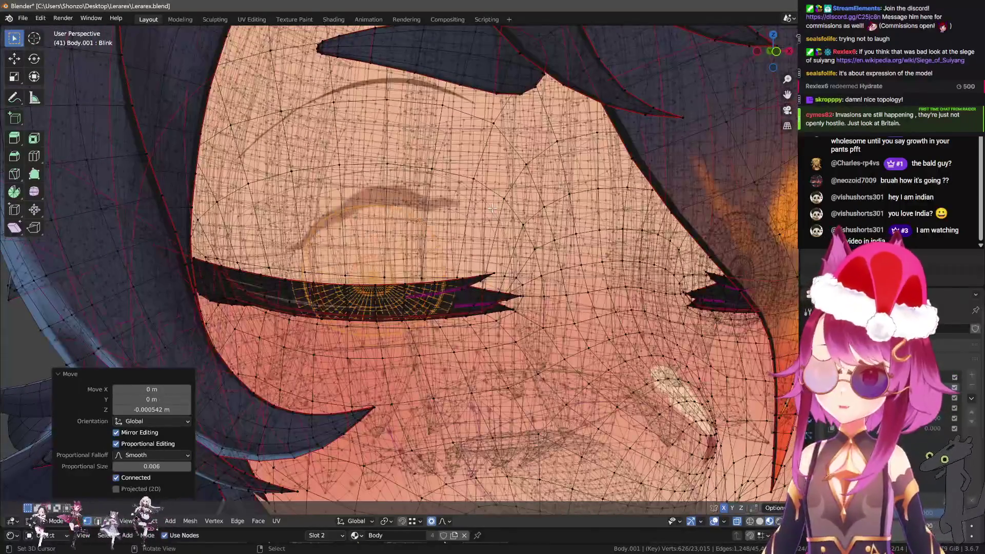
left_click_drag(485, 233, 499, 229)
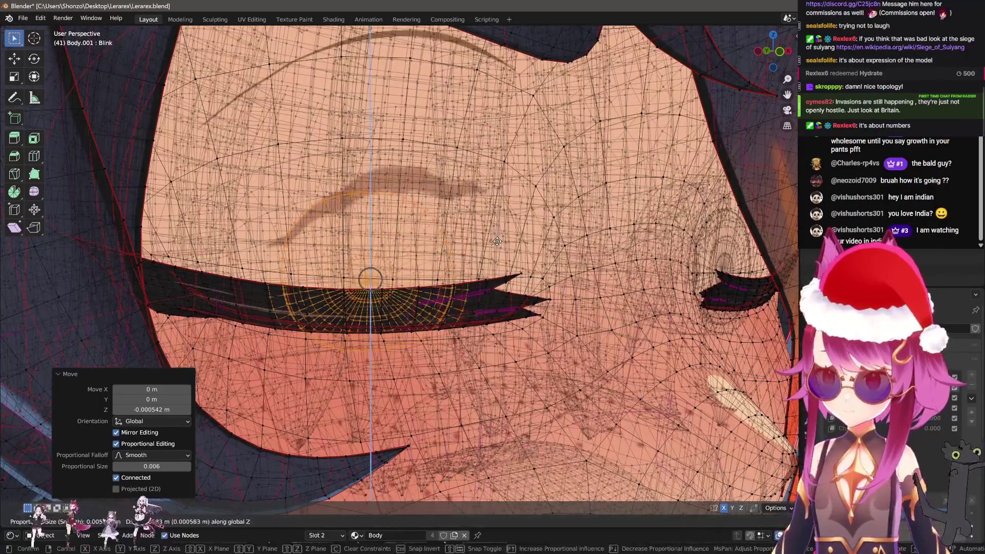
Lower the eyelid slightly along Z, undoing an extra vertical flattening
key("g")
key("z")
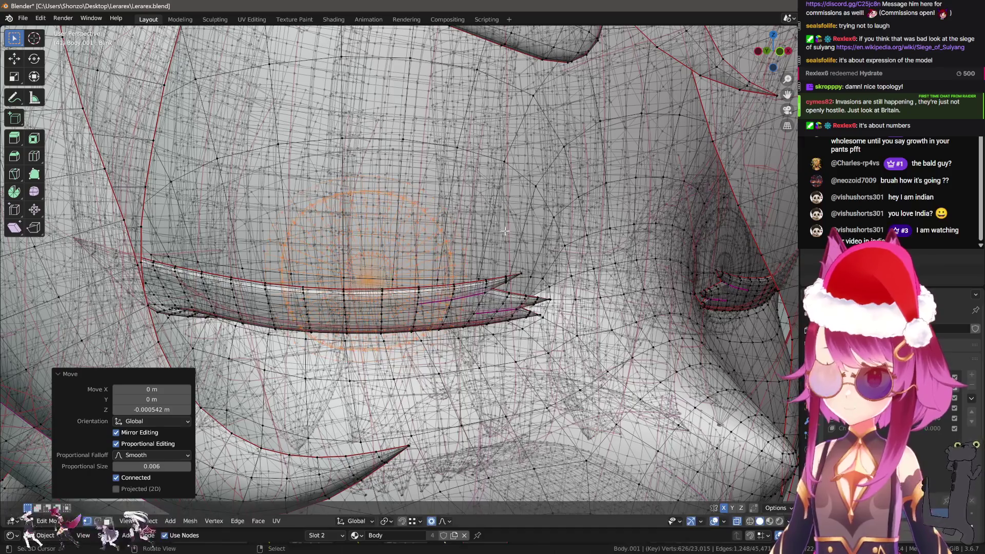
key("Return")
key("s")
key("z")
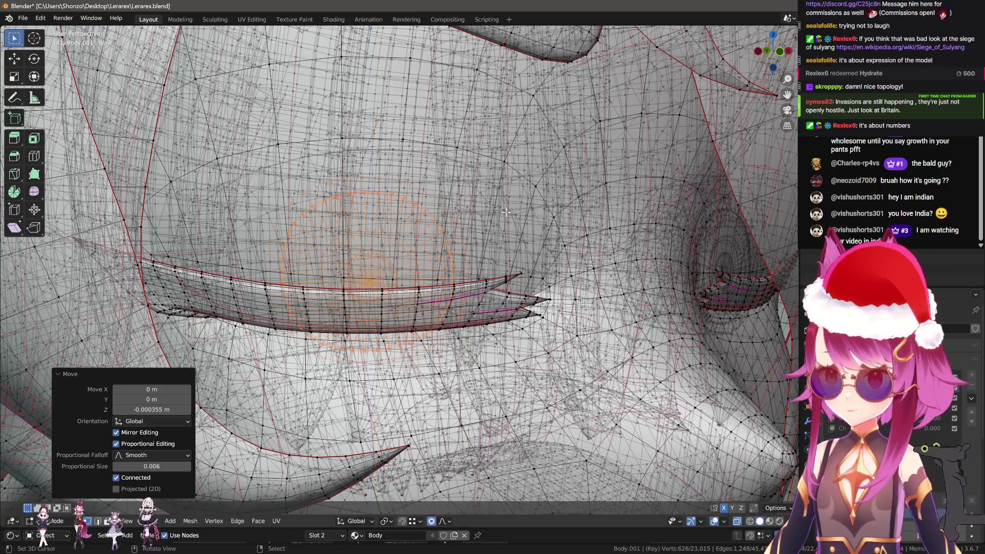
key("Return")
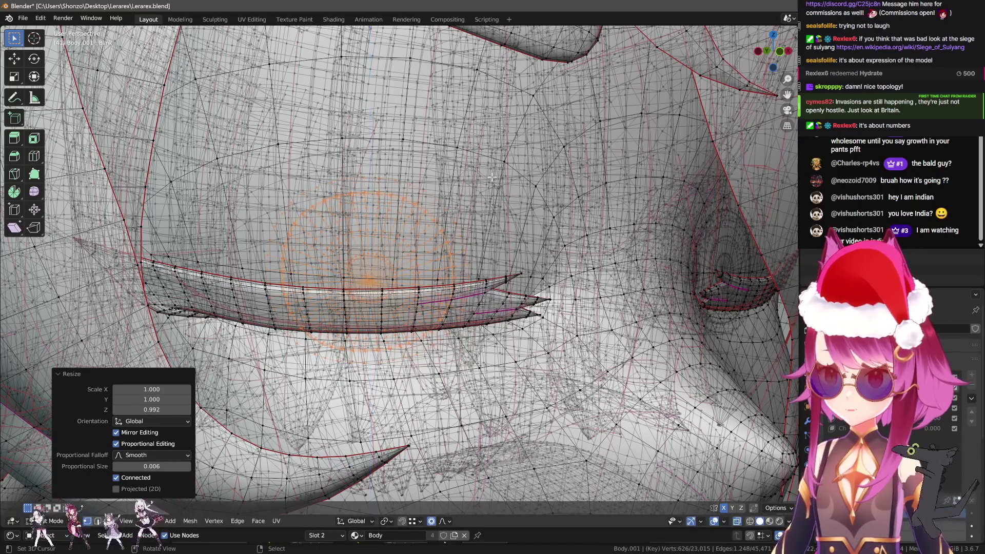
key("ctrl+z")
left_click_drag(490, 180, 454, 296)
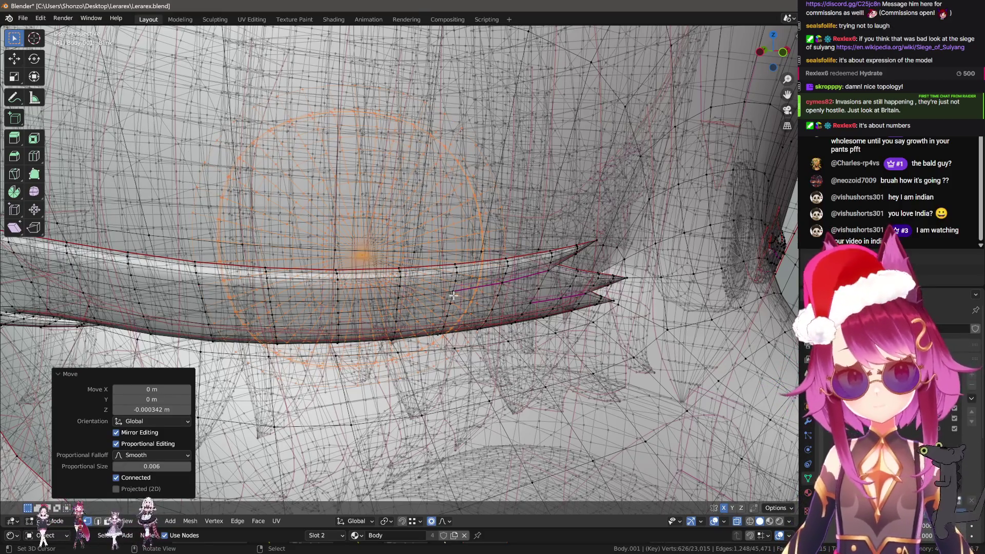
scroll("down", 3)
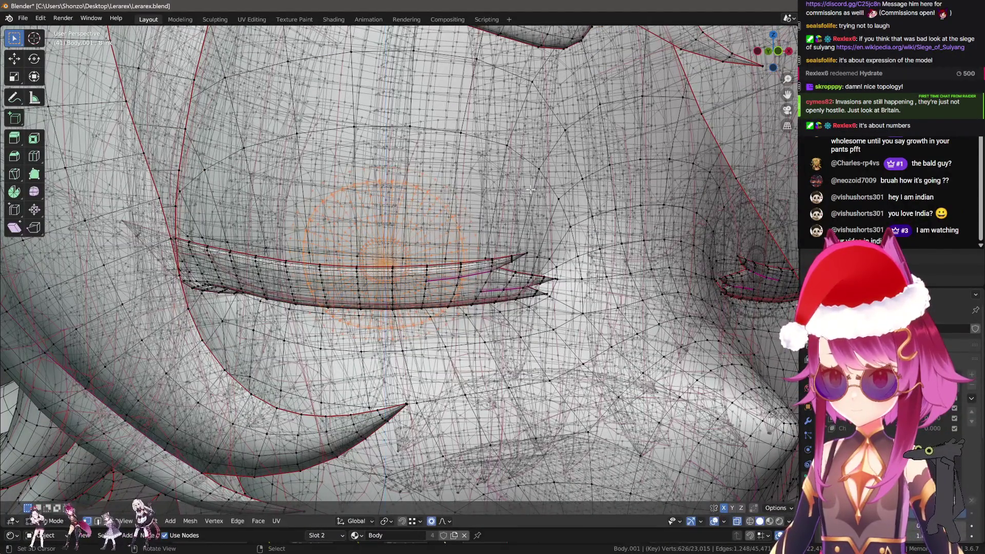
Preview the closed eye in Object Mode with Material Preview shading
key("Tab")
key("z")
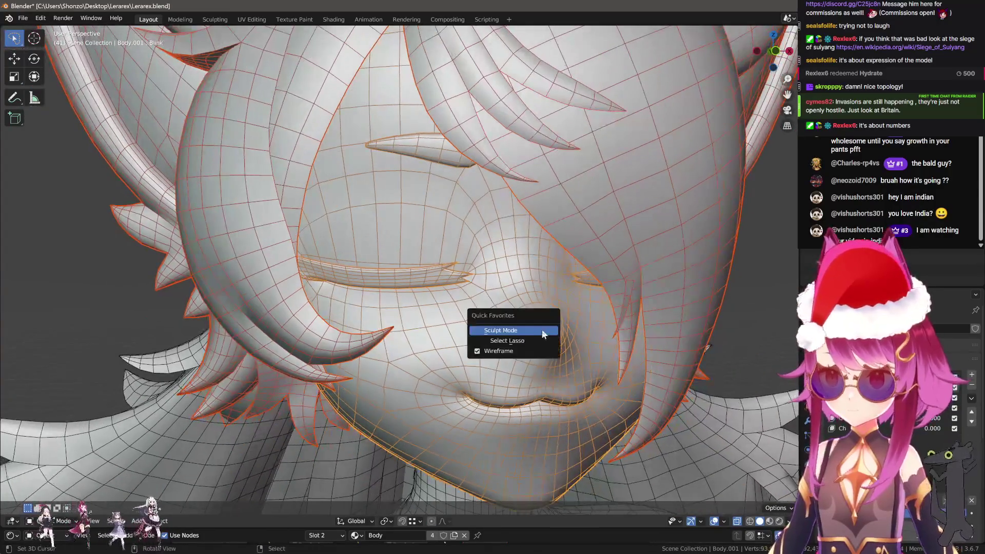
left_click(508, 354)
scroll("up", 3)
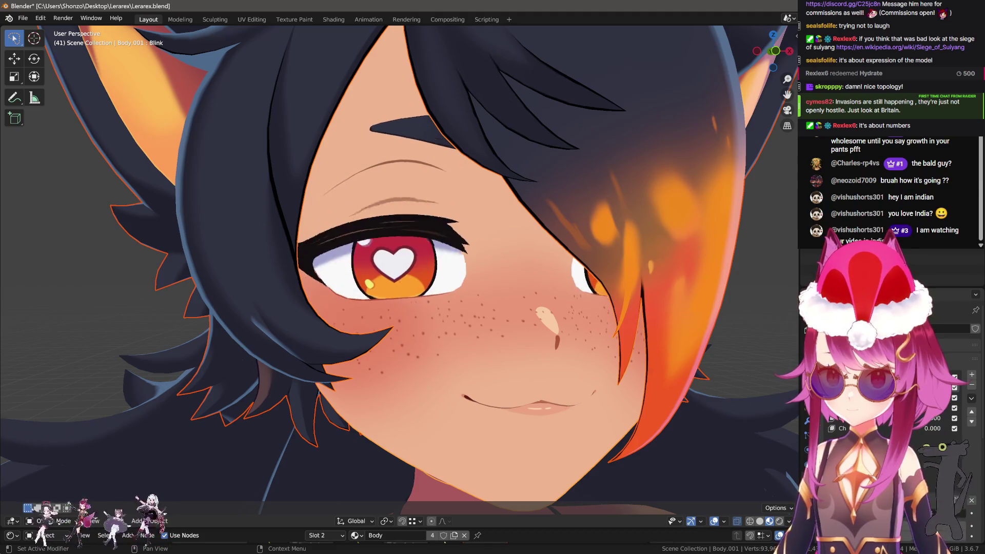
scroll("up", 3)
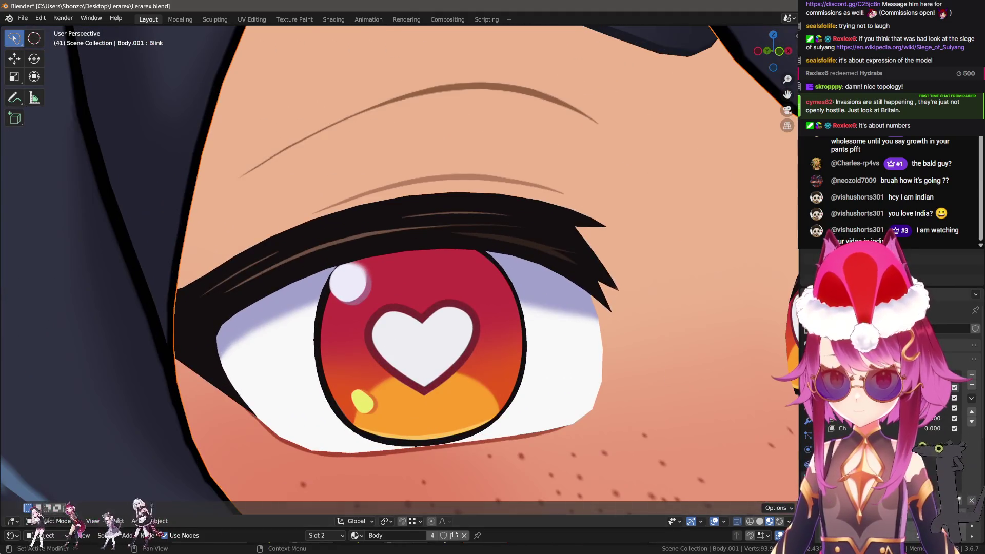
Return to Edit Mode, toggle X-ray off again, and select the entire head mesh
key("Tab")
key("alt+z")
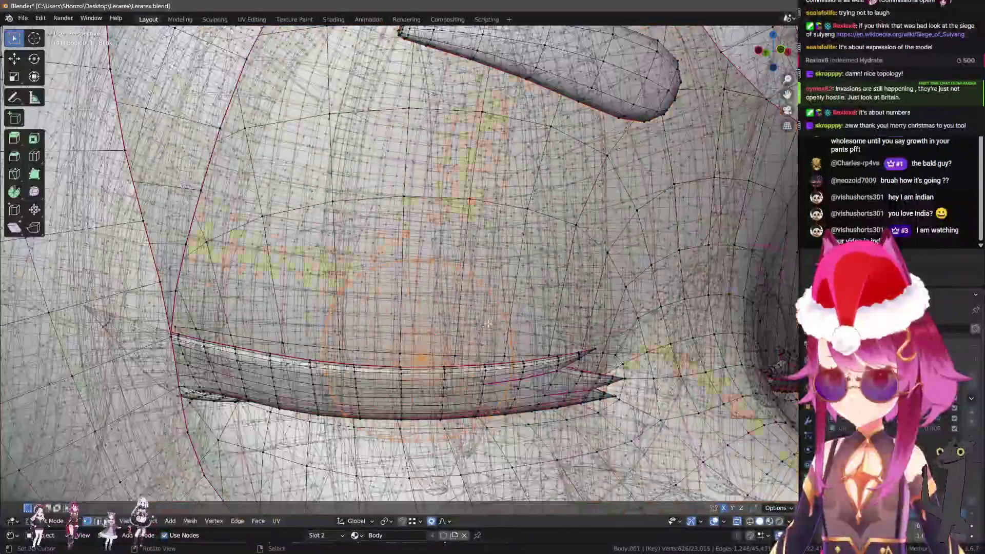
key("Tab")
scroll("up", 3)
key("Tab")
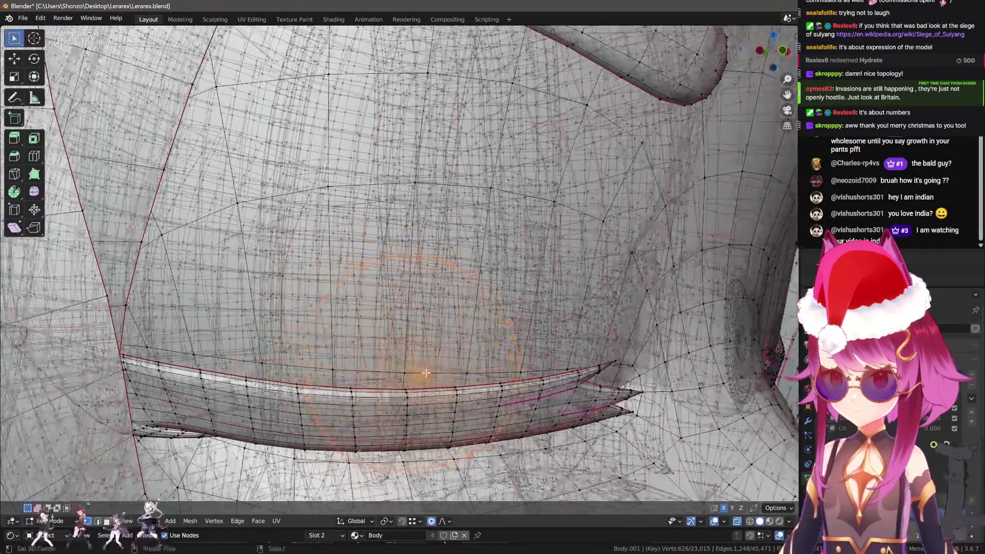
key("alt+z")
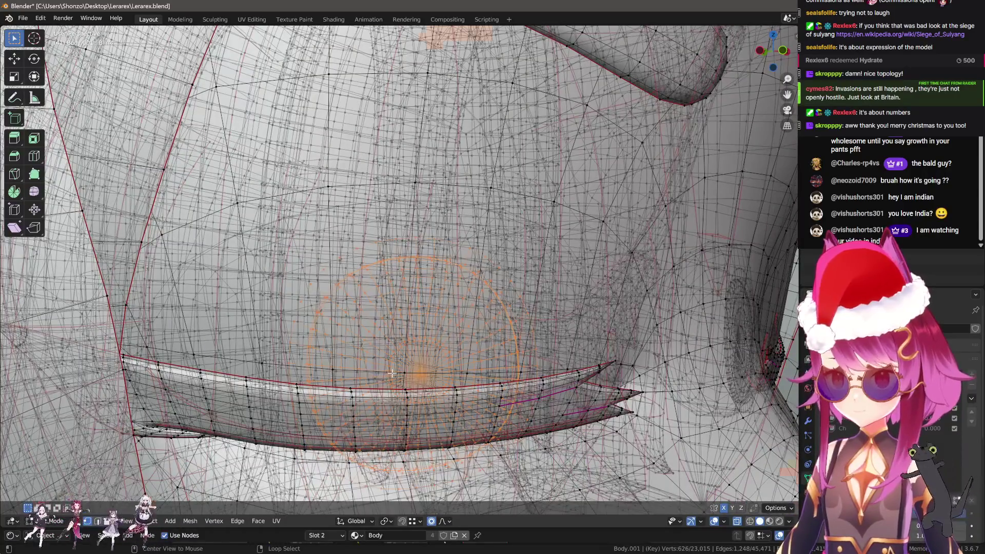
key("a")
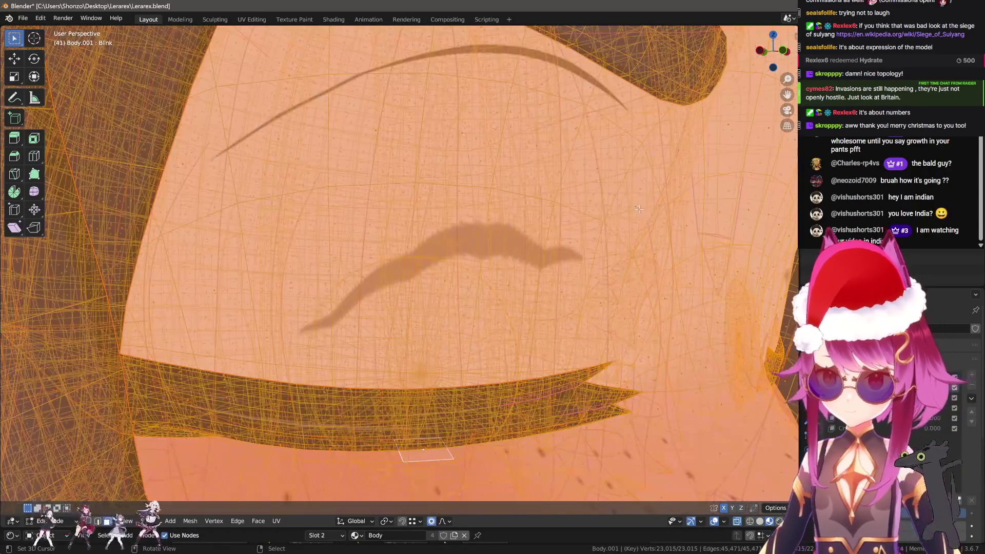
Isolate the selection, switch to edge select, and try sliding the brow's edge loop, then undo it
key("shift+h")
key("ctrl+Tab")
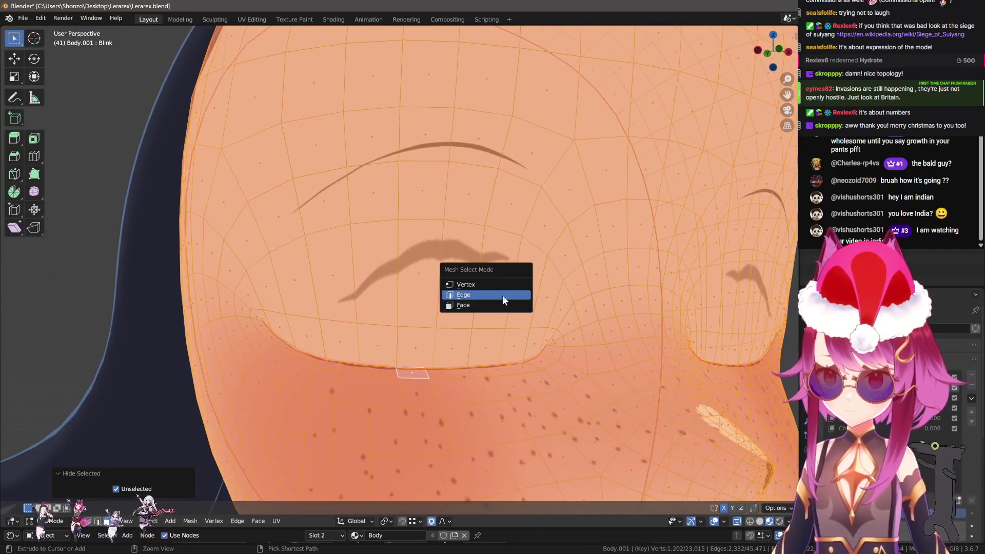
left_click(503, 295)
scroll("up", 3)
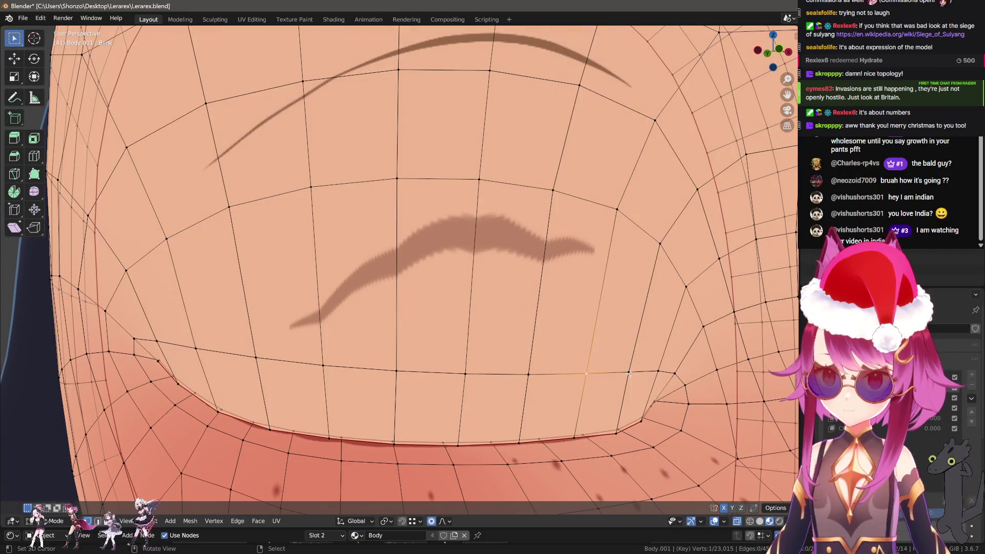
left_click(217, 368)
key("g")
key("g")
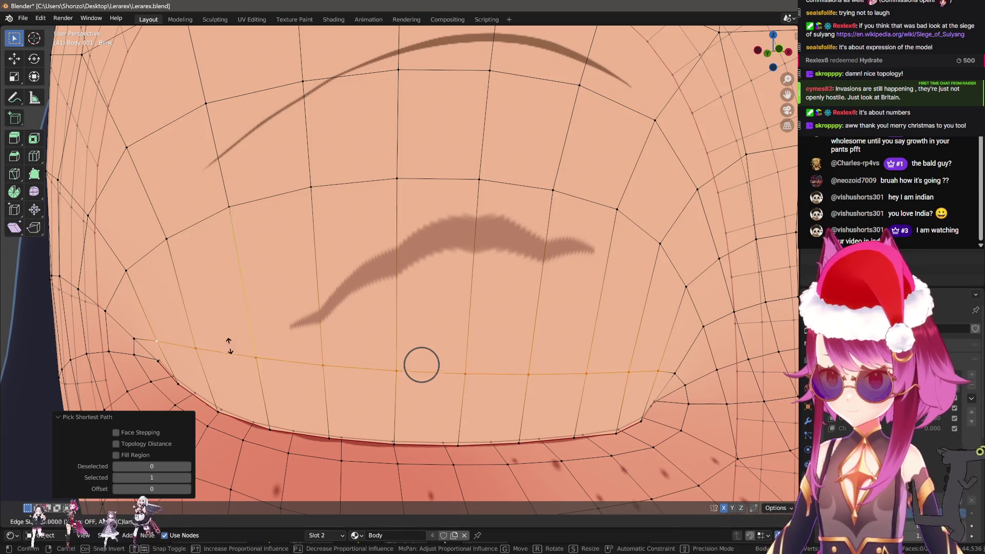
left_click(231, 300)
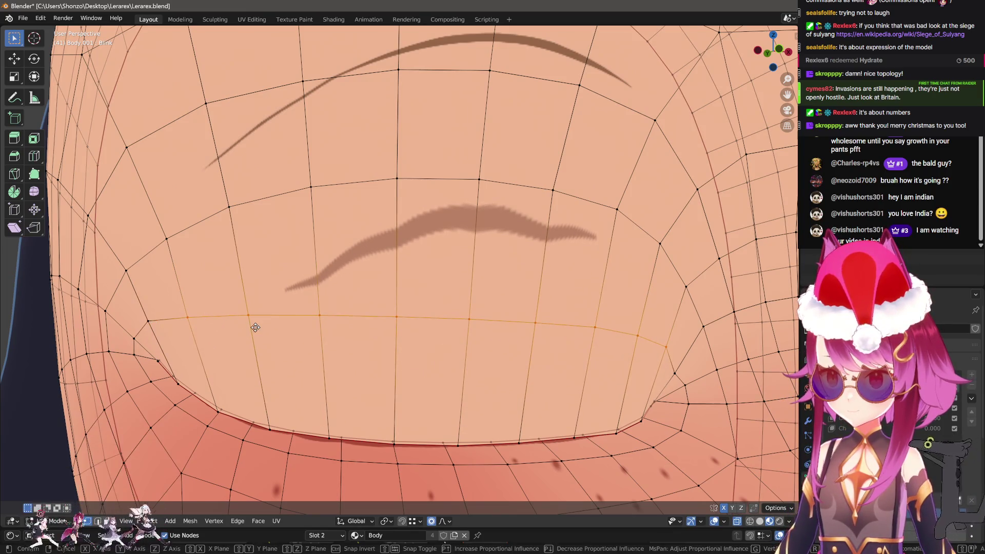
key("ctrl+z")
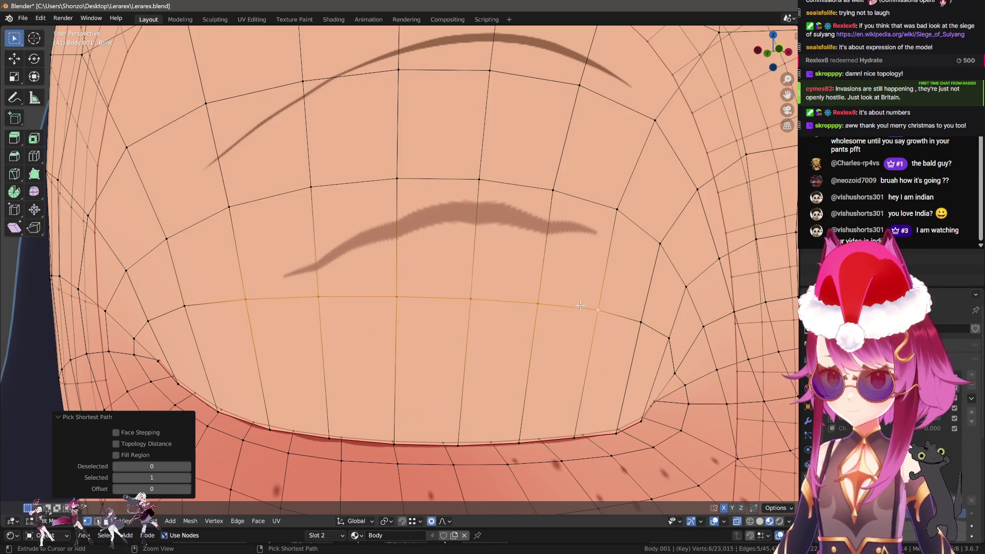
key("g")
key("g")
right_click(554, 294)
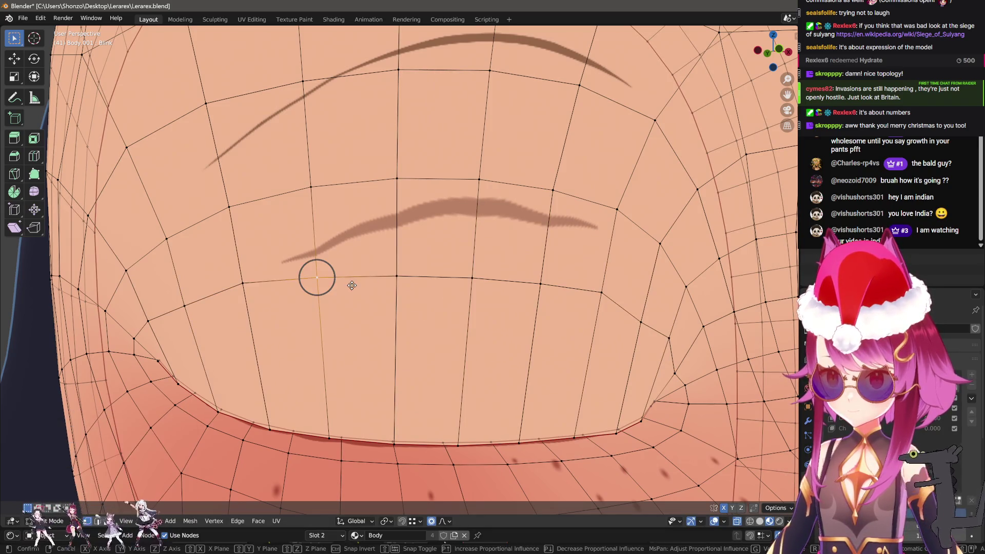
Slide three eyelid vertices along their edges, moving the outer one down
left_click(396, 276)
key("g")
right_click(396, 275)
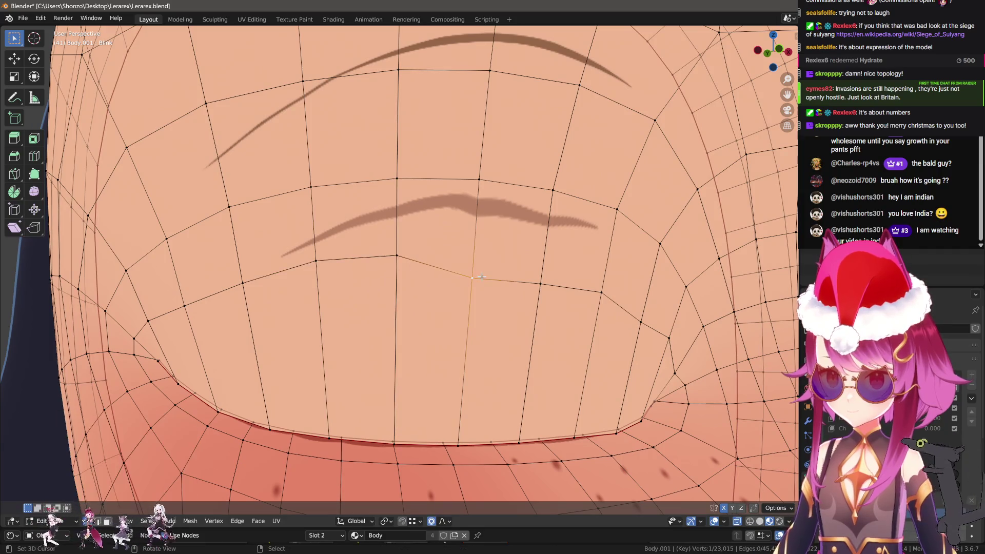
key("g")
key("g")
left_click(484, 248)
left_click(540, 284)
key("g")
key("g")
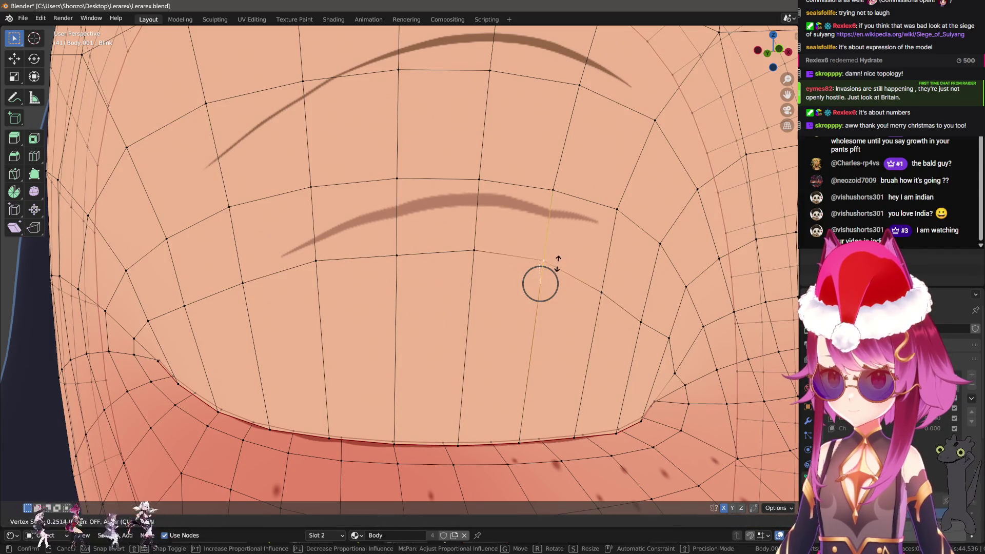
left_click(558, 258)
left_click(616, 209)
key("g")
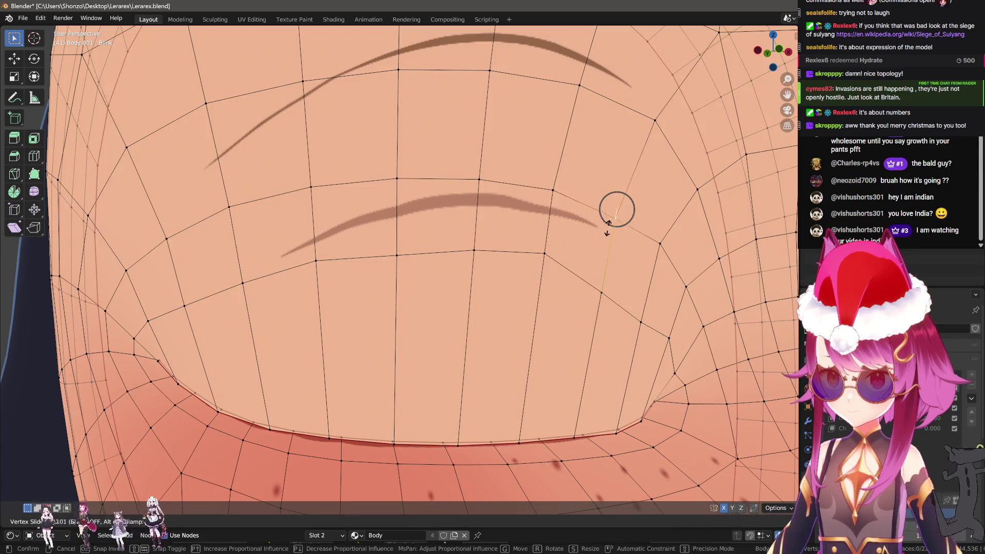
left_click(632, 243)
Slide two more vertices near the brow's outer end along their edges
left_click(602, 285)
key("g")
key("g")
left_click(605, 272)
left_click(660, 244)
key("g")
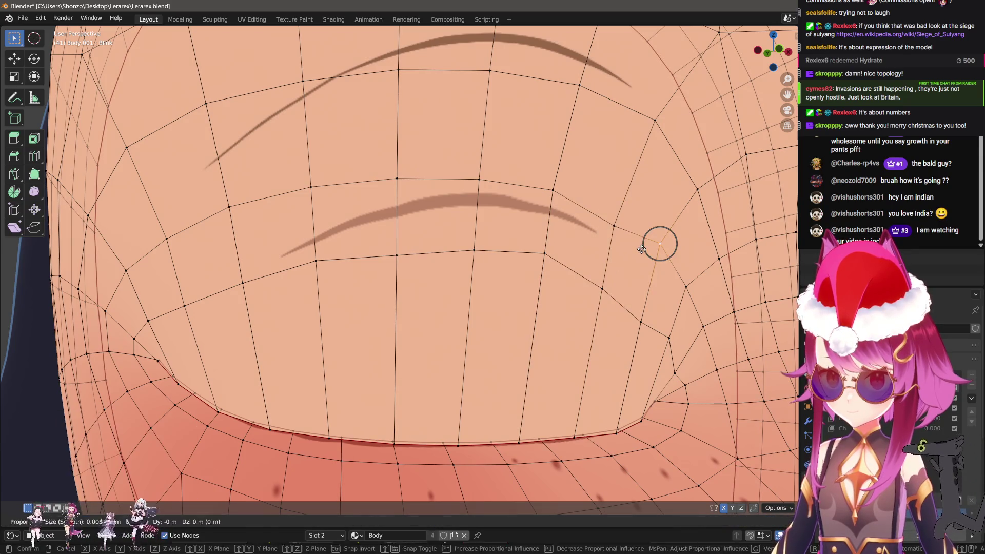
key("g")
left_click(638, 261)
left_click_drag(638, 262, 582, 282)
Check the eye in Object Mode, return to Edit Mode, then clear the vertex selection
key("Tab")
left_click_drag(488, 348, 501, 277)
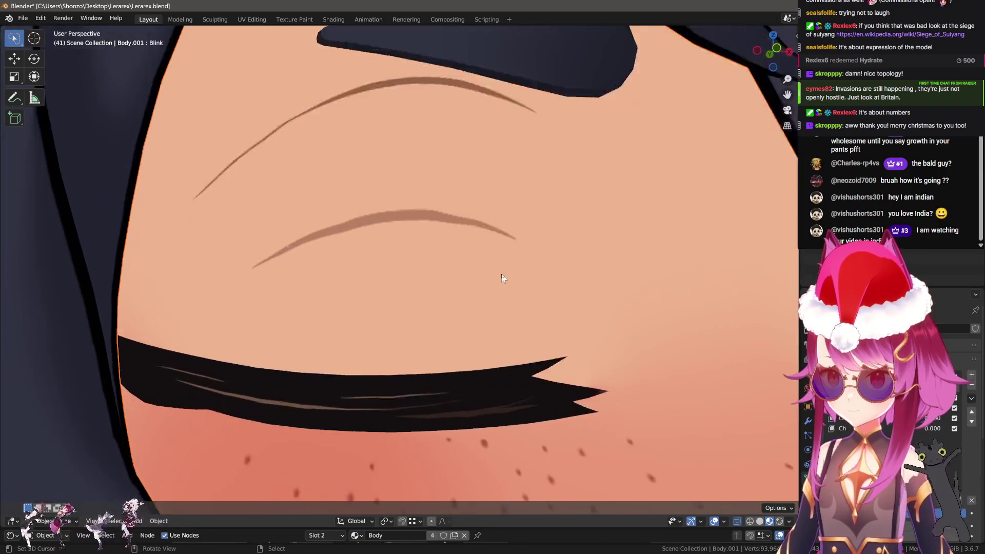
key("Tab")
left_click(408, 191)
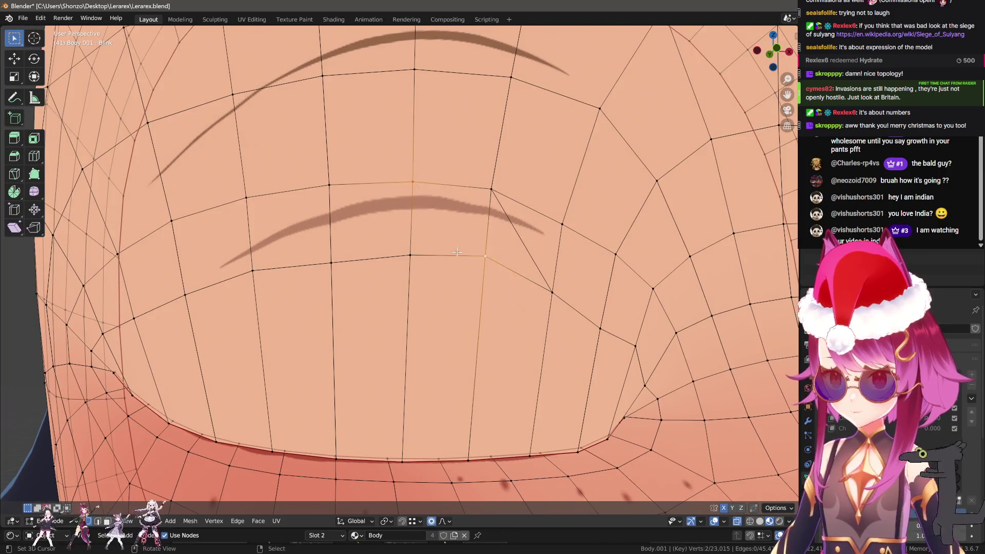
left_click(362, 201)
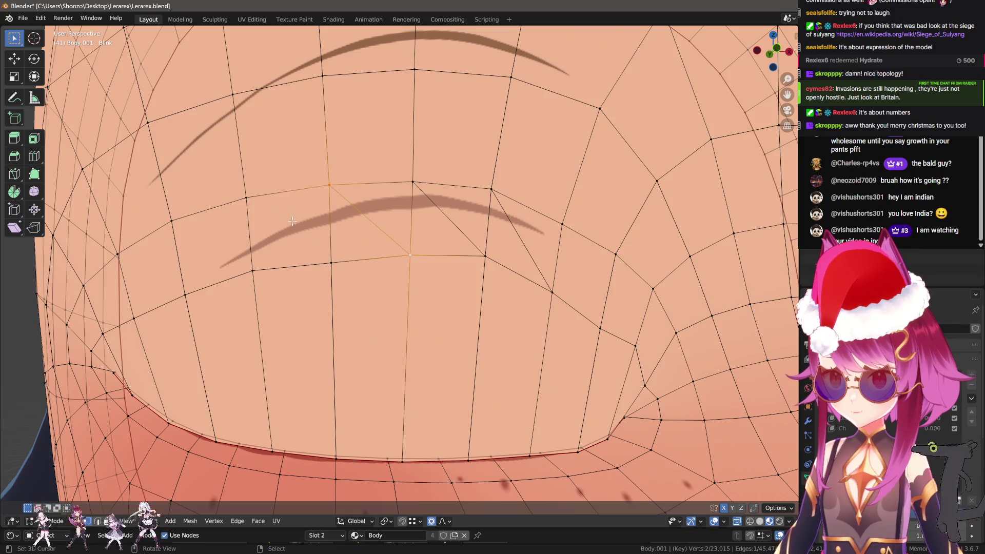
key("alt+a")
scroll("down", 3)
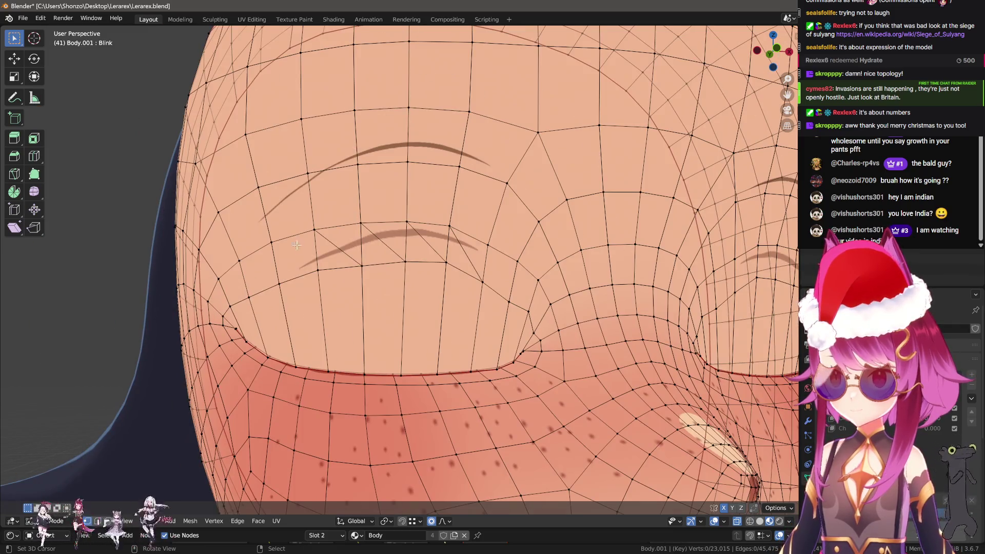
Vertex-slide the first two eyelid vertices of the Blink shape key to even them out
key("alt+a")
scroll("down", 3)
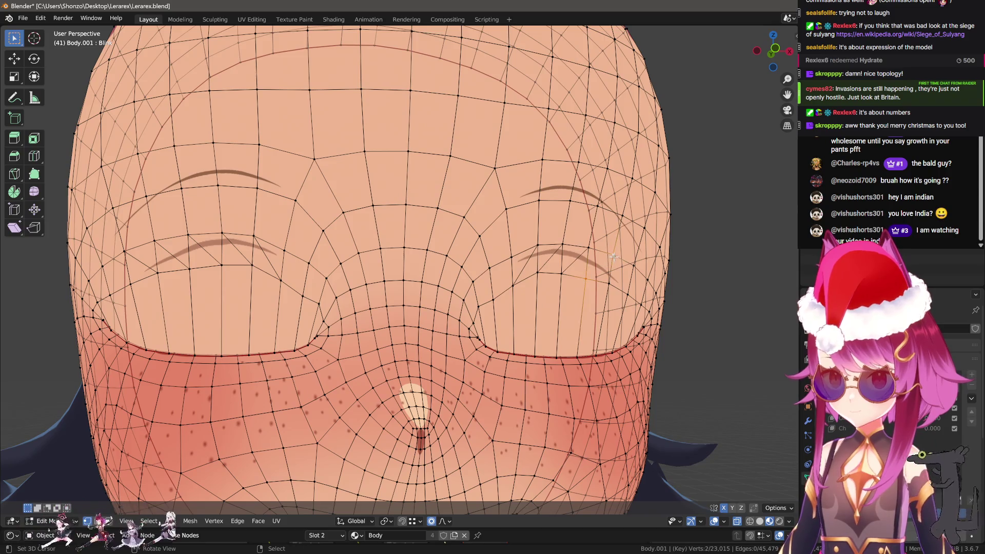
scroll("up", 3)
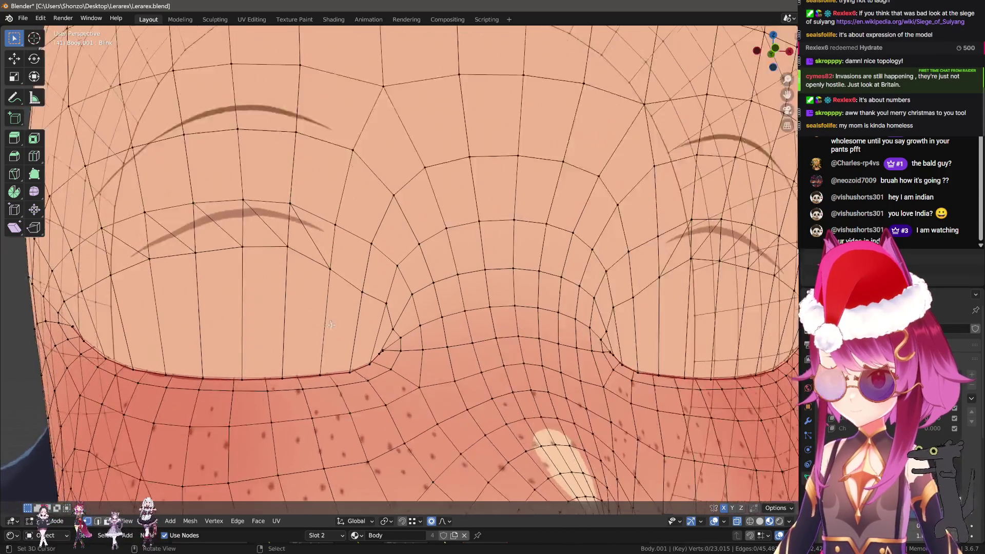
key("shift+v")
left_click(354, 297)
left_click(392, 342)
key("shift+v")
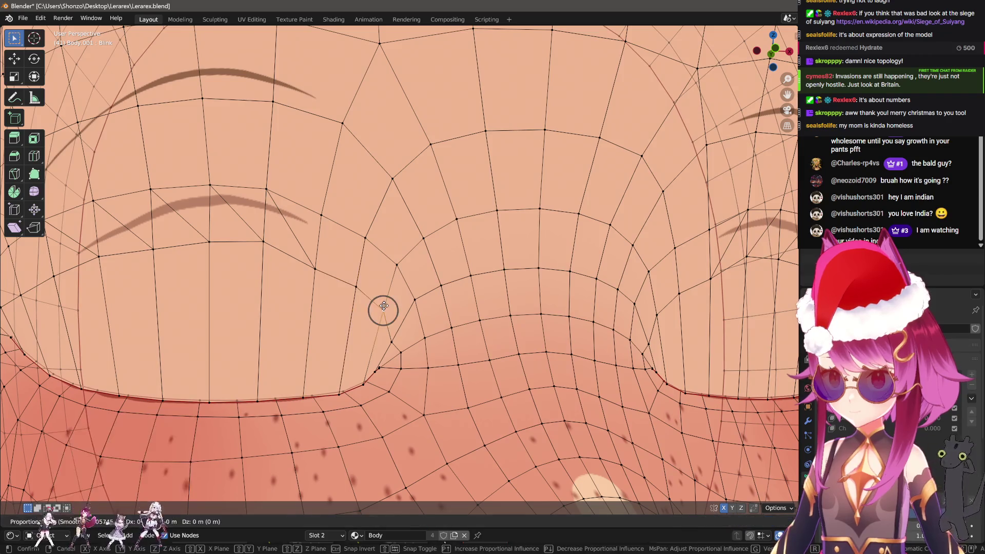
left_click(430, 285)
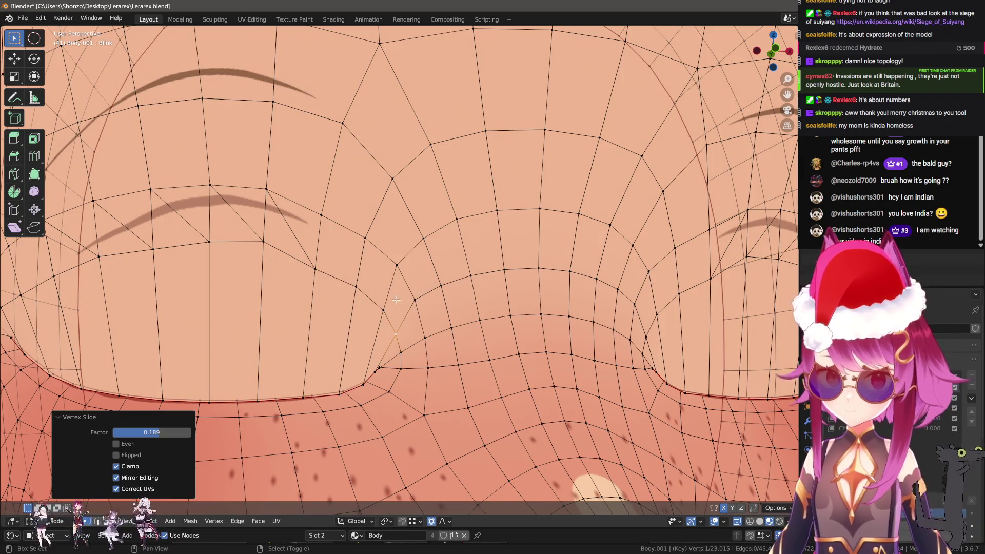
Slide three more lid vertices along their edges to smooth the closed eyelid
left_click_drag(397, 300, 440, 325)
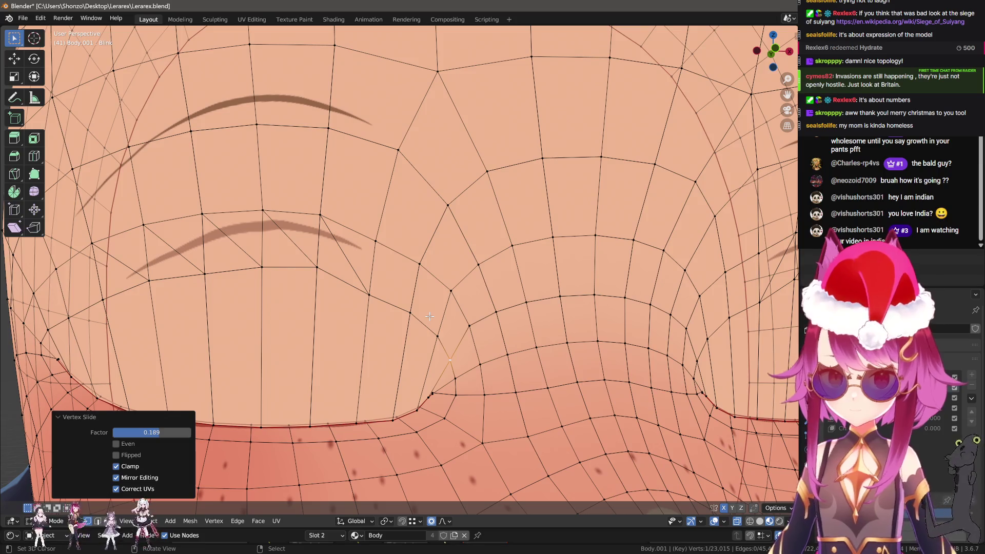
left_click(409, 313)
scroll("up", 3)
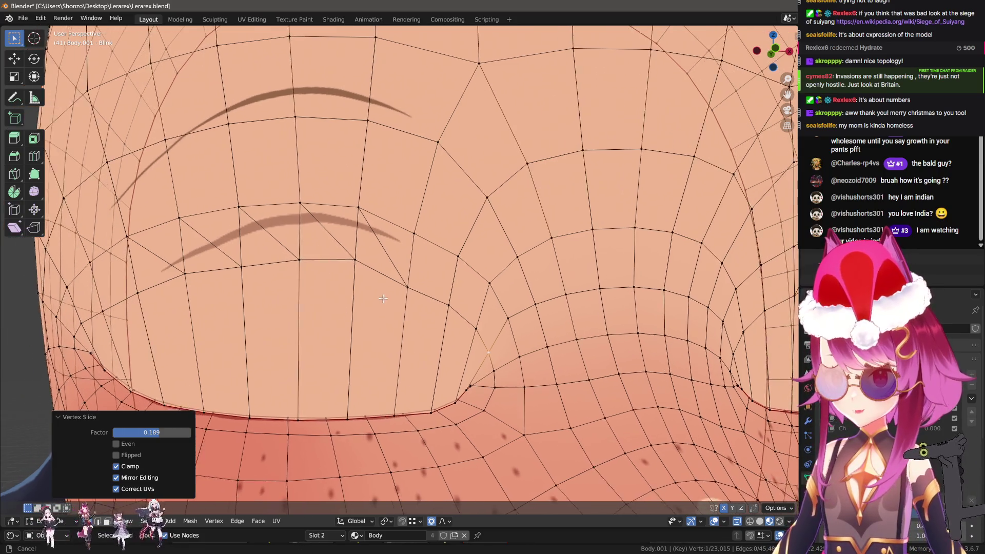
key("shift+v")
left_click(435, 280)
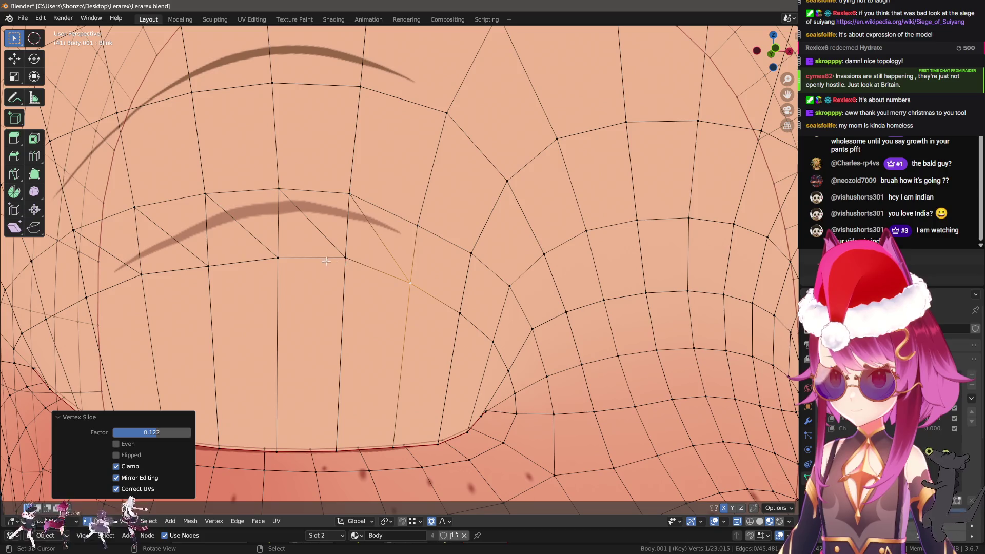
left_click(278, 190)
key("shift+v")
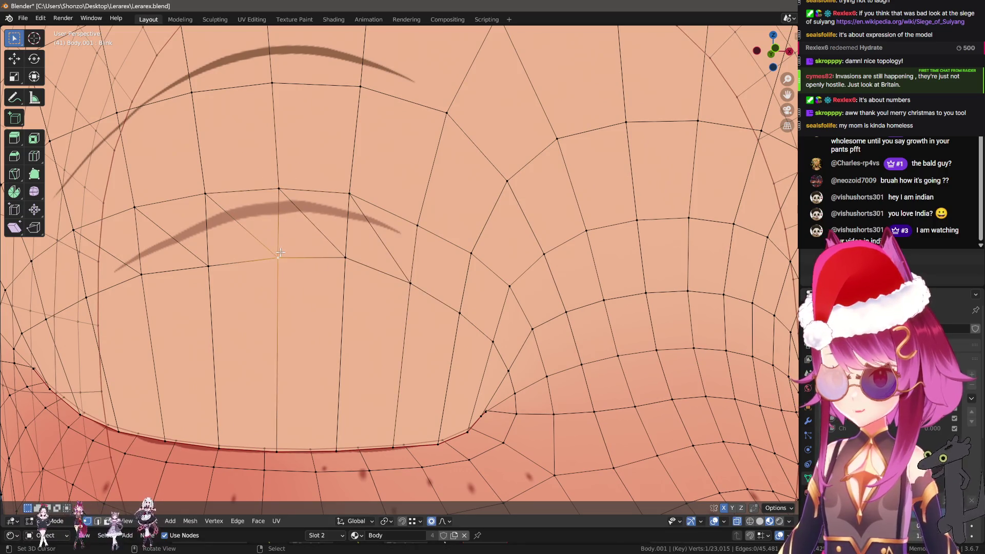
left_click(286, 254)
left_click_drag(286, 254, 318, 282)
key("shift+v")
left_click(291, 262)
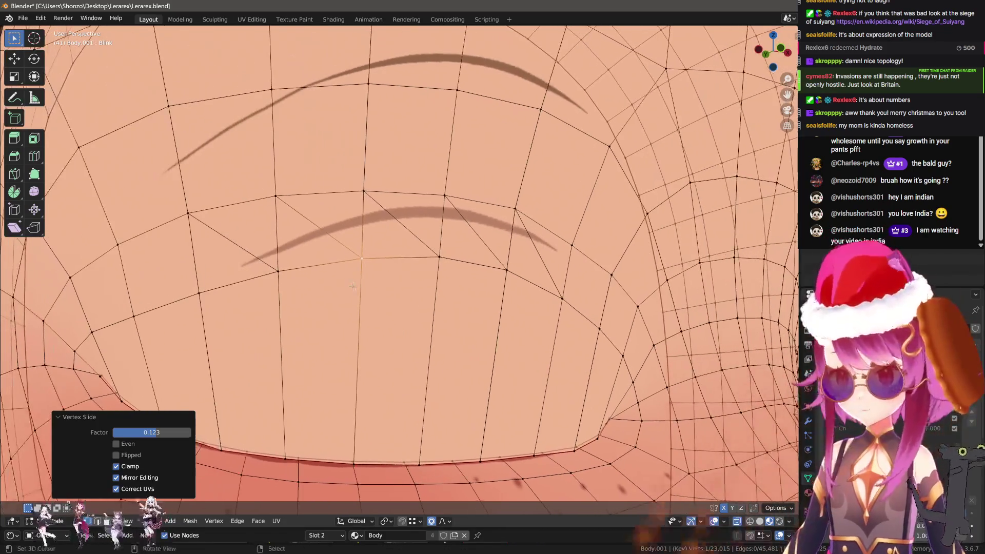
Check the closed eye on the shaded head in Object Mode, then turn on the wireframe overlay
key("Tab")
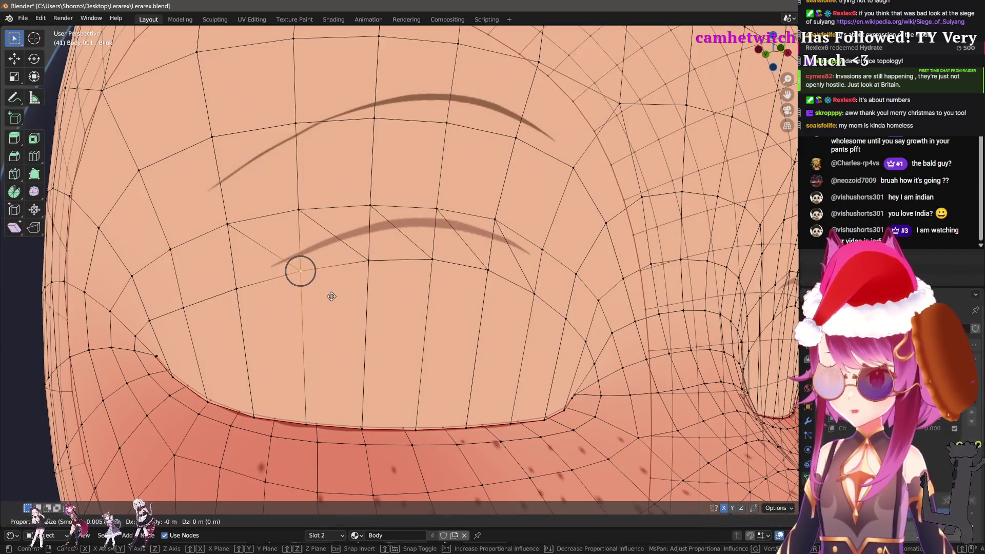
key("Tab")
left_click_drag(407, 337, 437, 349)
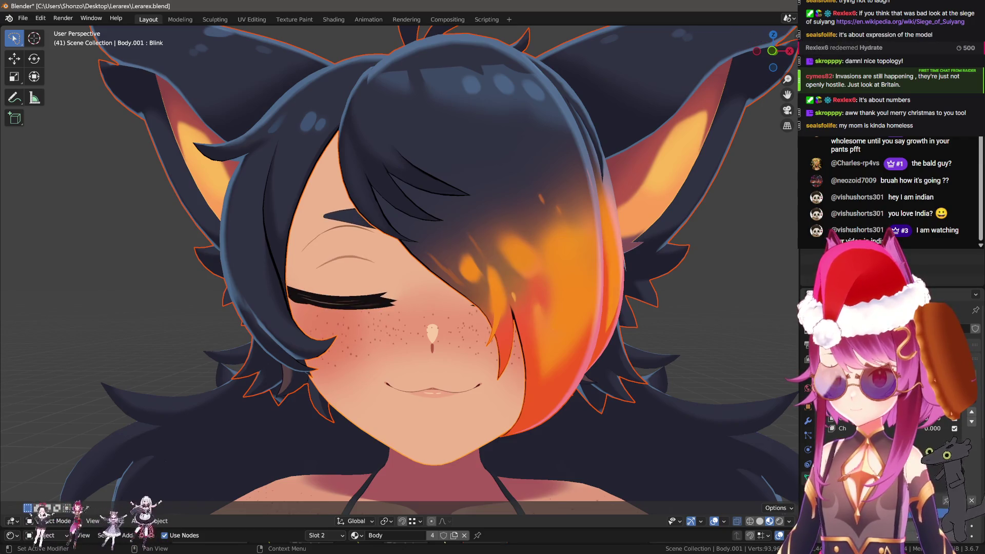
key("Tab")
scroll("up", 3)
left_click_drag(502, 318, 501, 304)
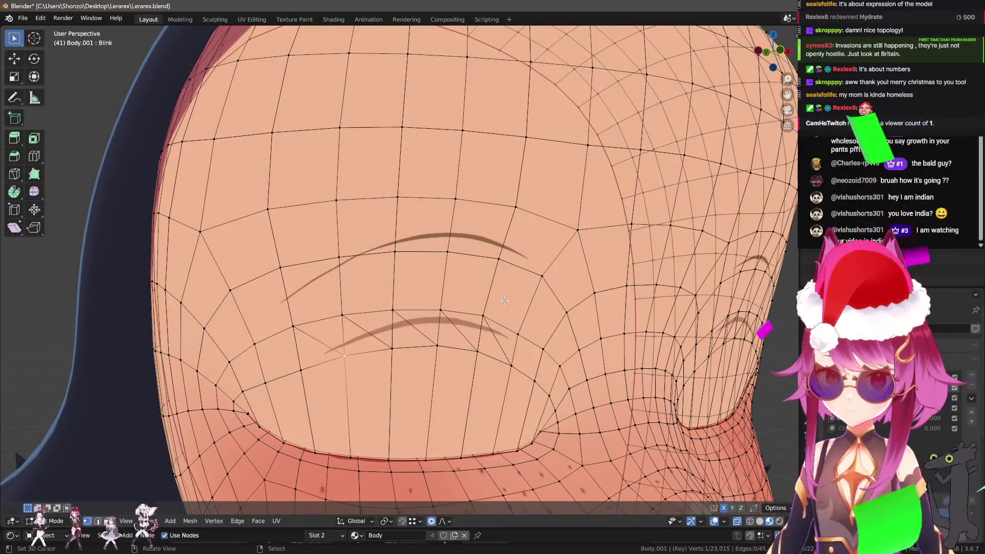
left_click_drag(473, 294, 332, 268)
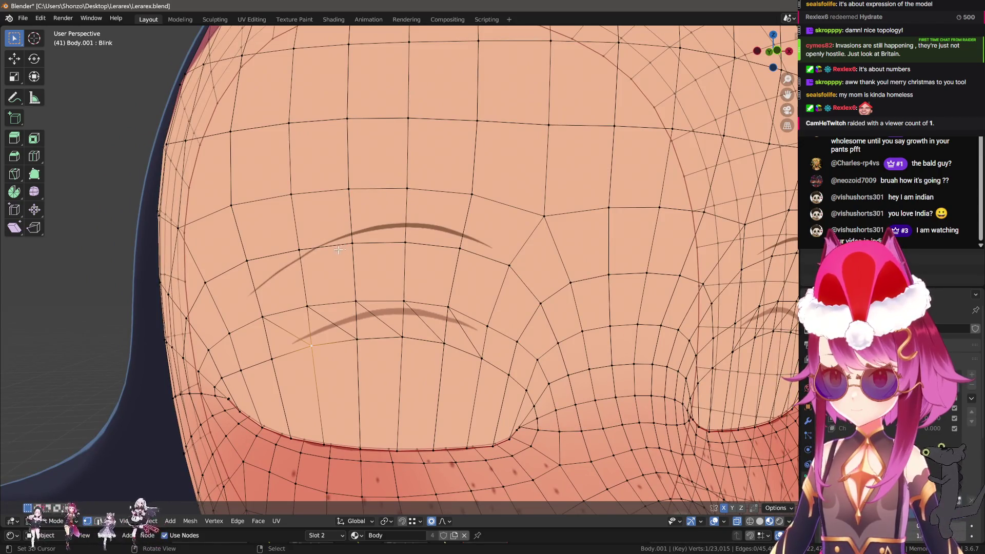
key("Tab")
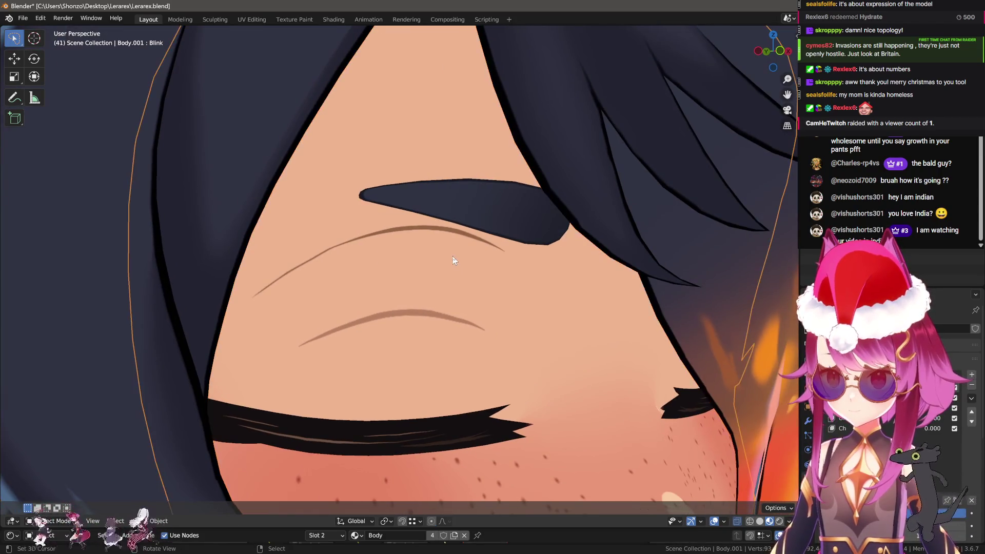
key("q")
left_click(428, 256)
Enter Sculpt Mode, hide the eyebrow and eyelash face sets, and pick the Grab brush
key("q")
left_click(428, 235)
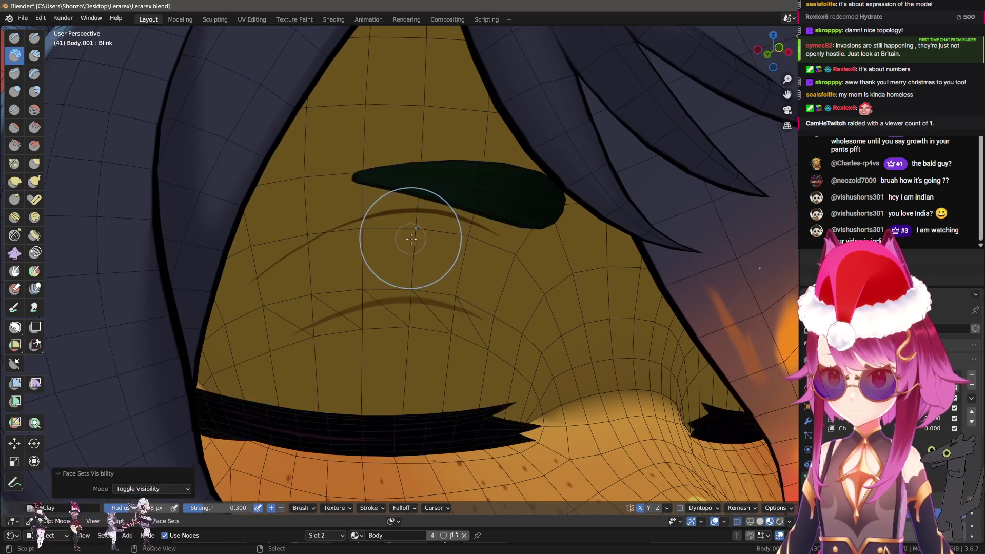
key("h")
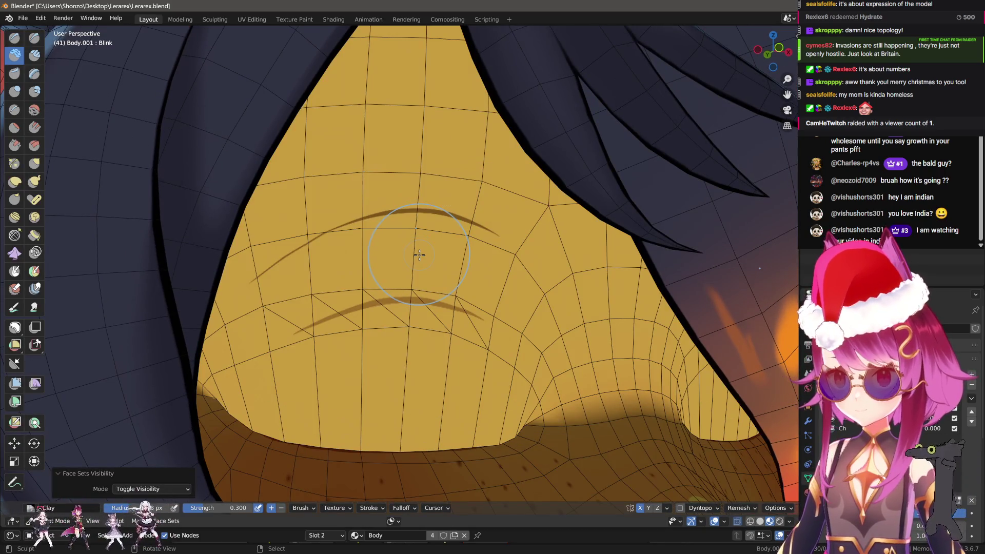
key("h")
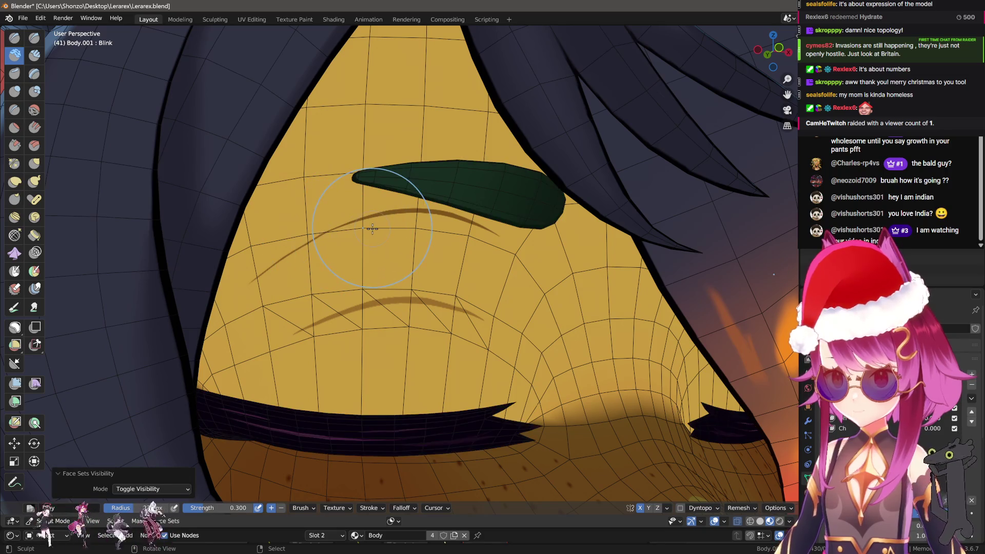
key("g")
key("h")
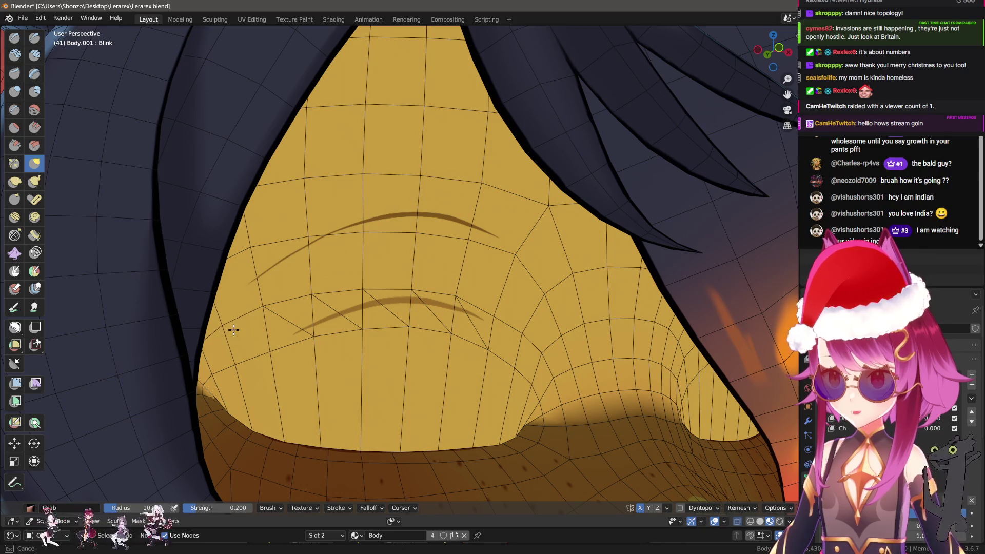
Grab-sculpt the lower eyelid edge and cheek skin, then return to Object Mode
left_click_drag(233, 329, 462, 260)
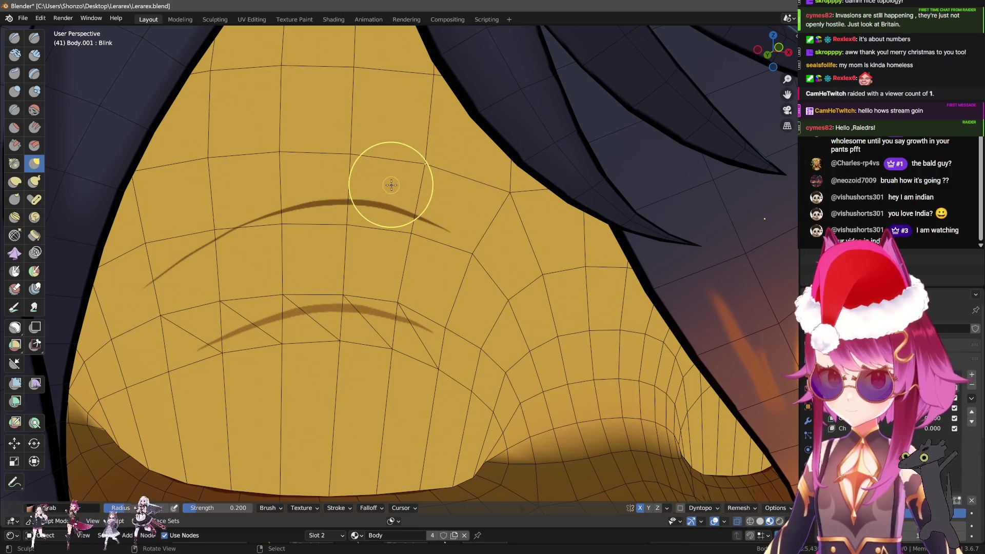
left_click_drag(391, 184, 498, 277)
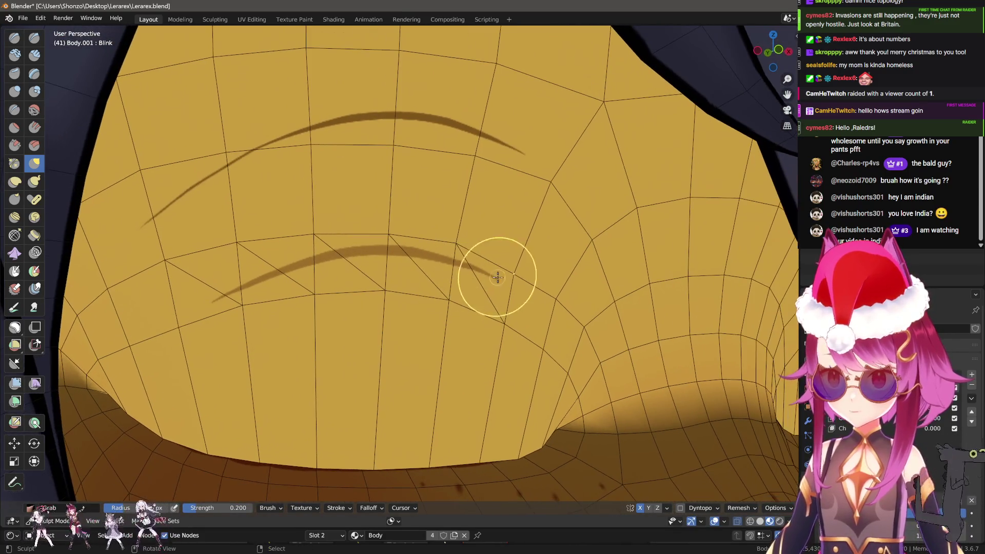
left_click_drag(502, 326, 487, 277)
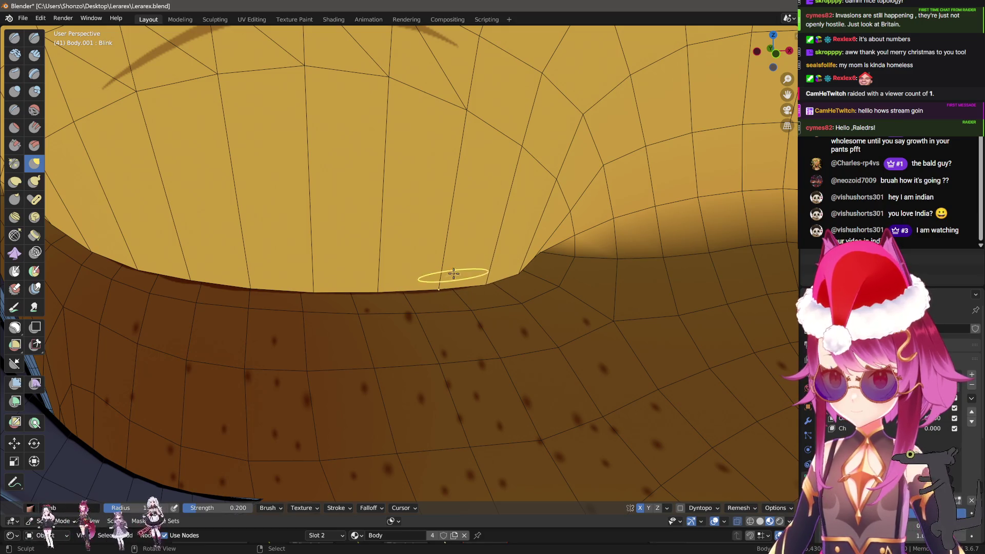
scroll("down", 3)
key("ctrl+Tab")
left_click(405, 266)
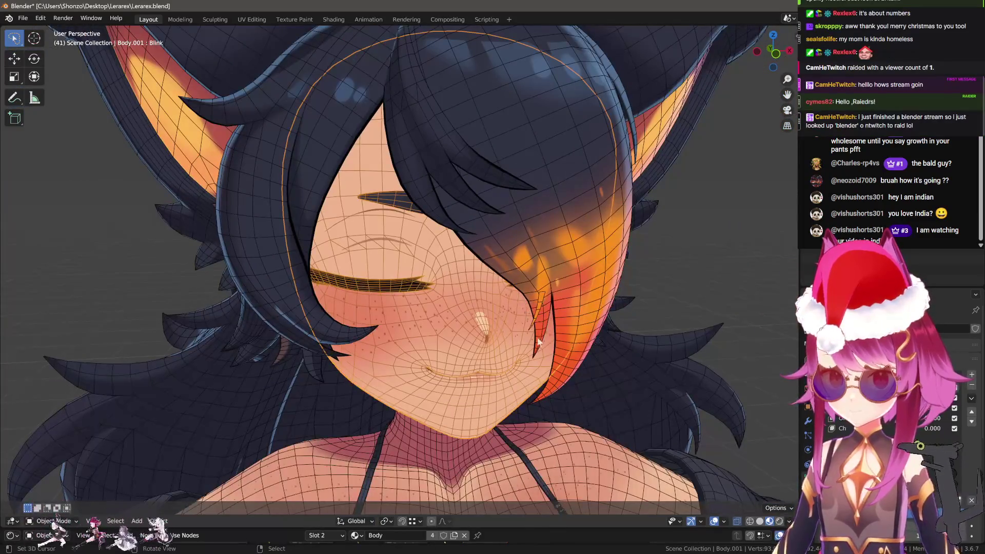
Make the Blink Happy shape key active in the shape key list
scroll("up", 3)
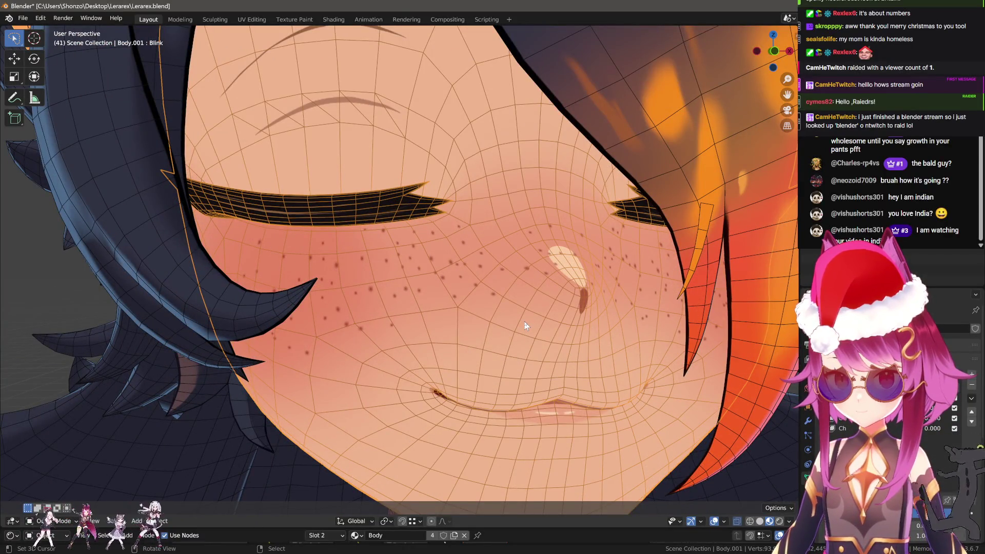
scroll("down", 3)
scroll("up", 3)
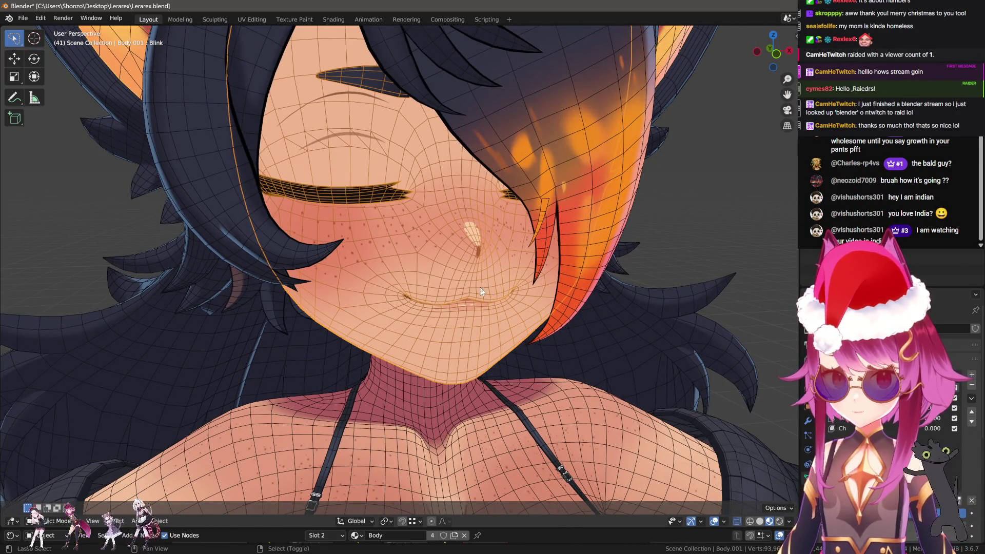
scroll("up", 3)
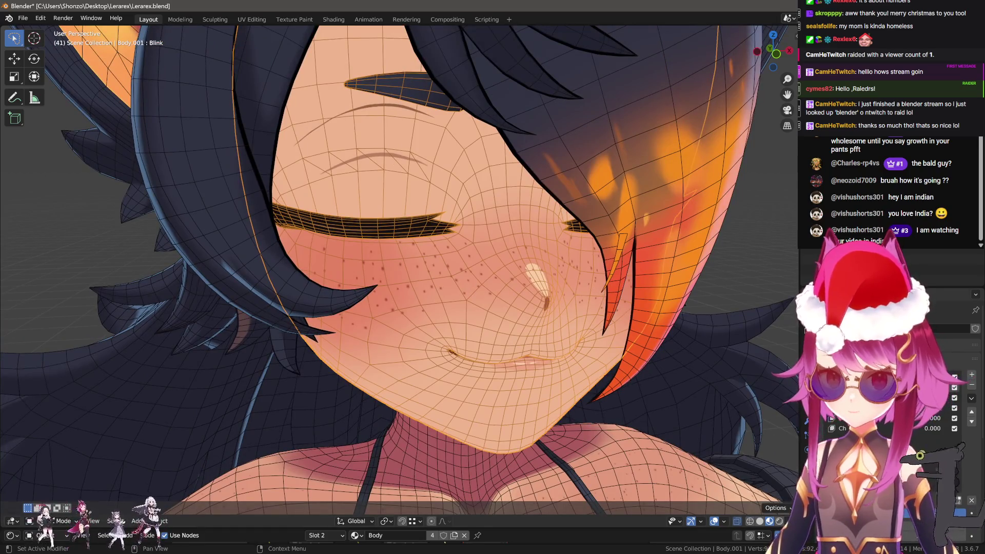
left_click(954, 418)
left_click(954, 418)
left_click(954, 418)
left_click(954, 418)
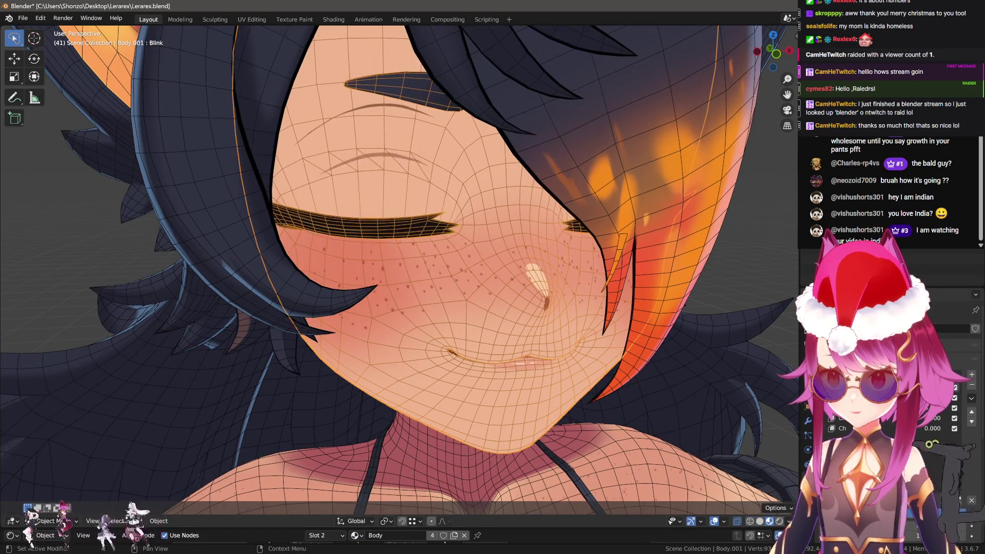
left_click(872, 428)
left_click(954, 418)
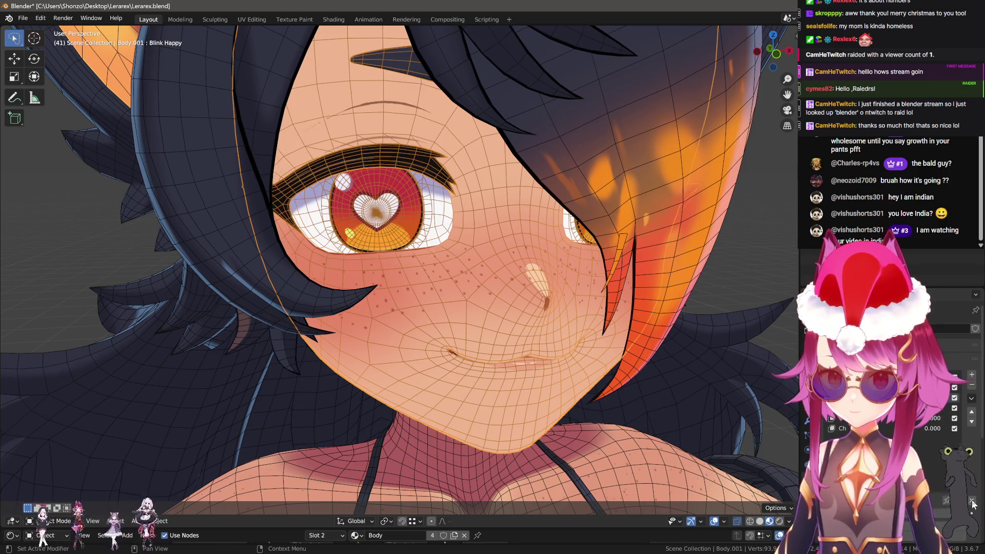
In Edit Mode, reveal and select all vertices, then Blend from Shape using Blink
key("Tab")
key("alt+h")
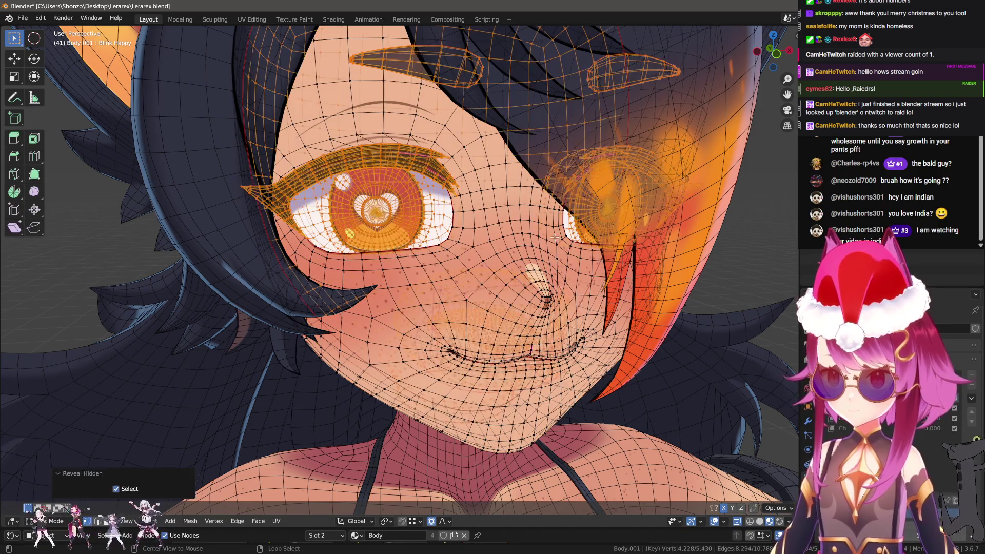
key("a")
key("F3")
type("bl fr sh")
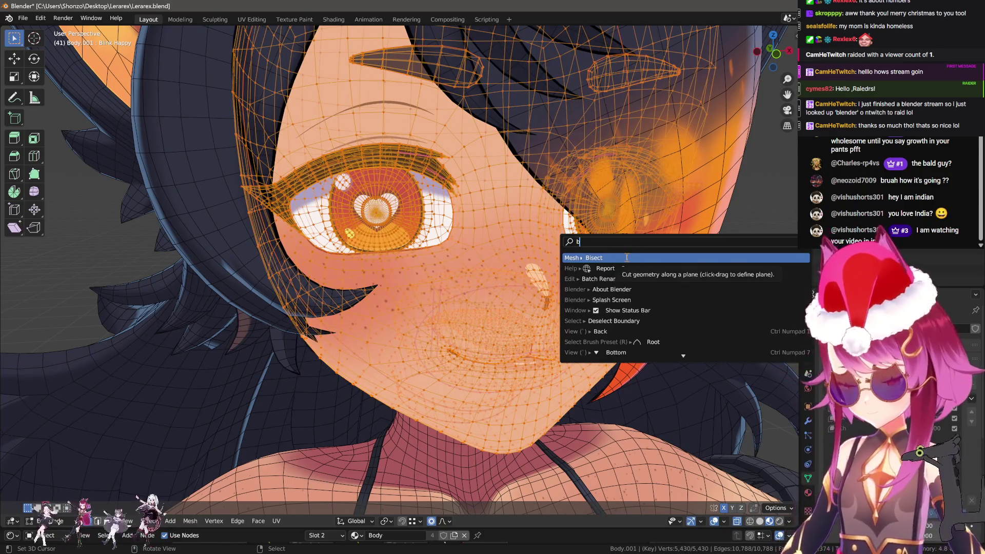
key("Return")
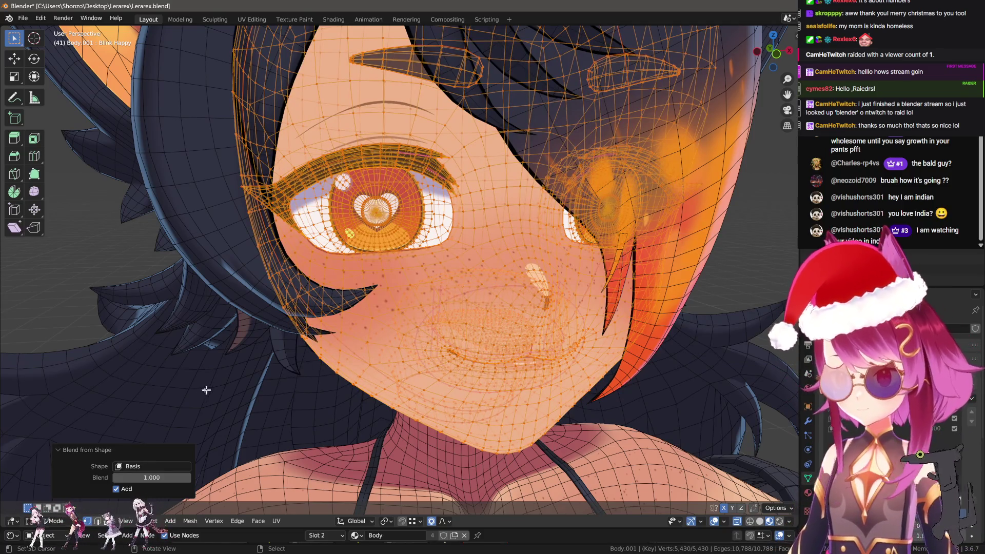
left_click(169, 467)
type("b")
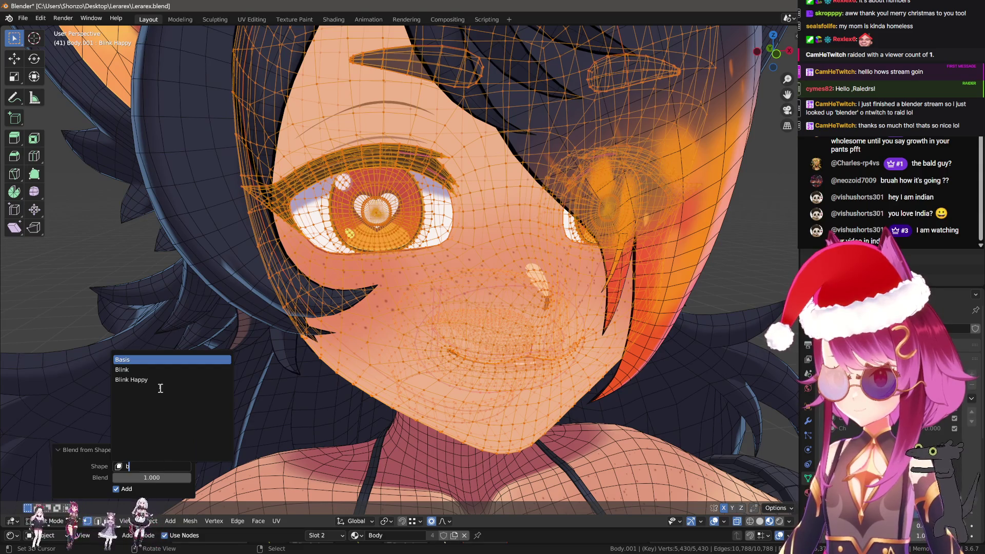
key("Down")
key("Return")
Enter Sculpt Mode with the wireframe showing and Grab the lower eyelid up over the eye
key("Tab")
scroll("up", 3)
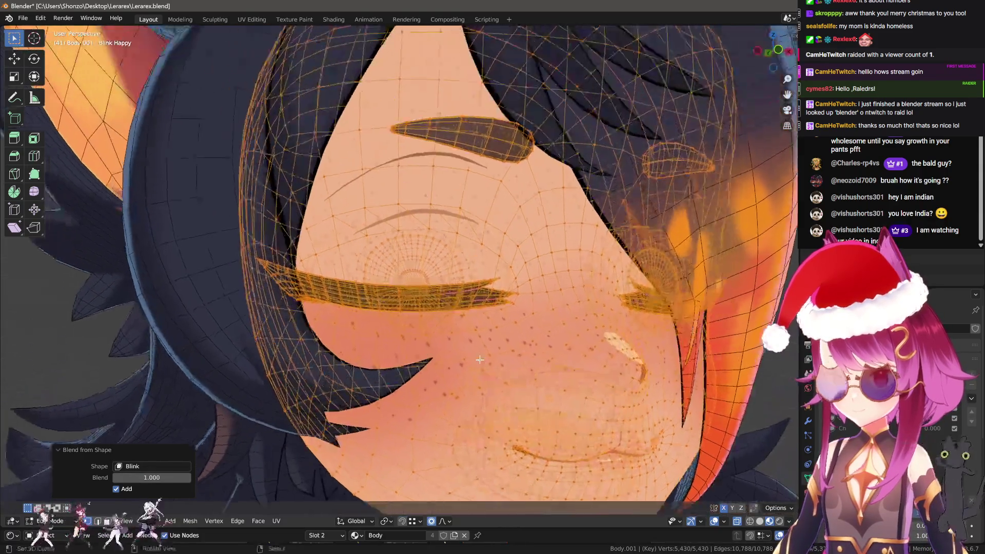
key("q")
left_click(451, 373)
key("q")
left_click(450, 370)
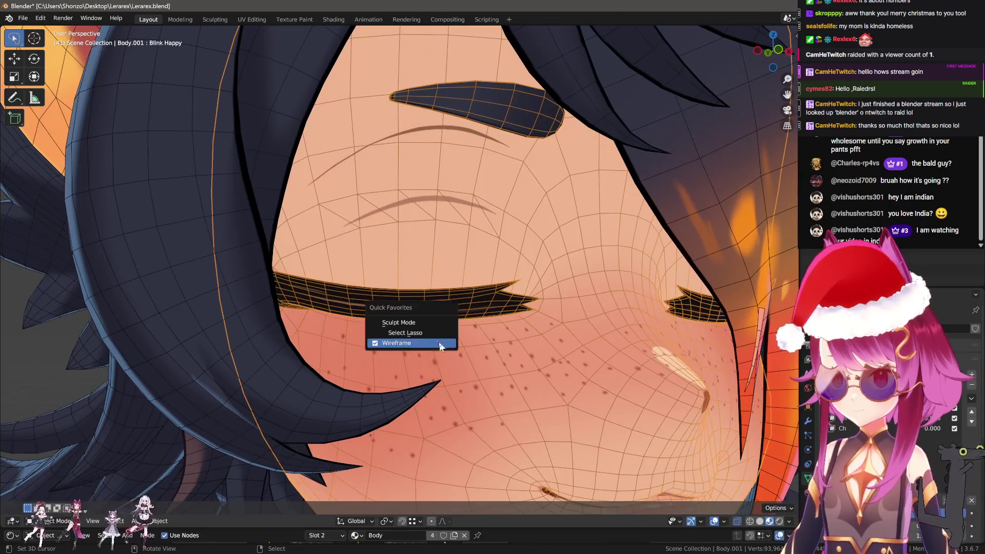
left_click(426, 318)
left_click_drag(483, 315, 480, 292)
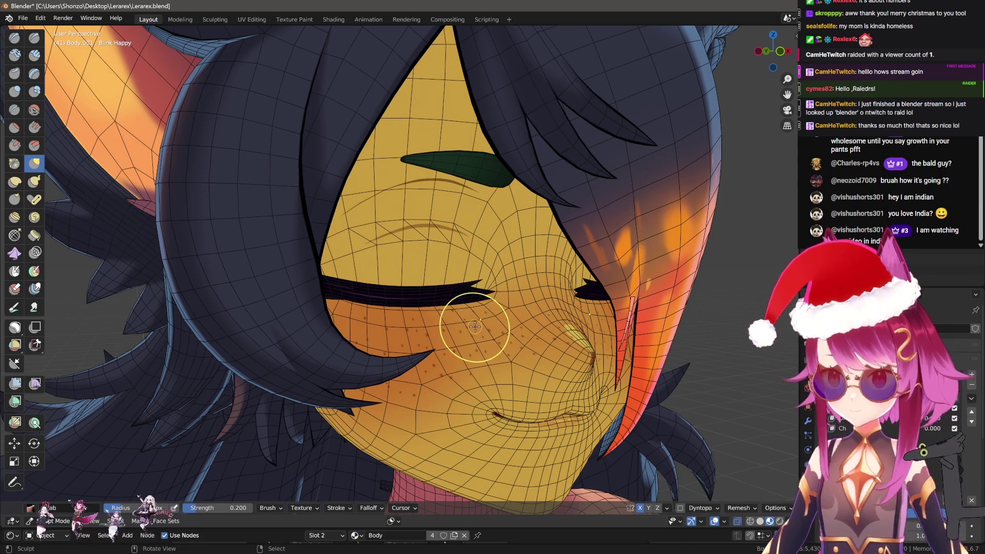
Select both eyelash pieces, hide the rest, and make a face set from the visible mesh
key("Tab")
key("alt+z")
key("l")
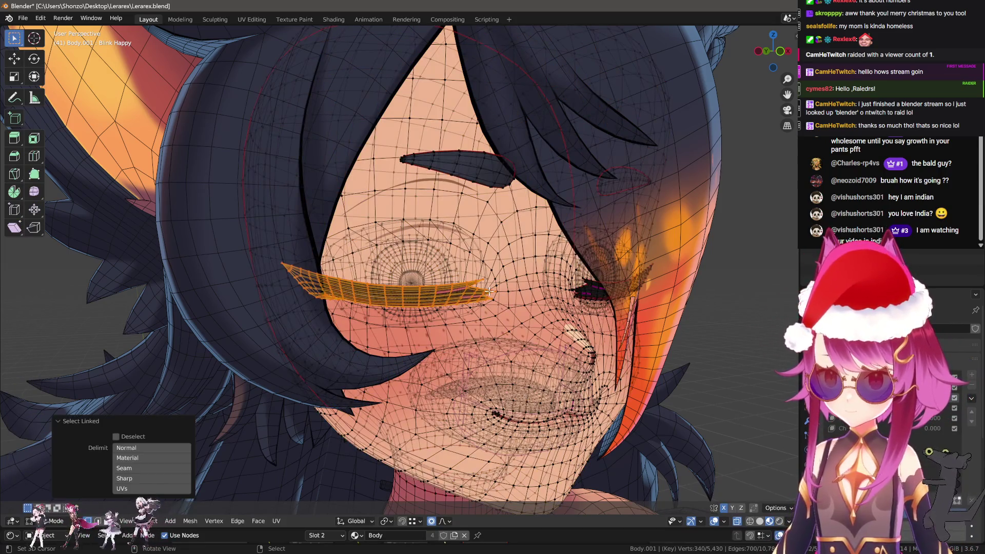
key("l")
key("ctrl+z")
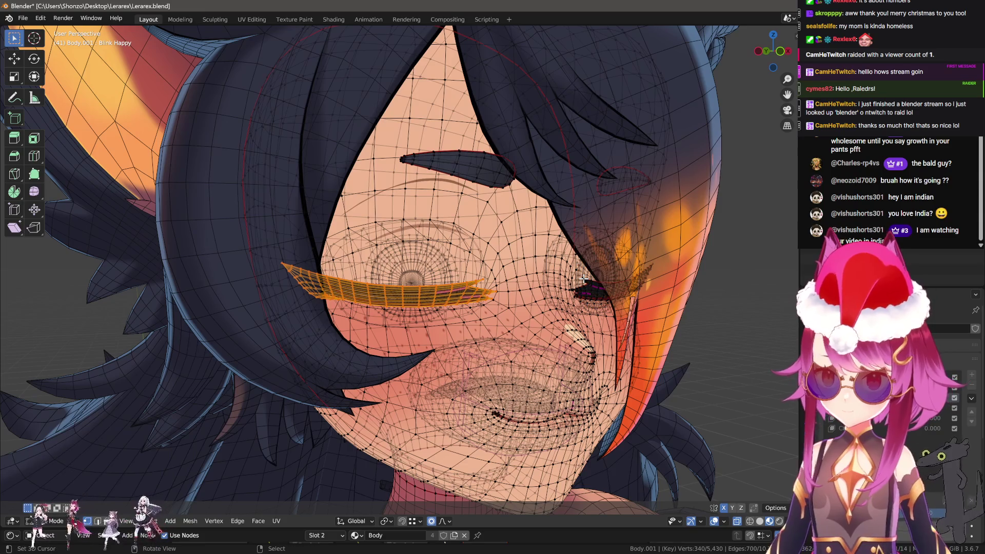
key("l")
key("ctrl+Tab")
left_click(601, 344)
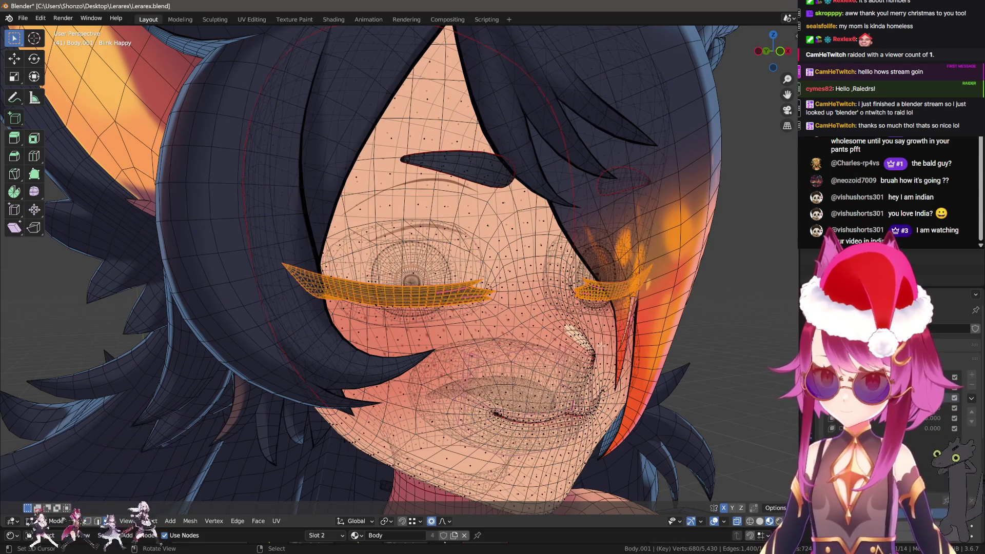
key("h")
key("ctrl+Tab")
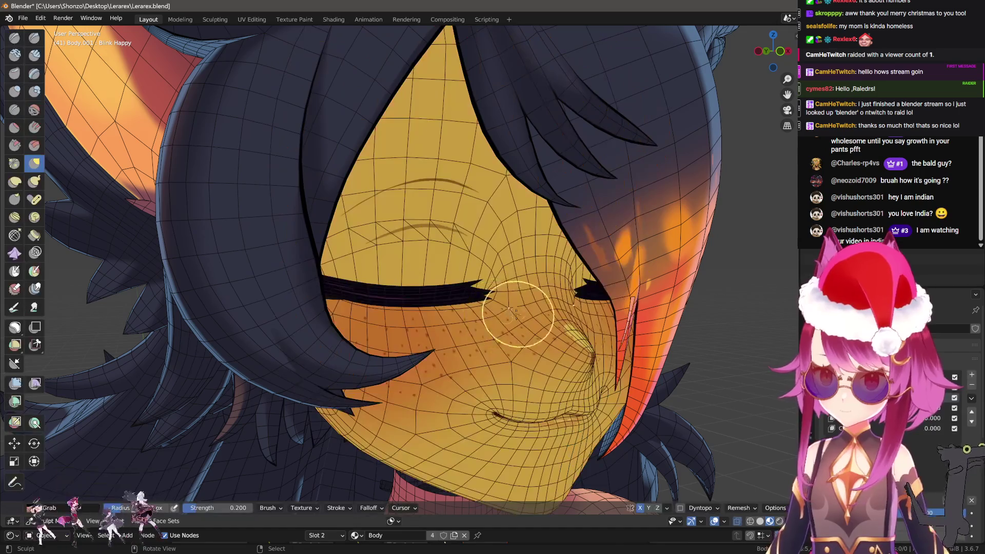
key("ctrl+alt+w")
key("ctrl+Tab")
Grab-sculpt the eyelid band lower, curving its middle and outer hook upward
left_click_drag(494, 312, 425, 260)
scroll("up", 3)
key("q")
left_click(459, 331)
left_click_drag(418, 222, 416, 226)
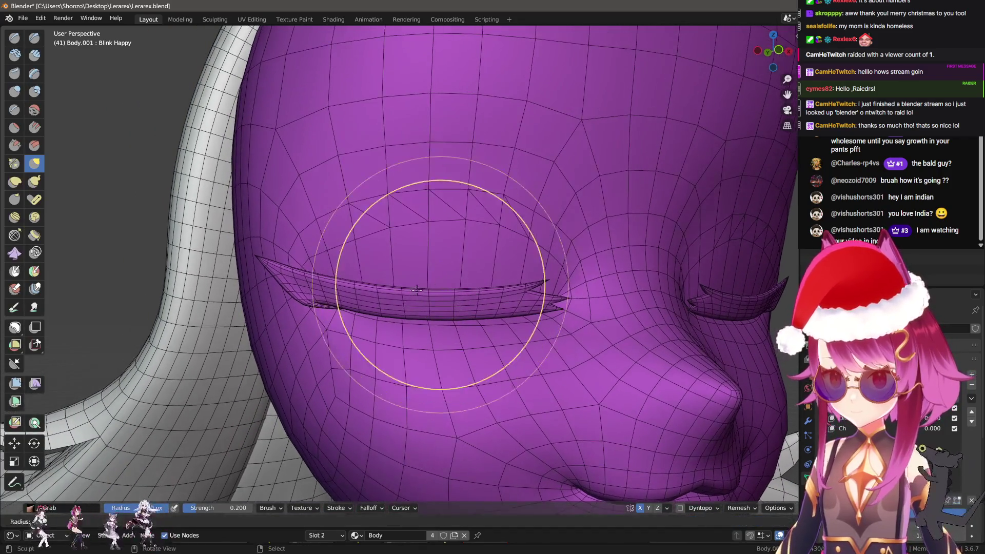
left_click_drag(362, 242, 514, 279)
left_click_drag(385, 216, 352, 264)
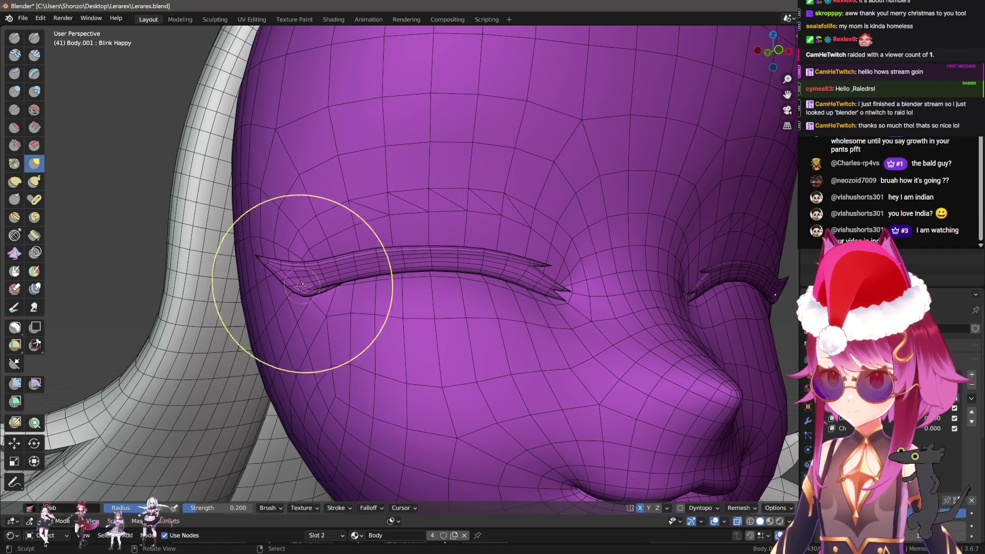
left_click_drag(294, 298, 330, 242)
Orbit to inspect the smiling eyelids and return to Object Mode
scroll("down", 3)
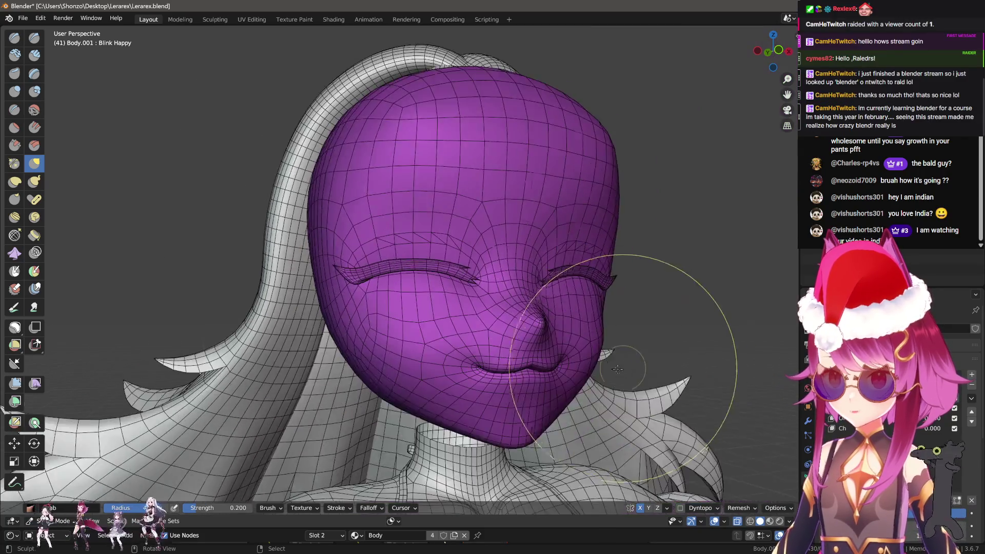
left_click_drag(528, 352, 472, 257)
key("q")
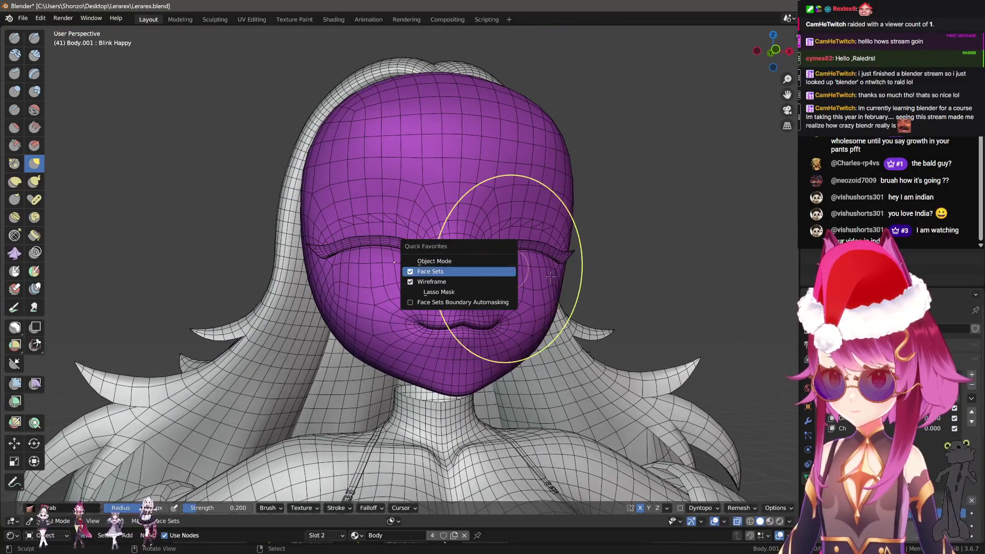
key("Escape")
key("q")
left_click(470, 255)
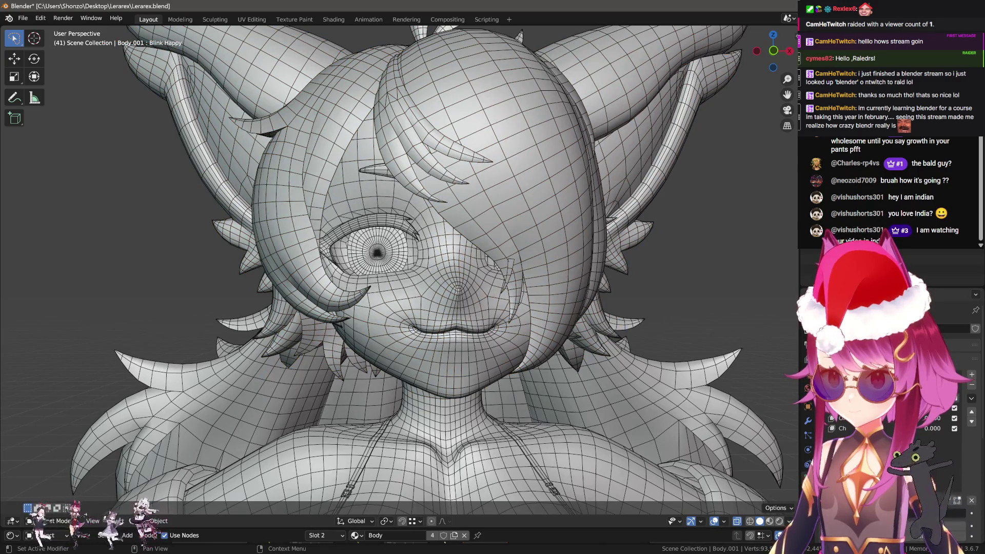
Turn off the wireframe overlay and switch to Material Preview shading
key("q")
left_click(608, 361)
key("z")
left_click(617, 325)
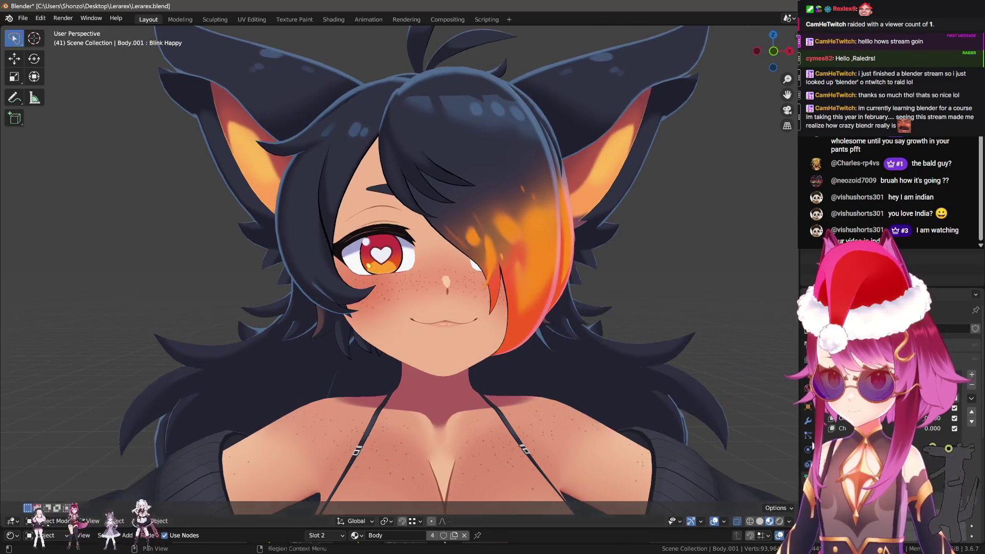
left_click_drag(729, 392, 821, 400)
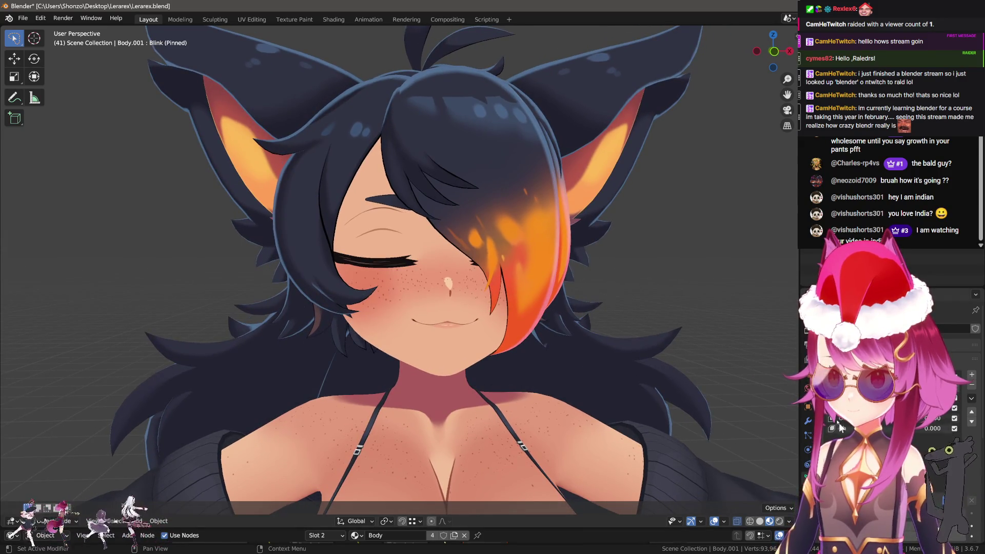
Pin the Blink Happy shape key, inspect the face up close, then set its value to 0
left_click(945, 499)
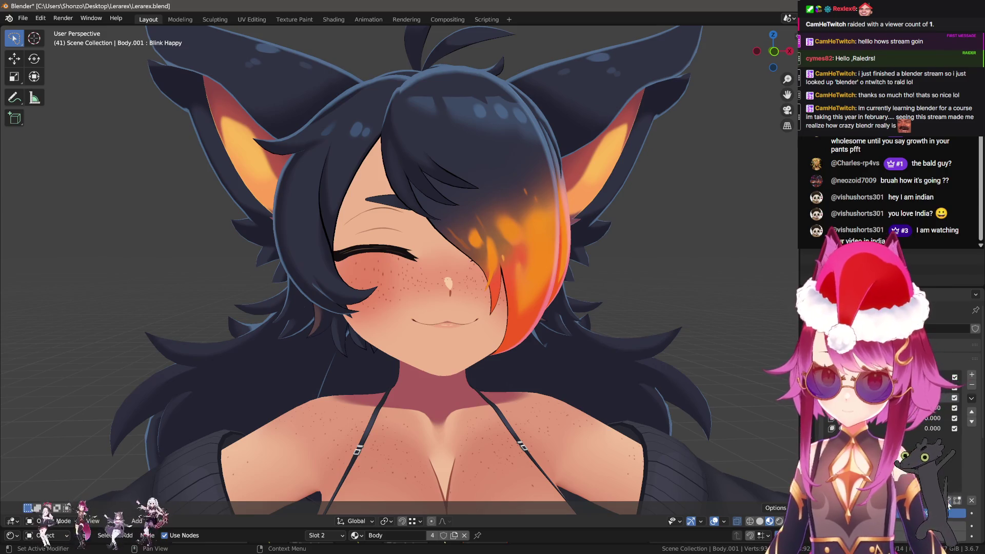
left_click_drag(513, 288, 545, 308)
scroll("up", 3)
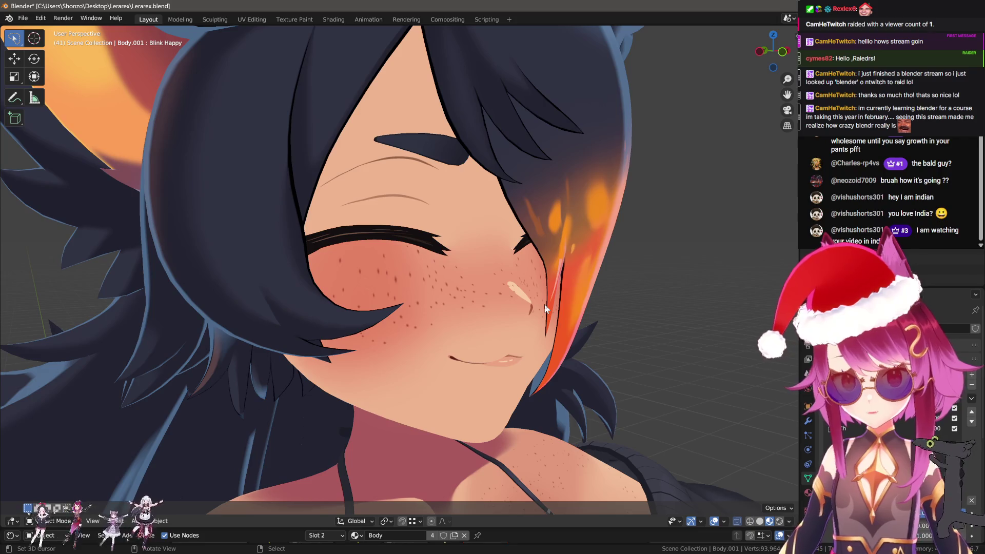
scroll("down", 3)
scroll("up", 3)
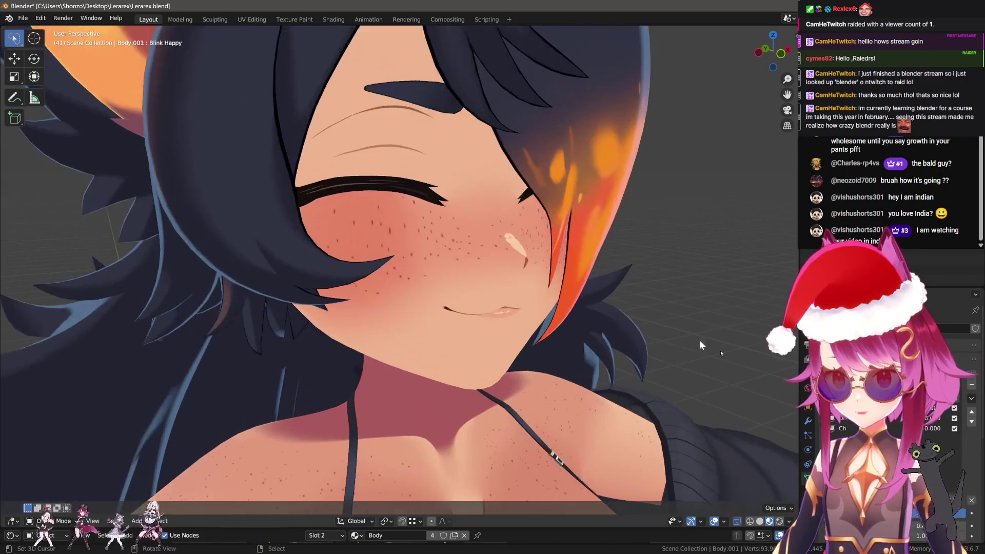
key("BackSpace")
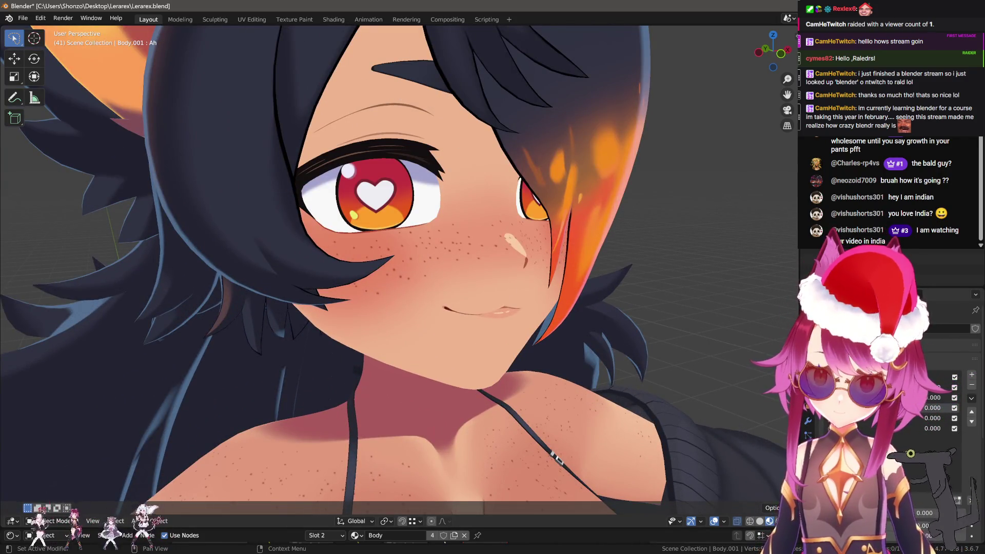
In Edit Mode, reveal the hidden mesh and select a vertex path down the chin
key("Tab")
scroll("up", 3)
key("alt+h")
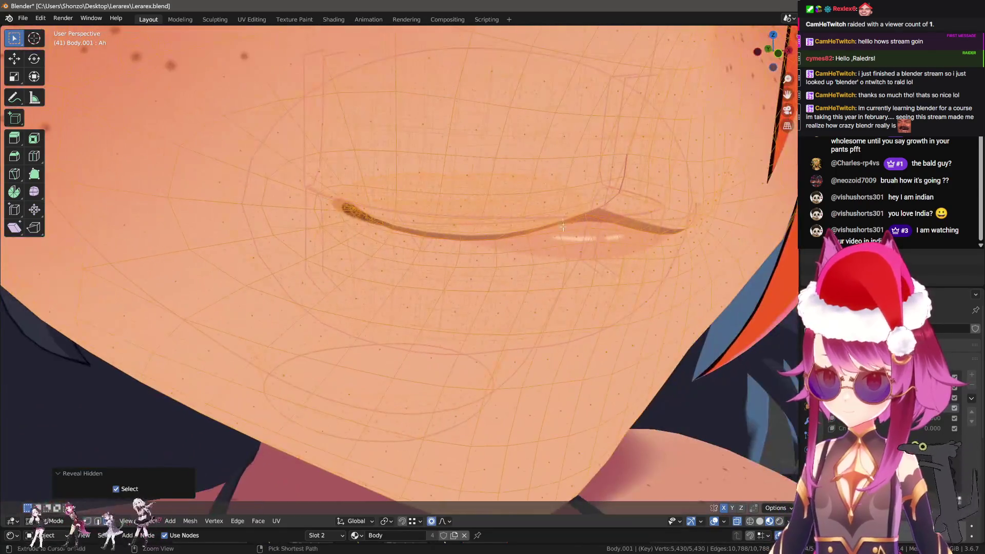
left_click(535, 191)
key("alt+a")
scroll("up", 3)
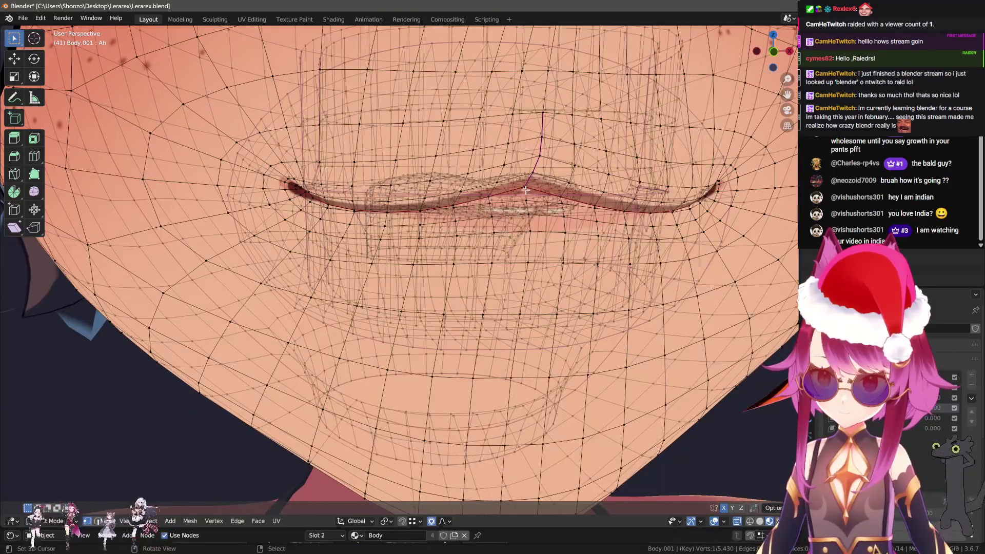
scroll("down", 3)
left_click_drag(532, 200, 429, 315)
left_click(457, 339)
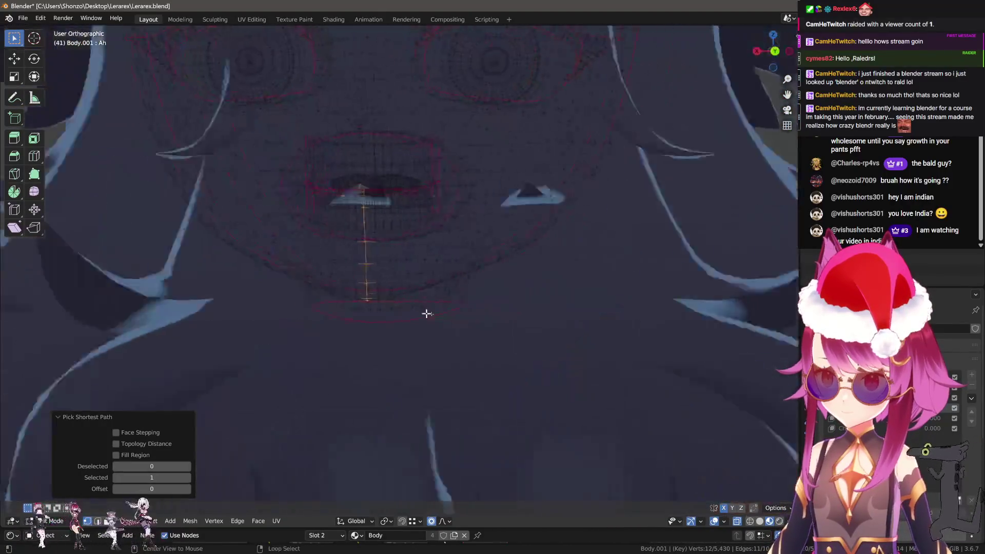
In Right Ortho view, turn on proportional editing and reshape the chin, undoing a trial move
key("KP_3")
scroll("up", 3)
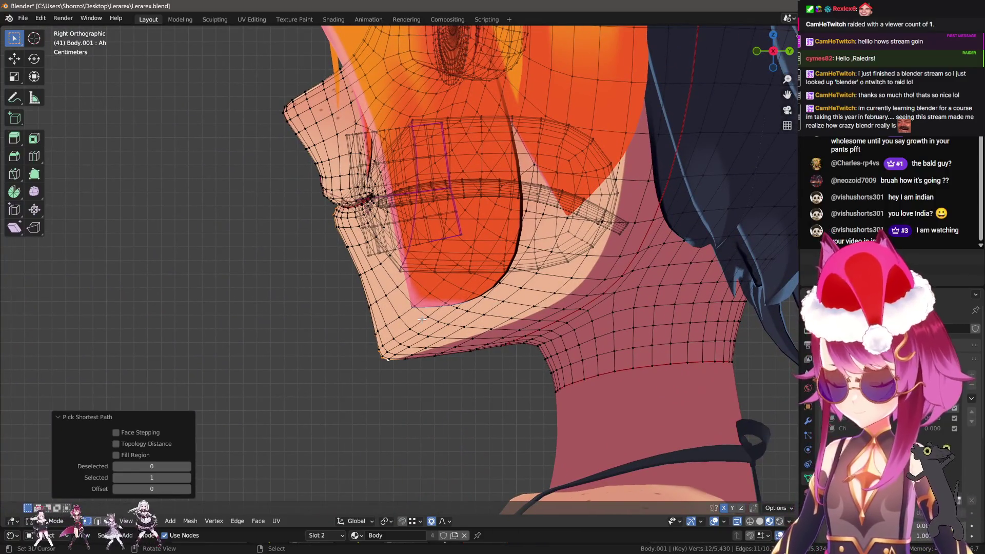
key("o")
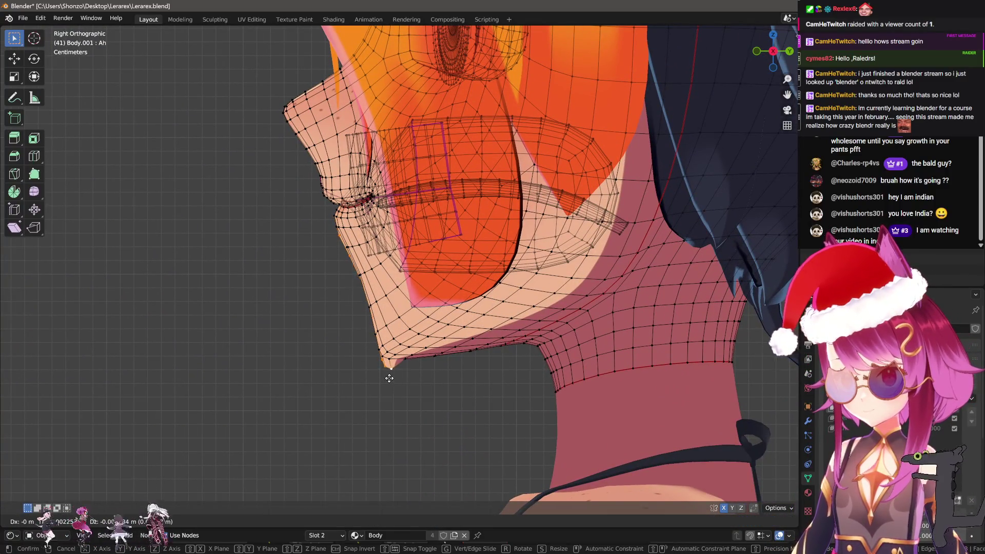
key("o")
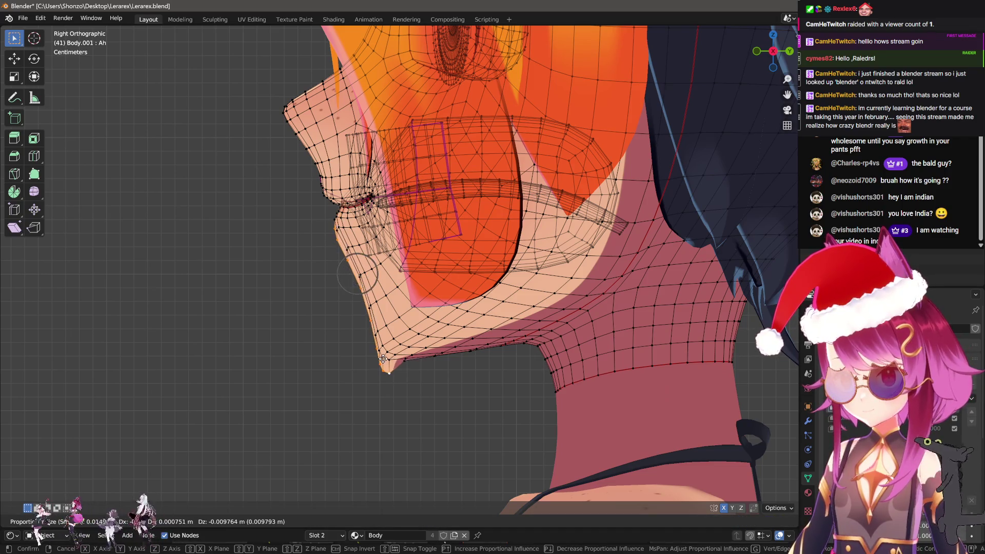
scroll("down", 3)
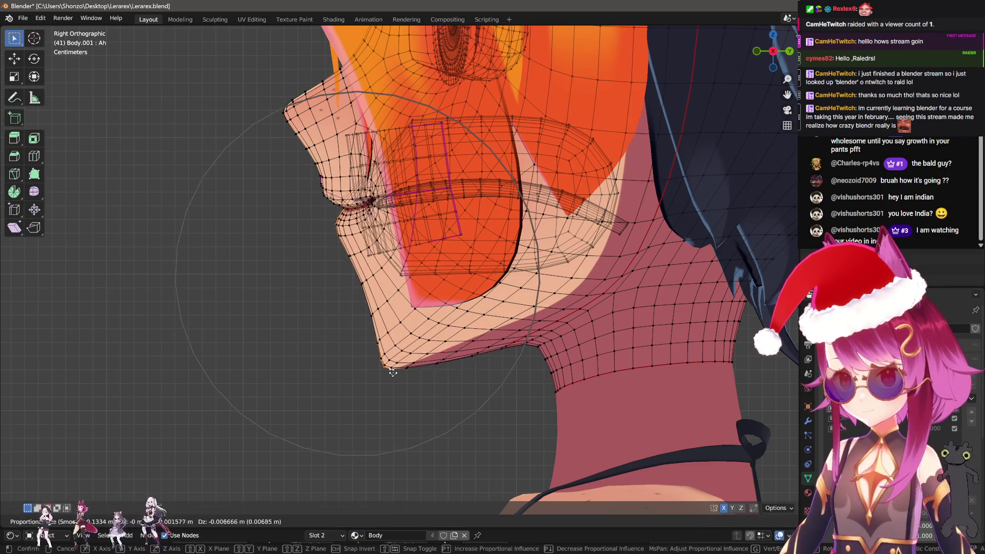
left_click(426, 455)
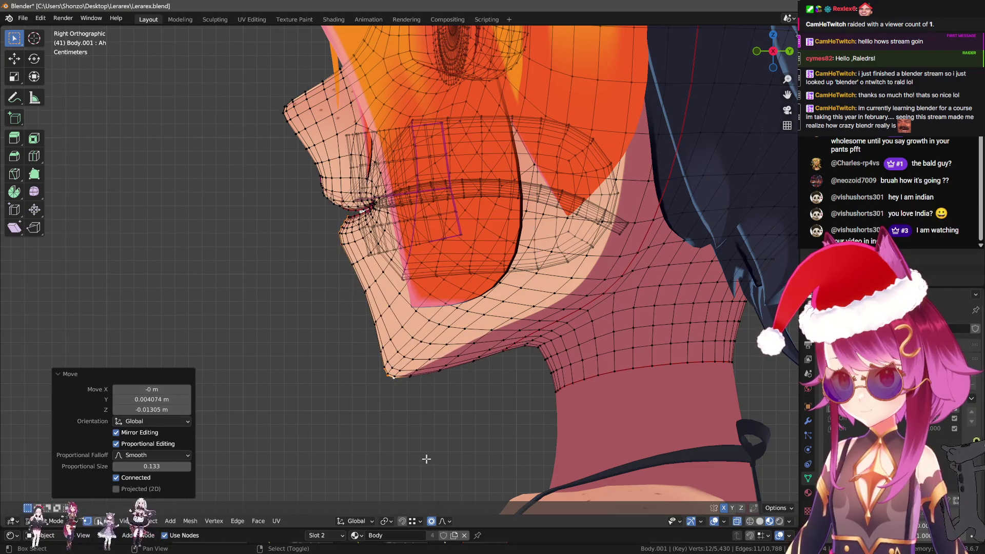
key("g")
key("Escape")
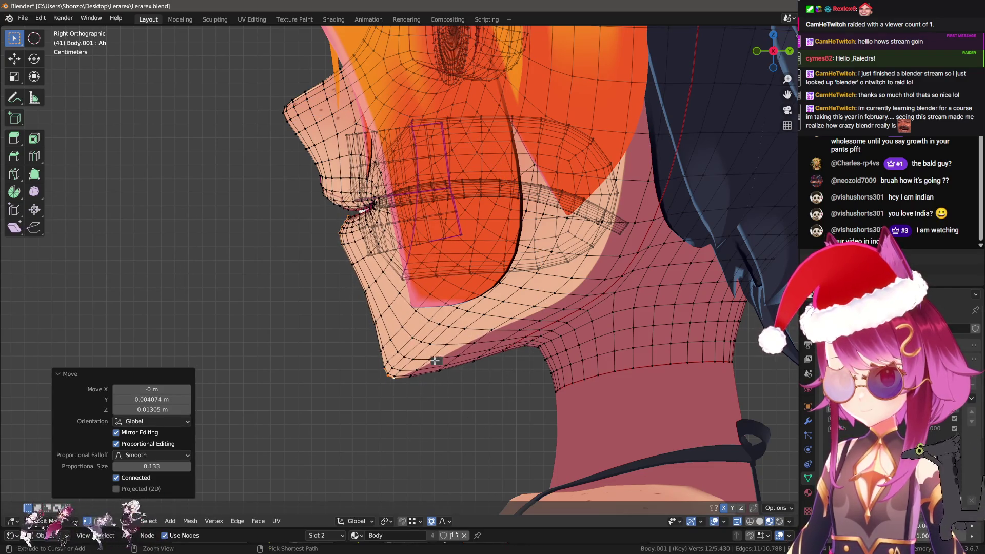
key("ctrl+z")
key("ctrl+shift+z")
key("ctrl+z")
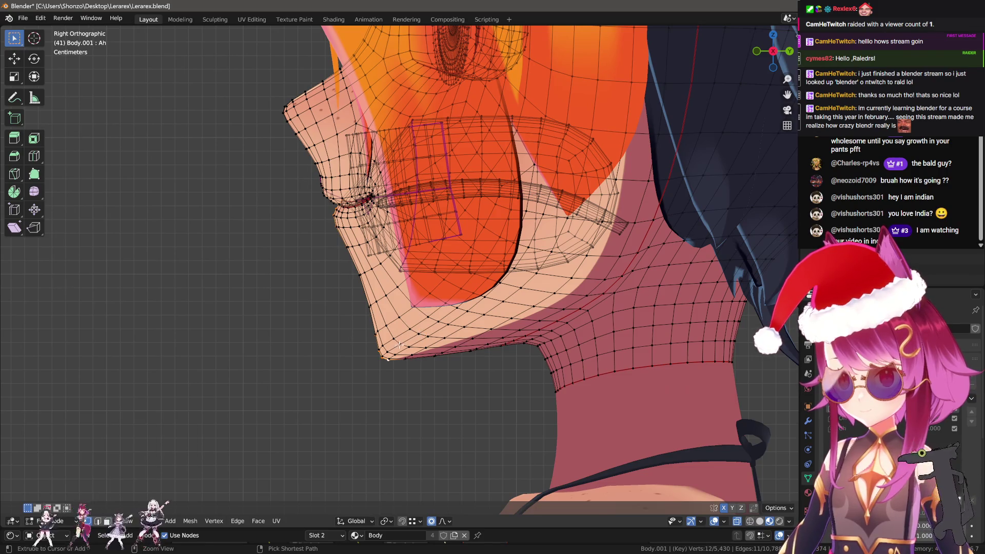
Brush-select more chin and neck vertices and lower them in the side profile
left_click_drag(379, 363, 422, 309)
key("c")
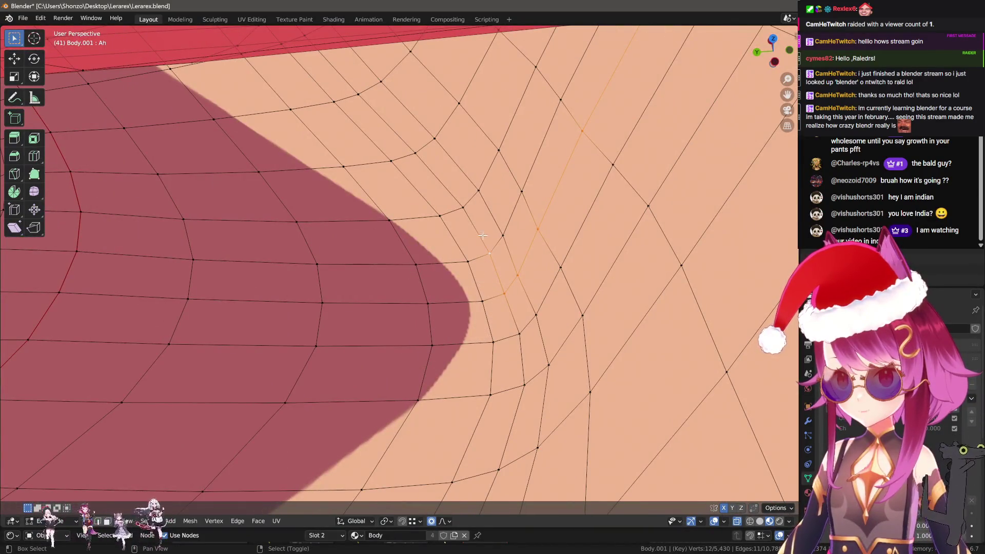
scroll("down", 3)
key("KP_3")
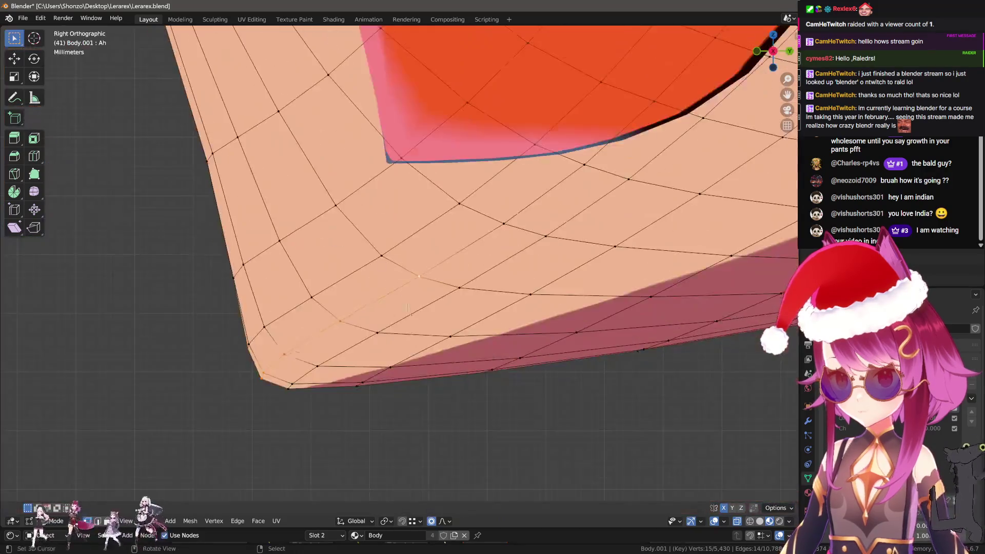
scroll("down", 3)
key("g")
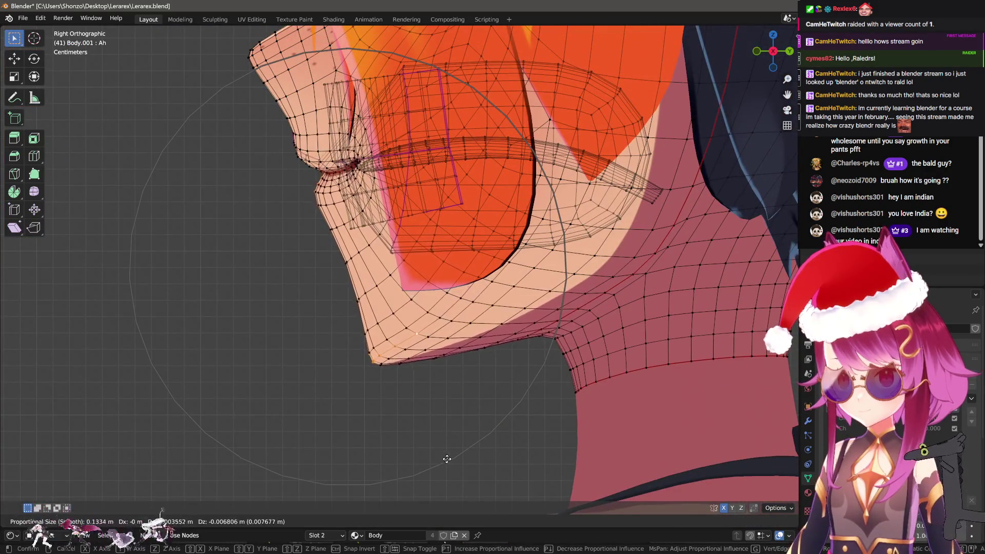
left_click(444, 437)
Reposition the chin and neck, rotate the chin slightly, then move it with wider falloff
key("g")
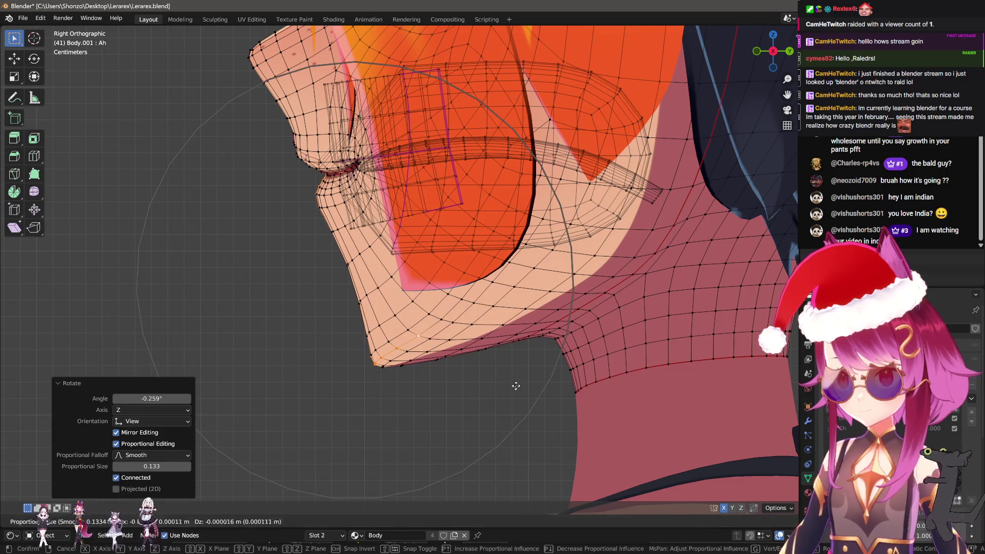
left_click(569, 380)
key("r")
scroll("up", 3)
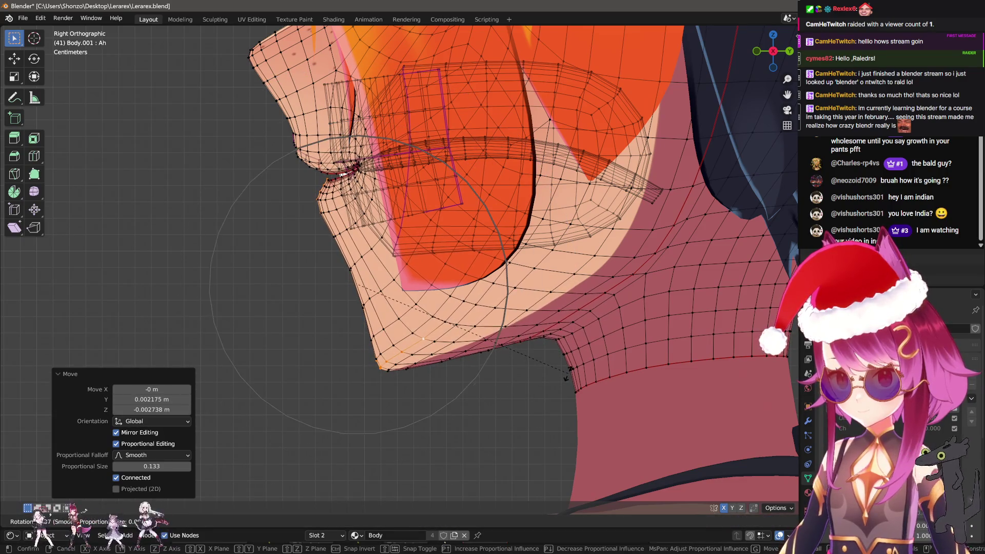
left_click(527, 364)
key("g")
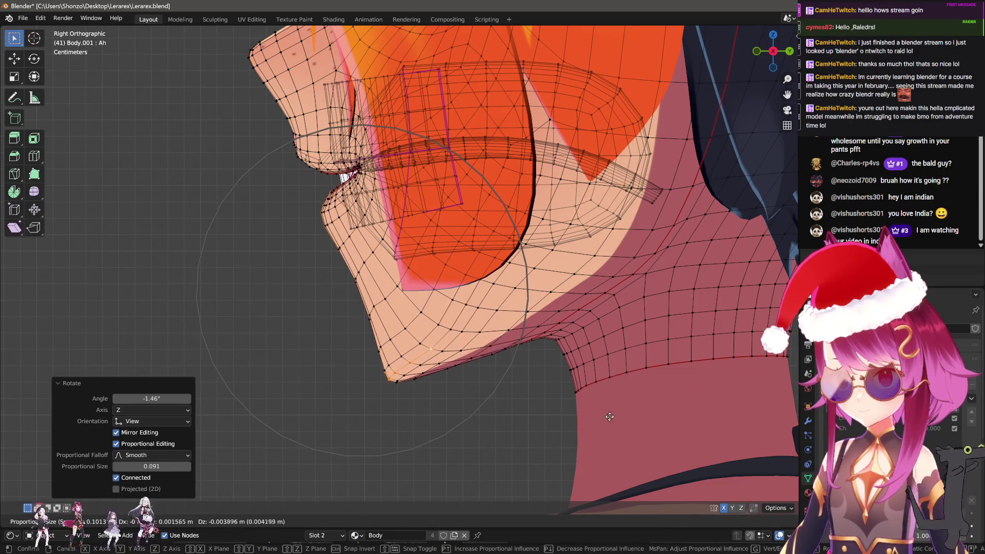
scroll("down", 3)
left_click(578, 414)
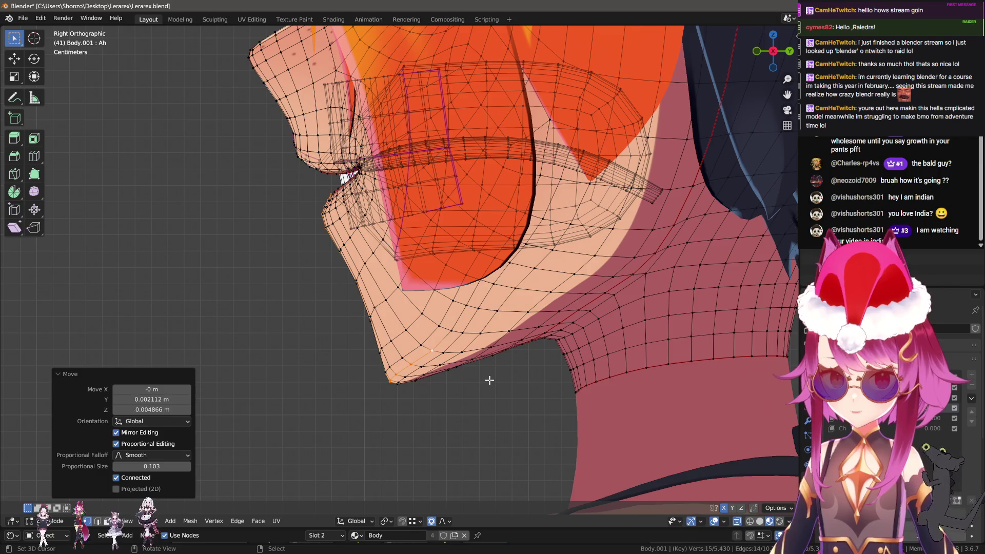
scroll("down", 3)
Check the shaded head in Object Mode, then resume editing the body mesh in side view
key("Tab")
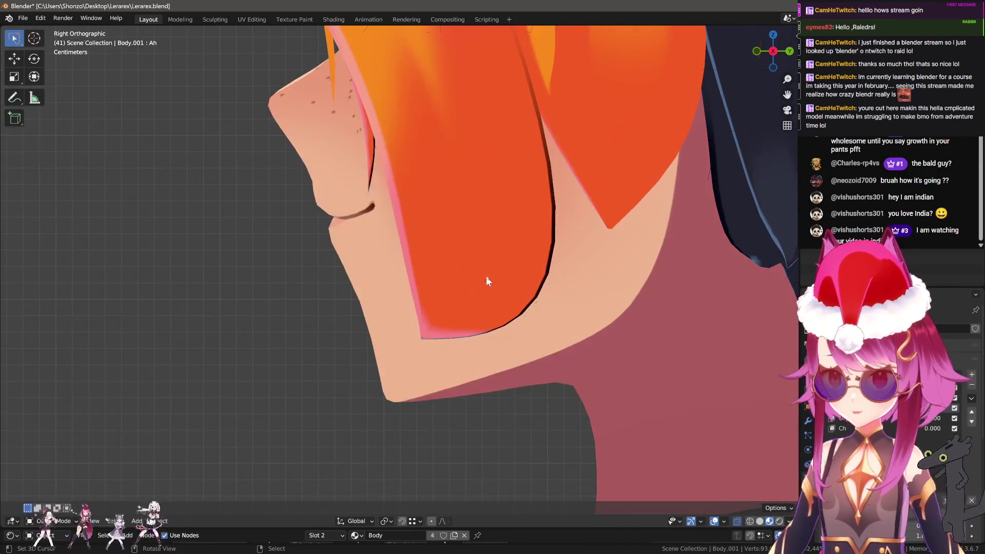
left_click(480, 299)
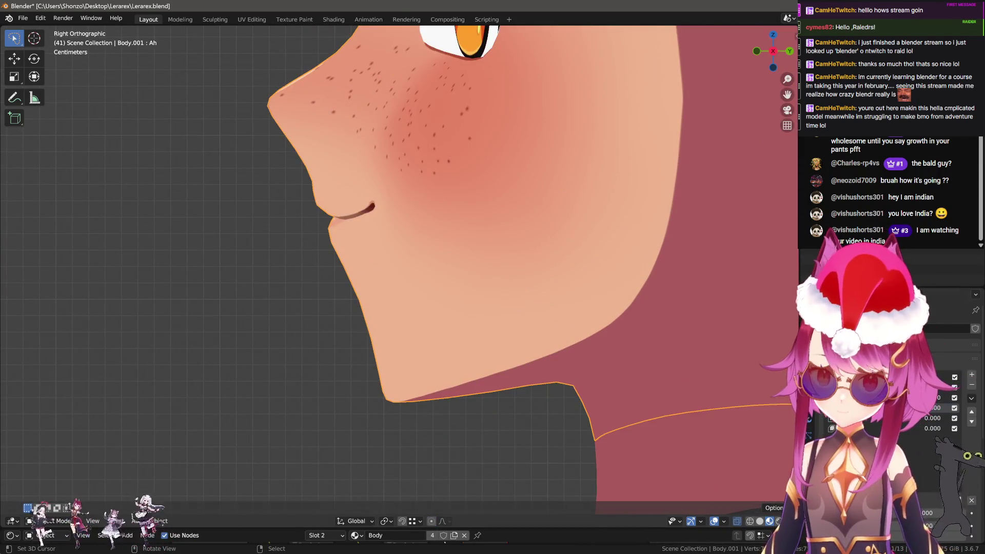
left_click_drag(318, 288, 332, 293)
scroll("up", 3)
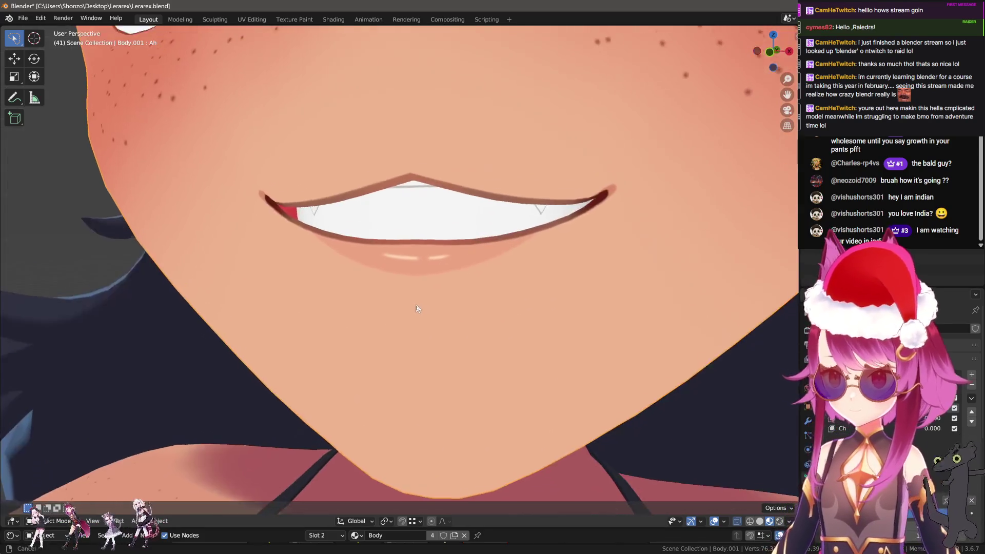
key("Tab")
left_click_drag(450, 288, 475, 253)
left_click_drag(478, 242, 484, 244)
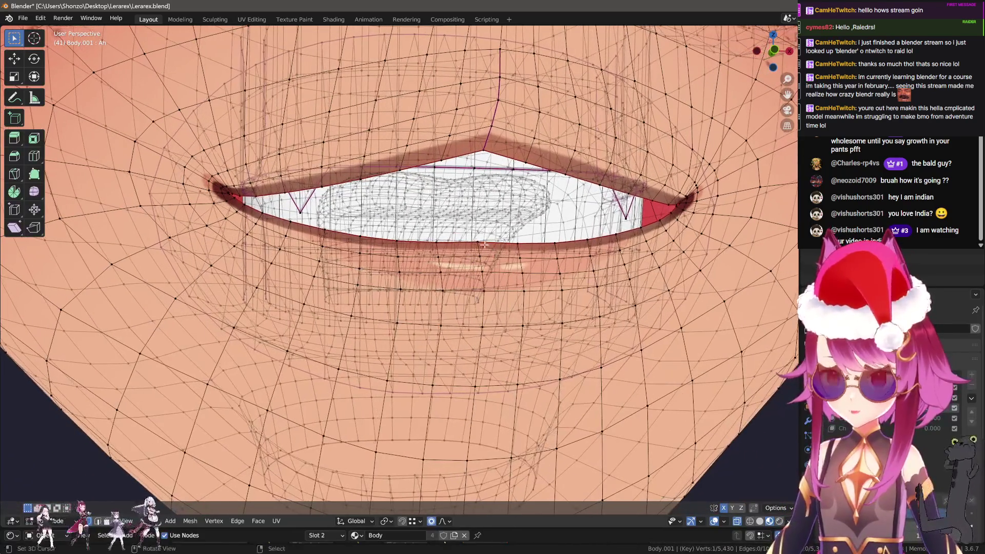
key("KP_3")
Soft-move individual lower lip vertices one at a time to smooth the lip
key("g")
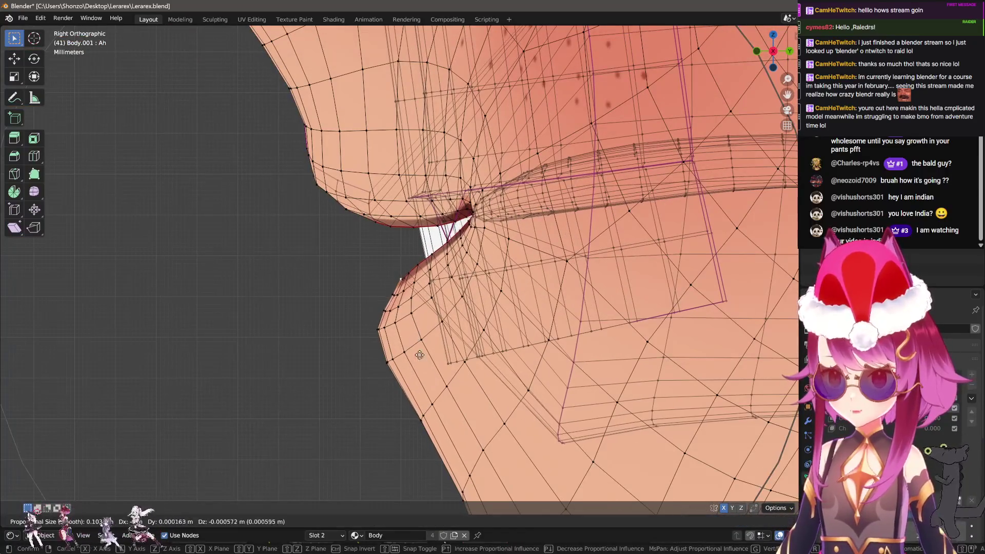
left_click(470, 430)
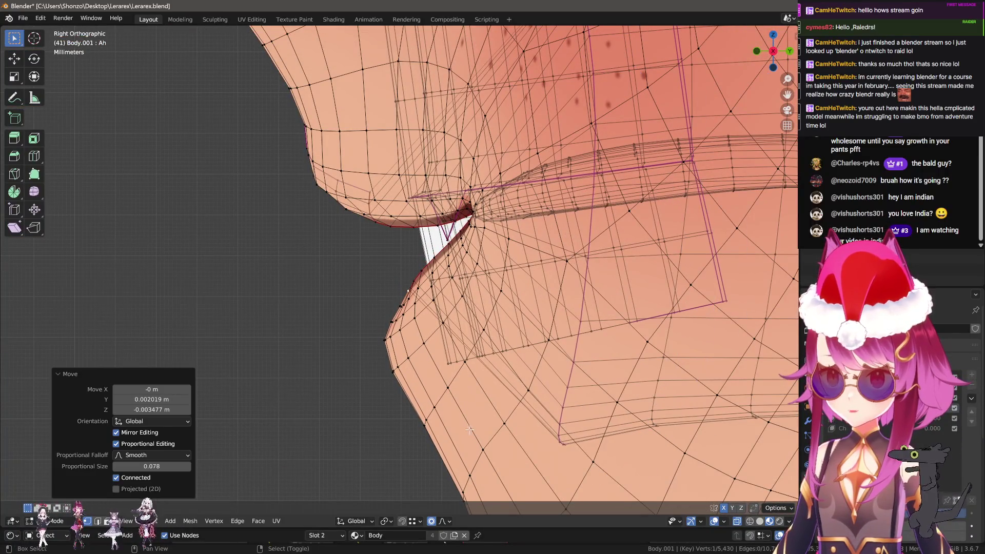
left_click(485, 306)
left_click(424, 269)
key("g")
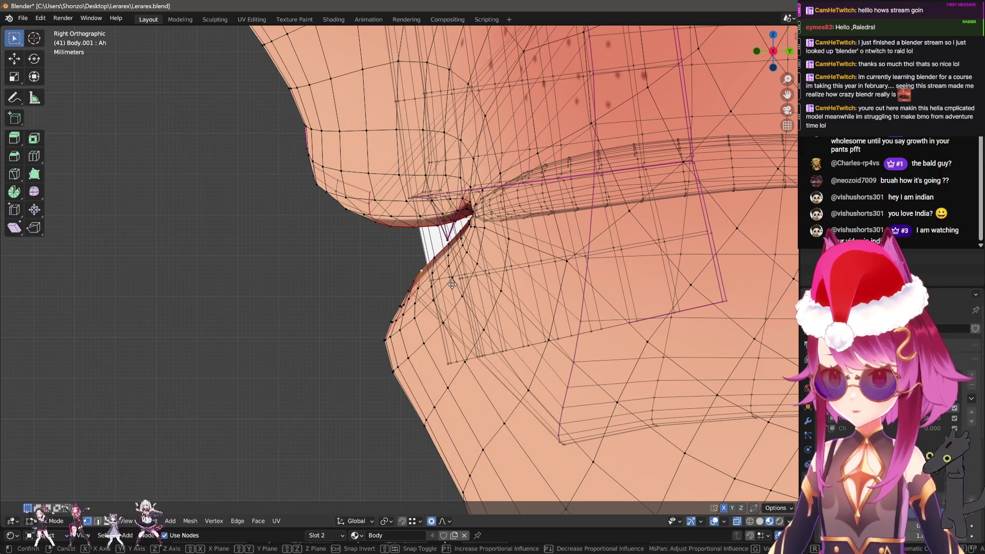
left_click(435, 265)
left_click(435, 264)
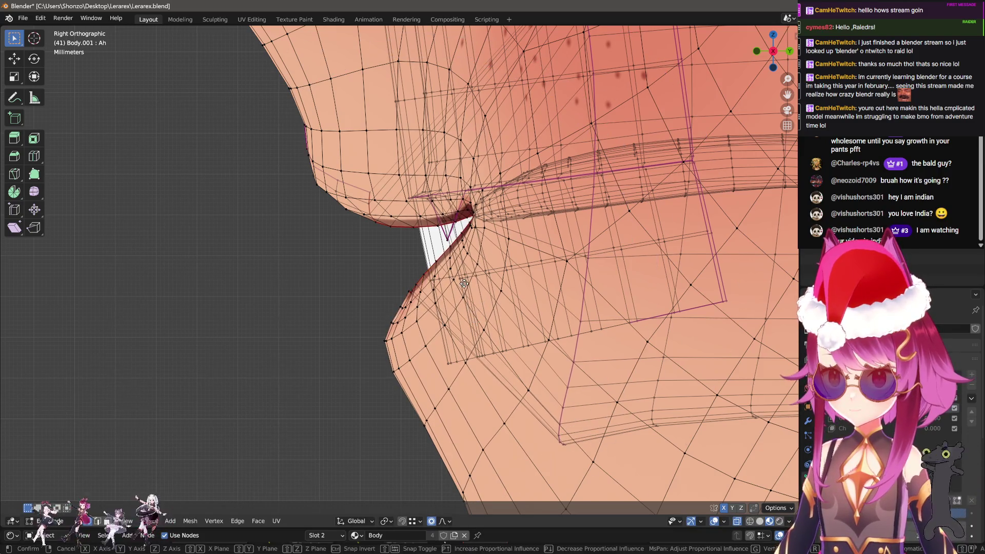
key("g")
left_click(467, 296)
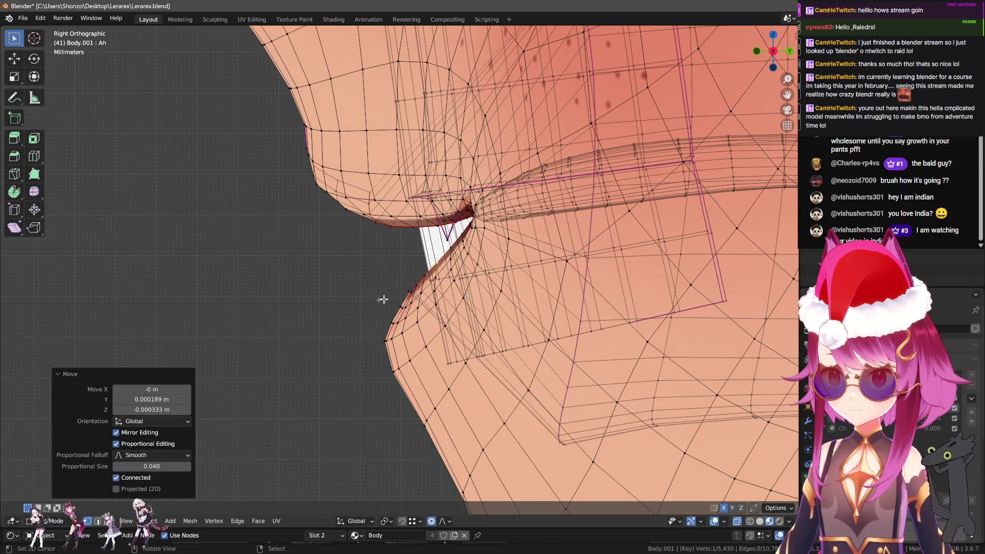
Add a path of lip vertices and move them vertically with soft falloff, then check the mouth
left_click_drag(382, 295, 482, 293)
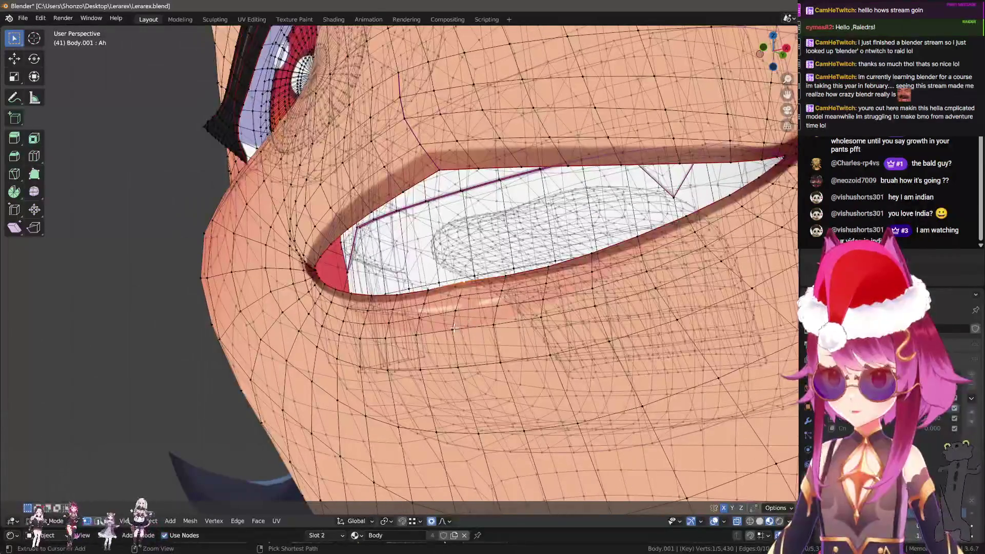
left_click(461, 291)
key("g")
key("z")
scroll("up", 3)
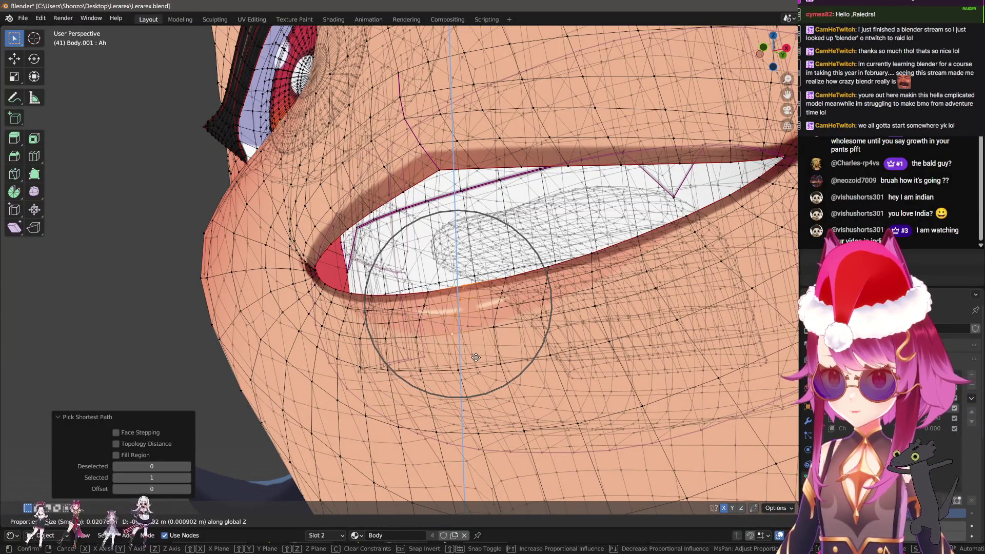
left_click(472, 343)
key("Tab")
scroll("down", 3)
key("Tab")
scroll("up", 3)
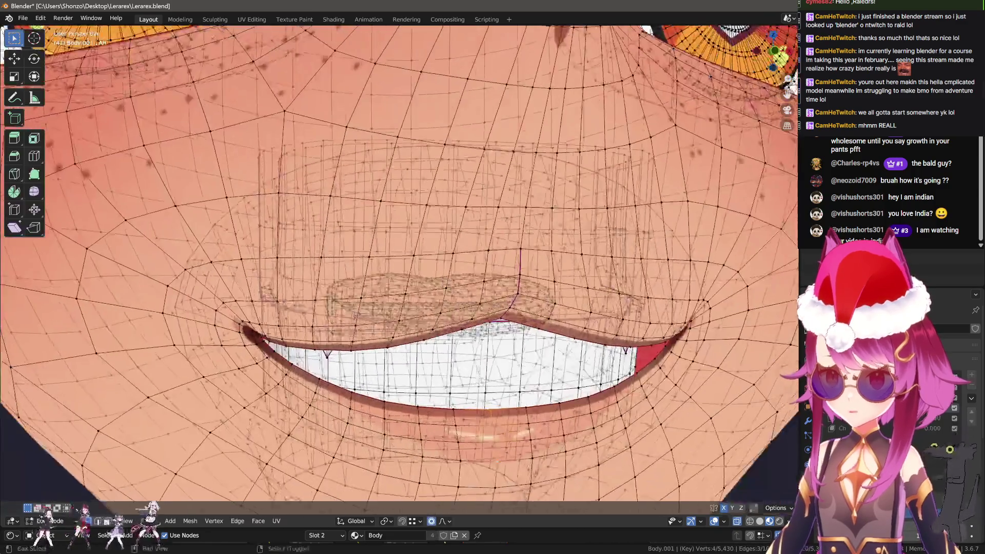
Select the lip edge loop and move it twice from the left side, undoing a linked-vertex move
left_click(517, 306)
left_click_drag(549, 314, 466, 300)
key("g")
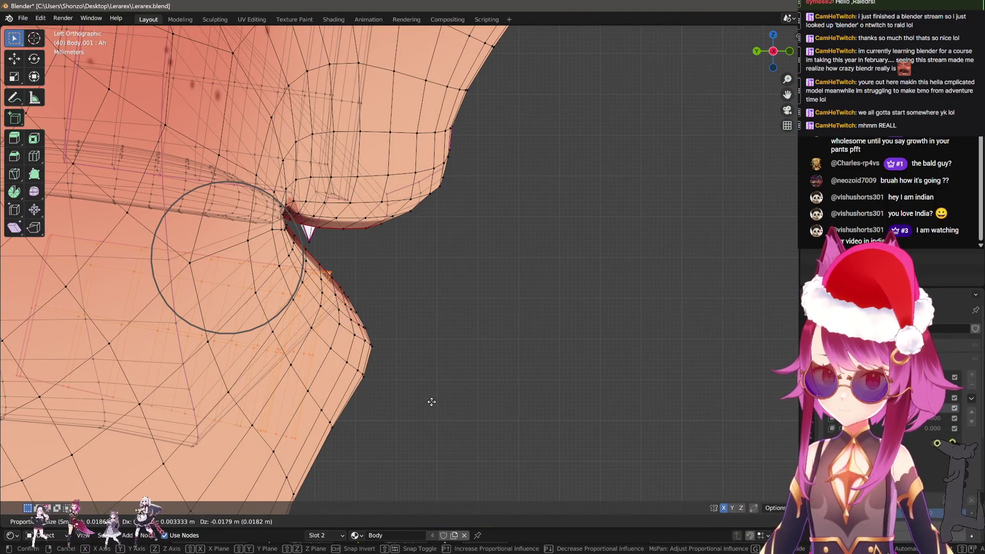
left_click(431, 402)
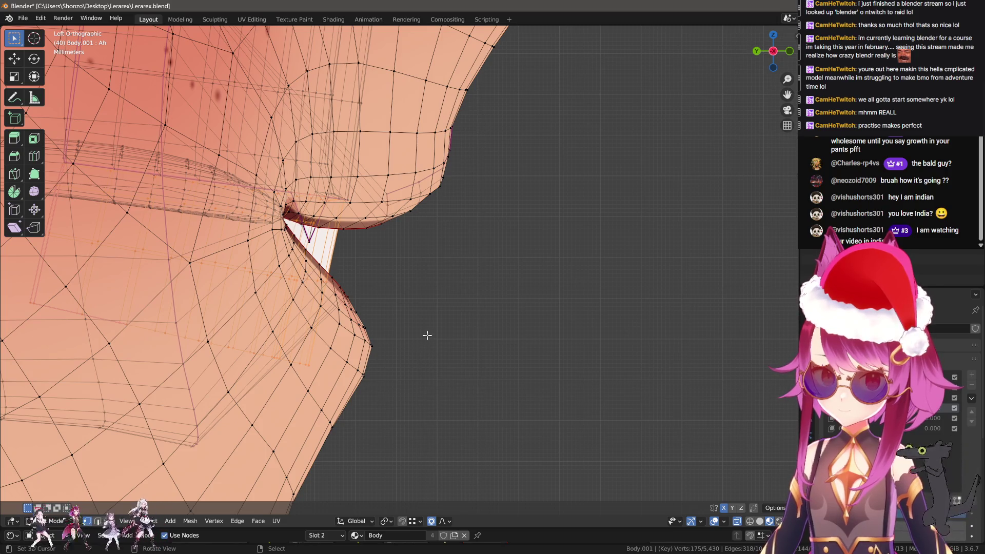
key("g")
left_click(330, 479)
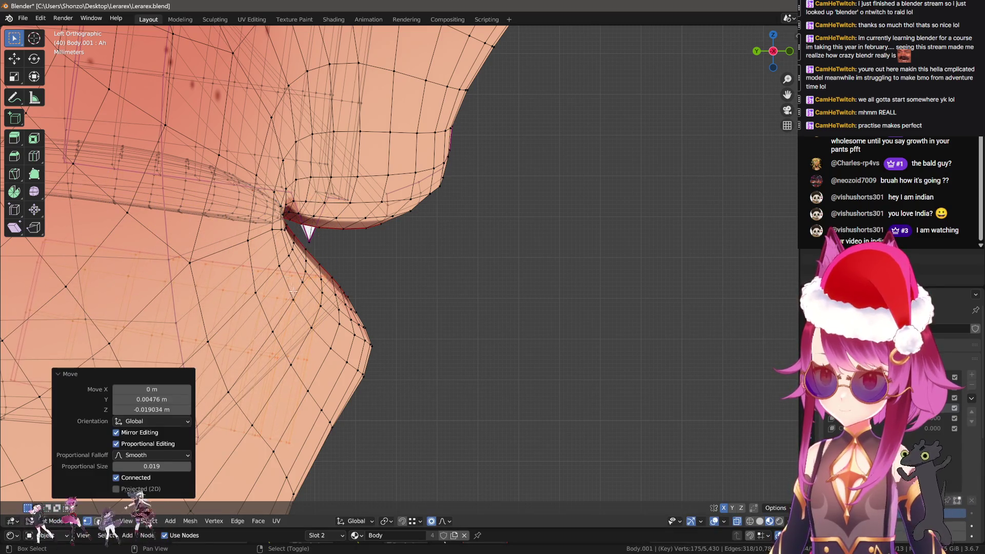
key("l")
key("g")
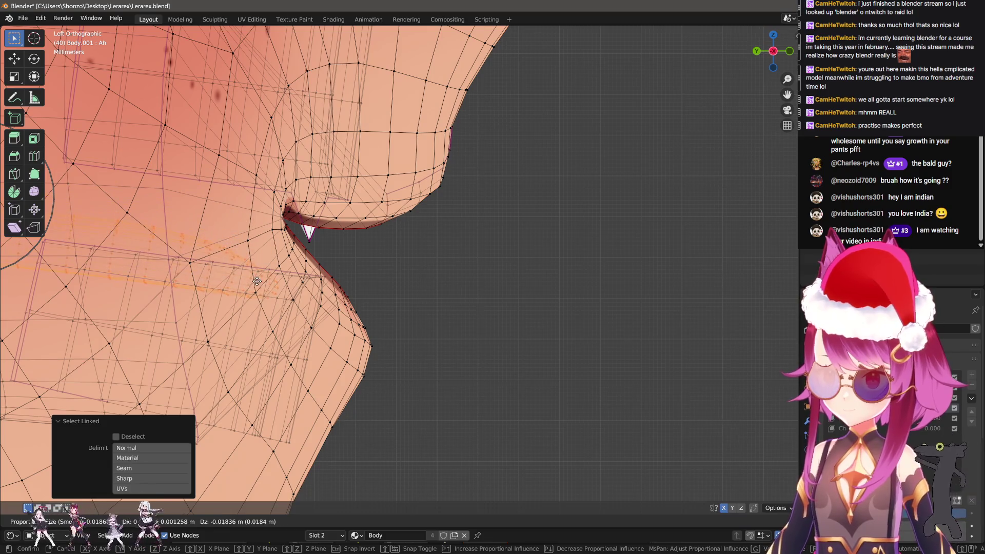
left_click(257, 281)
key("ctrl+z")
scroll("down", 3)
key("g")
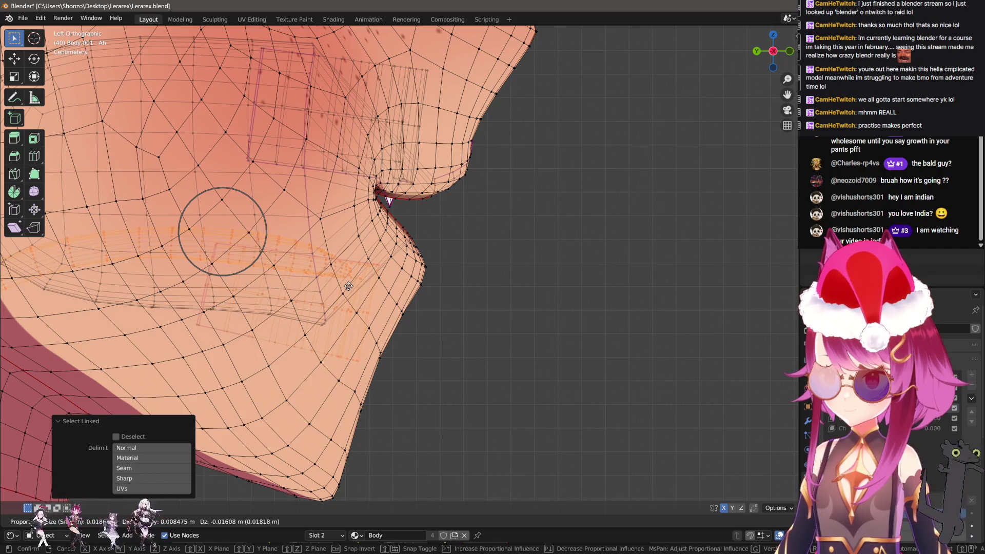
right_click(349, 285)
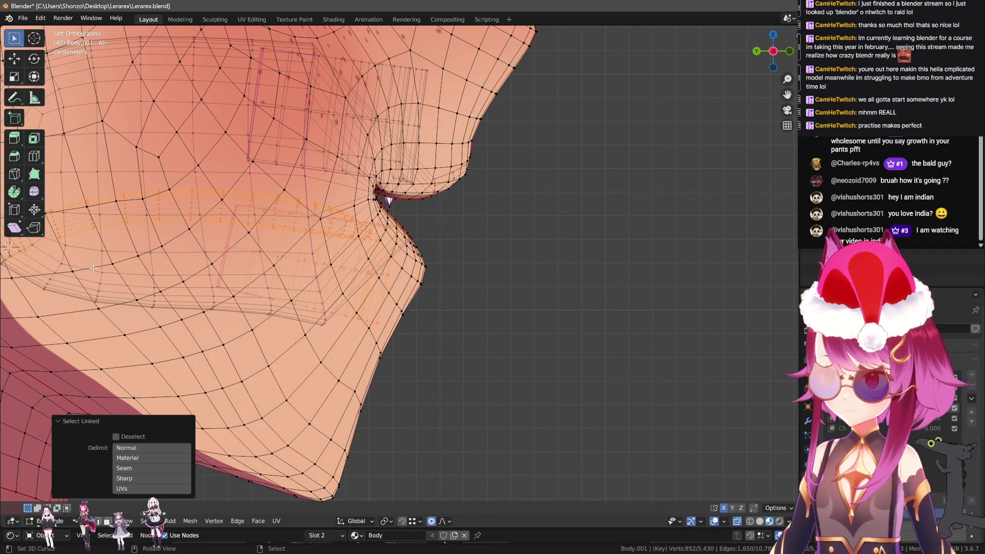
Rotate the selection 9.24° and fine-tune the chin with small moves, then return to Object Mode
key("r")
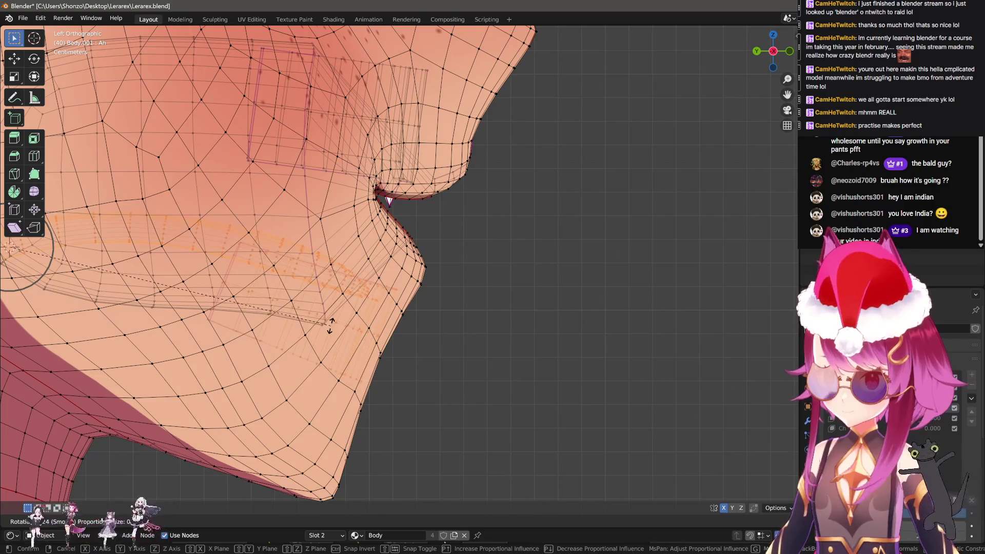
left_click(331, 324)
key("g")
left_click(377, 310)
key("r")
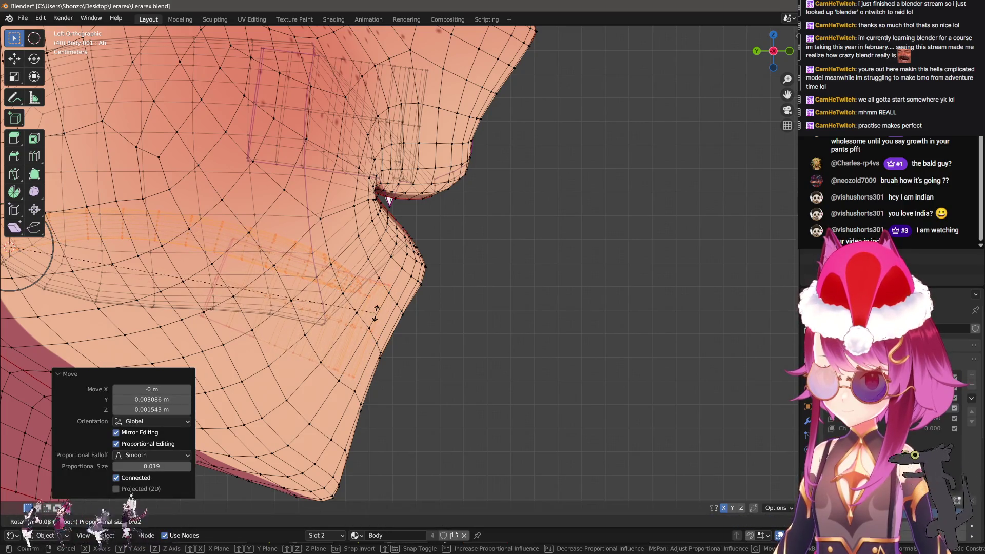
left_click(377, 309)
key("g")
left_click(366, 309)
key("Tab")
Select the Body.001 mesh and switch it into Sculpt Mode
scroll("up", 3)
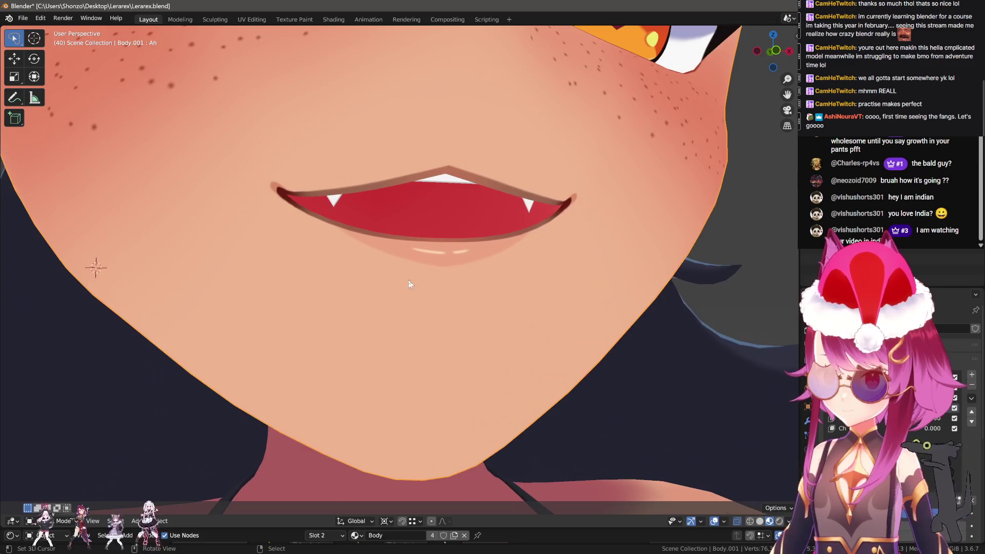
left_click(409, 281)
left_click(408, 280)
key("Tab")
left_click_drag(407, 264, 397, 297)
key("Tab")
key("ctrl+Tab")
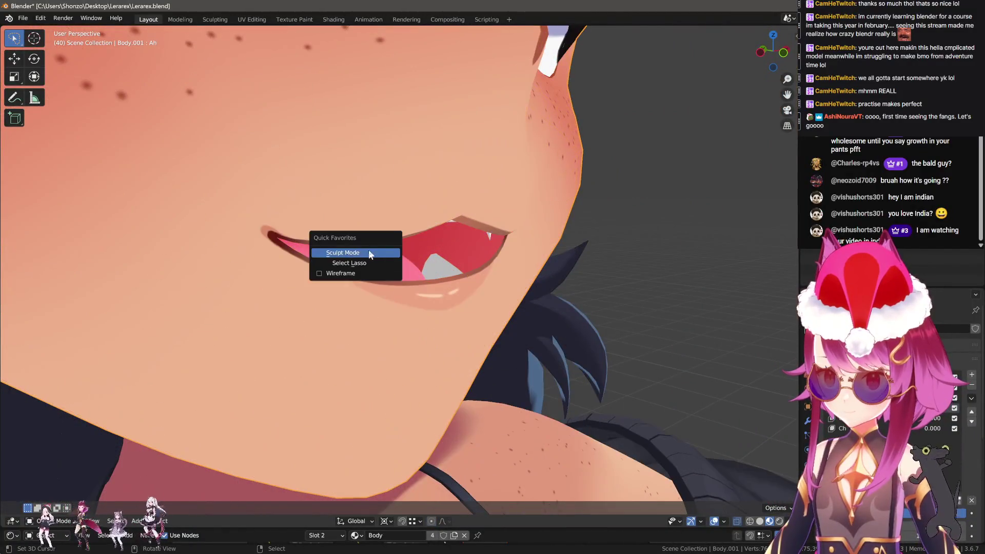
left_click(368, 250)
Show the face sets, zoom onto the mouth and toggle the wireframe overlay
key("h")
left_click_drag(400, 304, 411, 294)
scroll("up", 3)
left_click_drag(440, 330, 417, 265)
key("q")
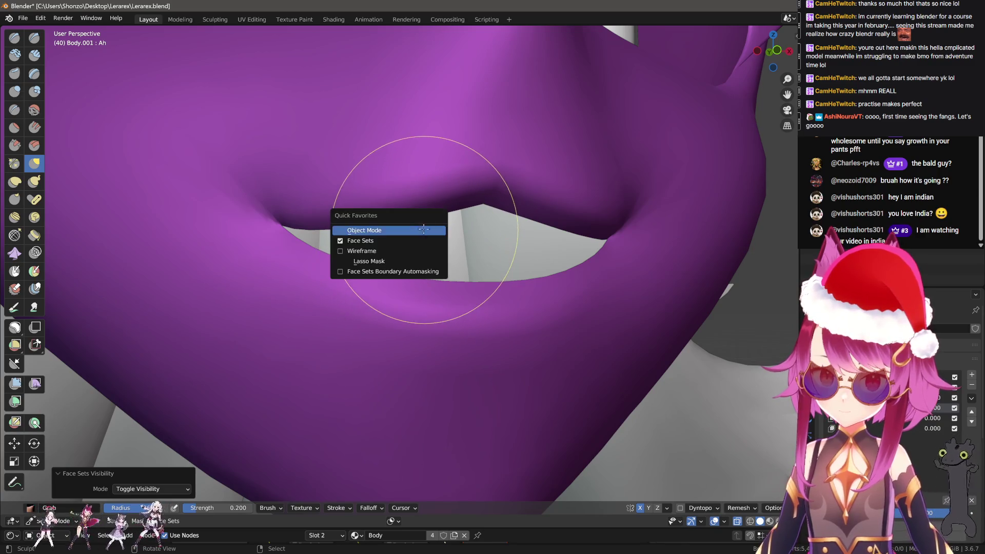
key("Escape")
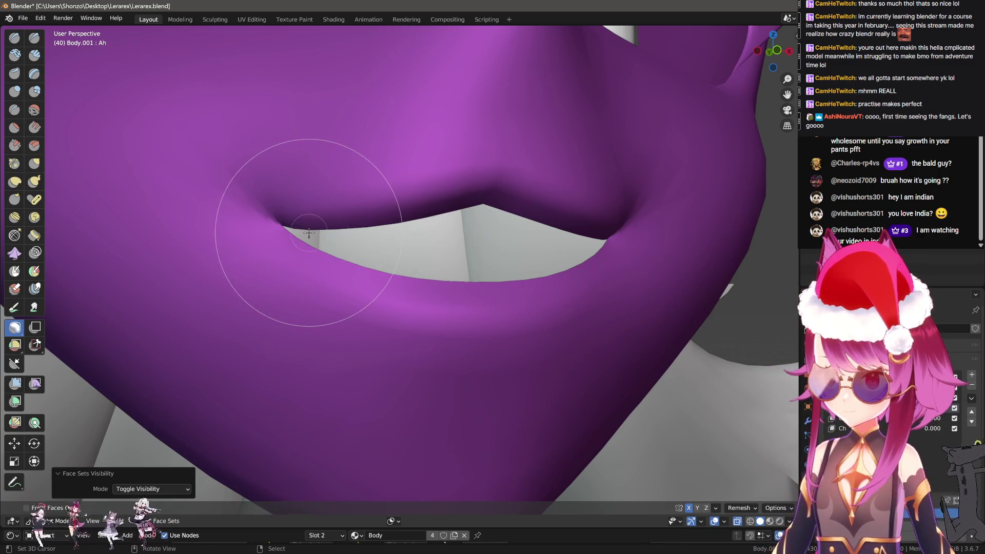
key("q")
left_click(280, 224)
key("q")
left_click(385, 235)
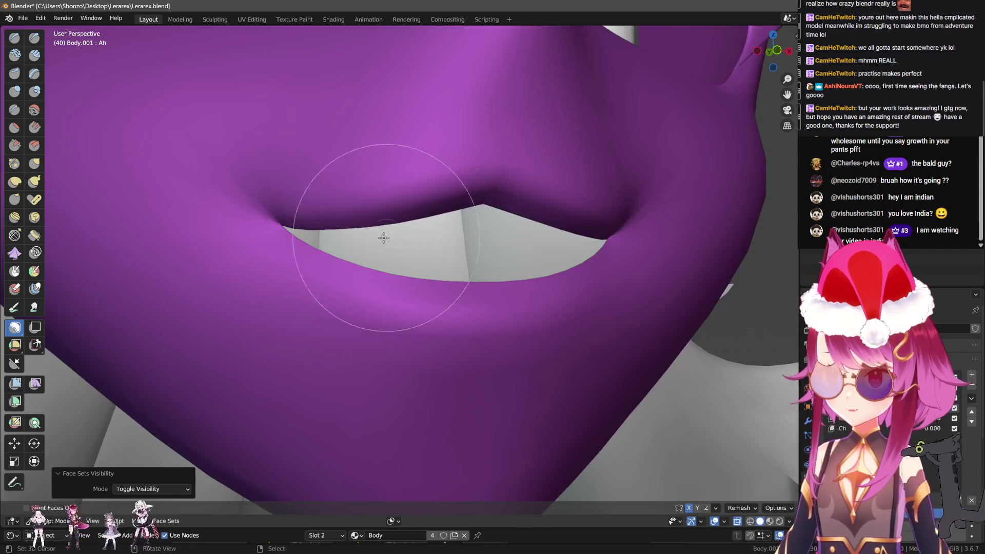
key("q")
Try pulling the lip corner, undoing each stray spike with Ctrl+Z
left_click_drag(352, 227, 360, 274)
left_click_drag(360, 274, 451, 88)
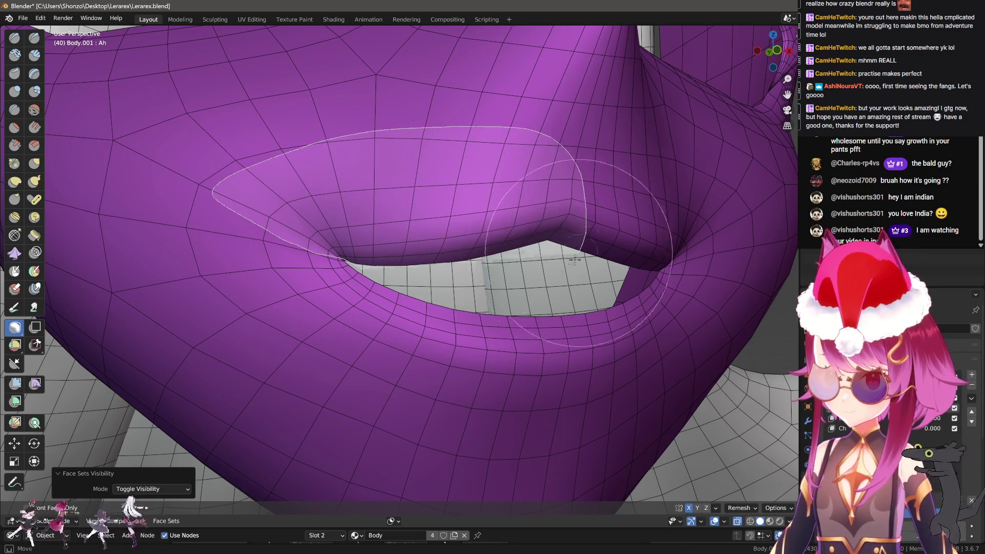
key("ctrl+z")
scroll("up", 3)
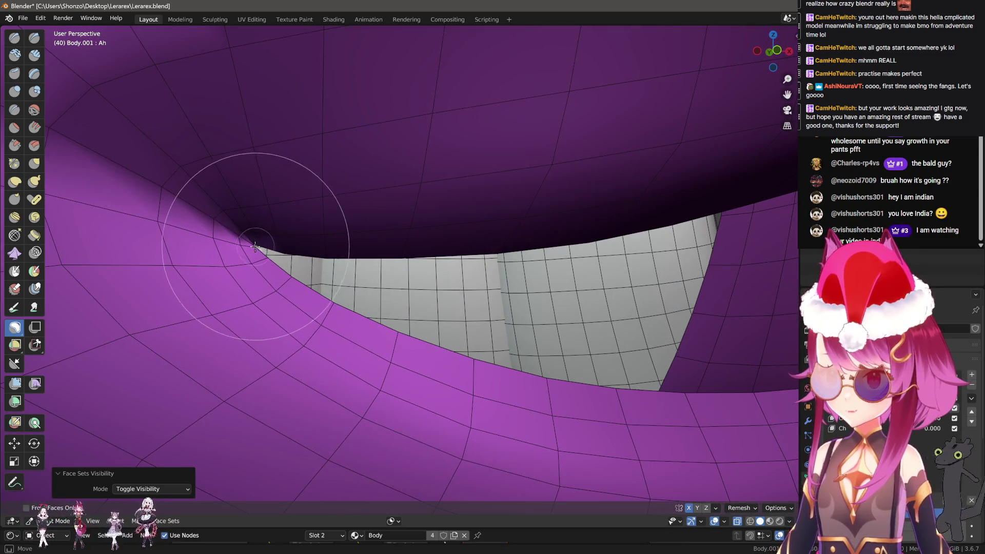
scroll("down", 3)
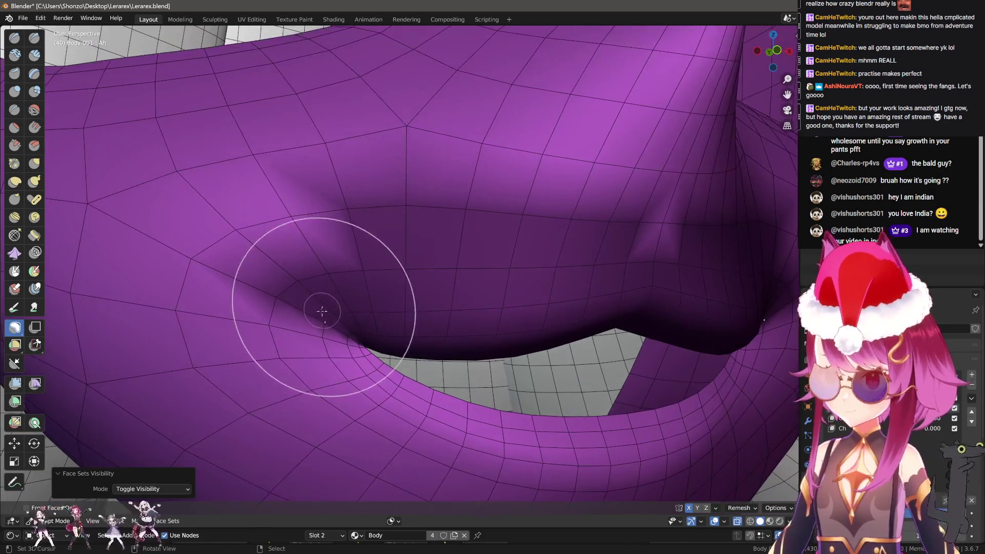
left_click_drag(319, 374, 198, 198)
key("ctrl+z")
left_click_drag(533, 243, 683, 220)
key("ctrl+z")
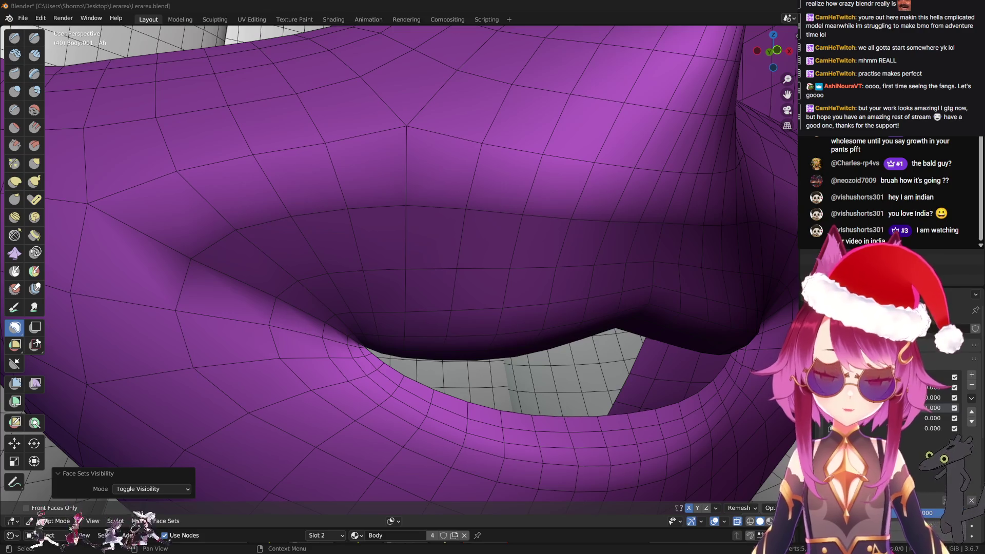
With the Grab brush, pull the lower lip's inner edge down to widen the mouth
key("g")
scroll("down", 3)
scroll("up", 3)
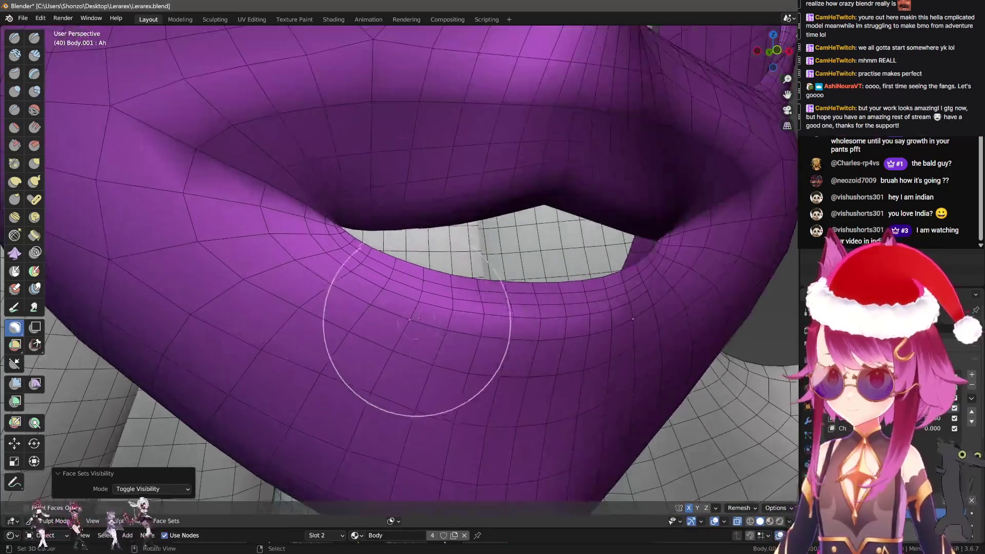
left_click_drag(415, 293, 418, 308)
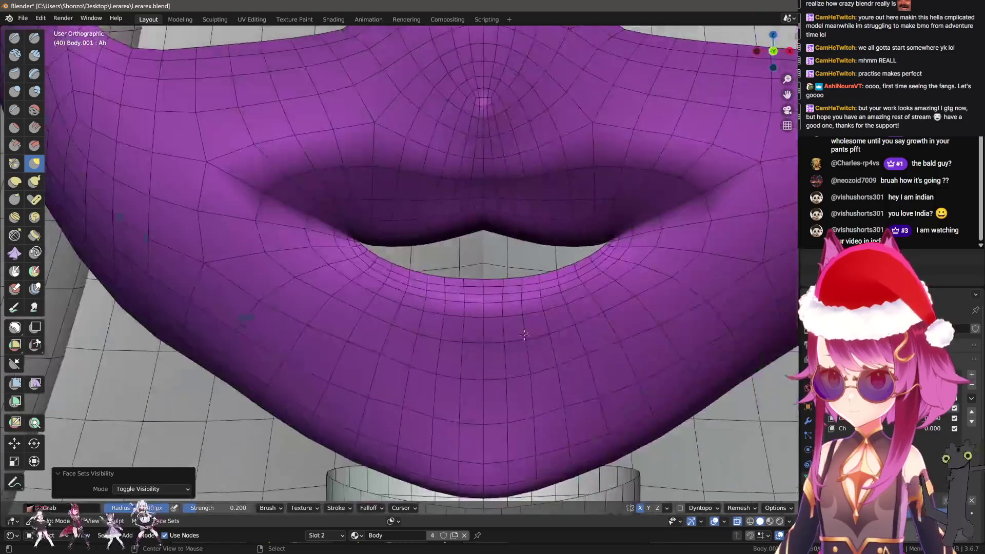
left_click_drag(468, 333, 465, 333)
left_click_drag(429, 308, 383, 300)
scroll("up", 3)
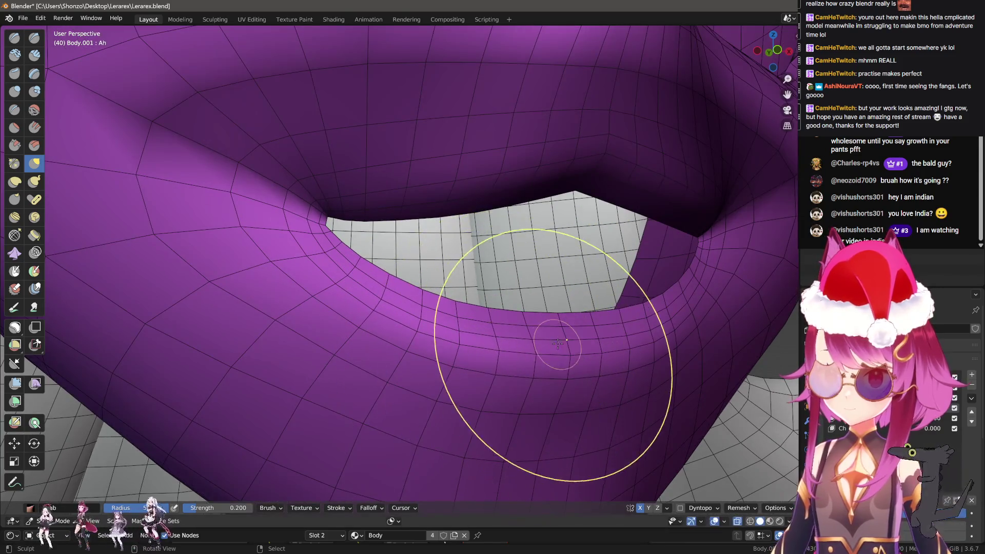
left_click_drag(551, 356, 380, 241)
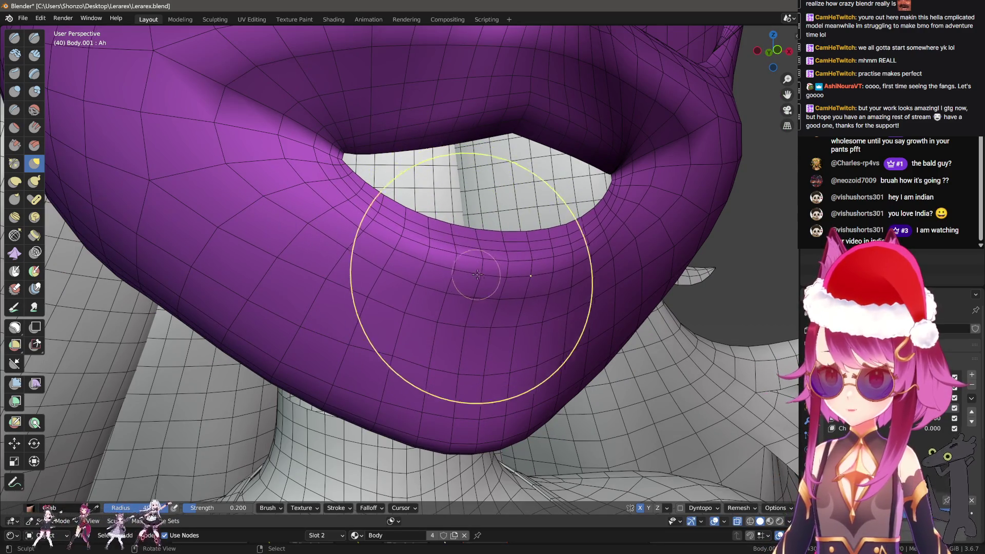
Shrink the brush radius to about 150 px and inspect the lower lip from below
key("bracketleft")
key("bracketleft")
key("bracketleft")
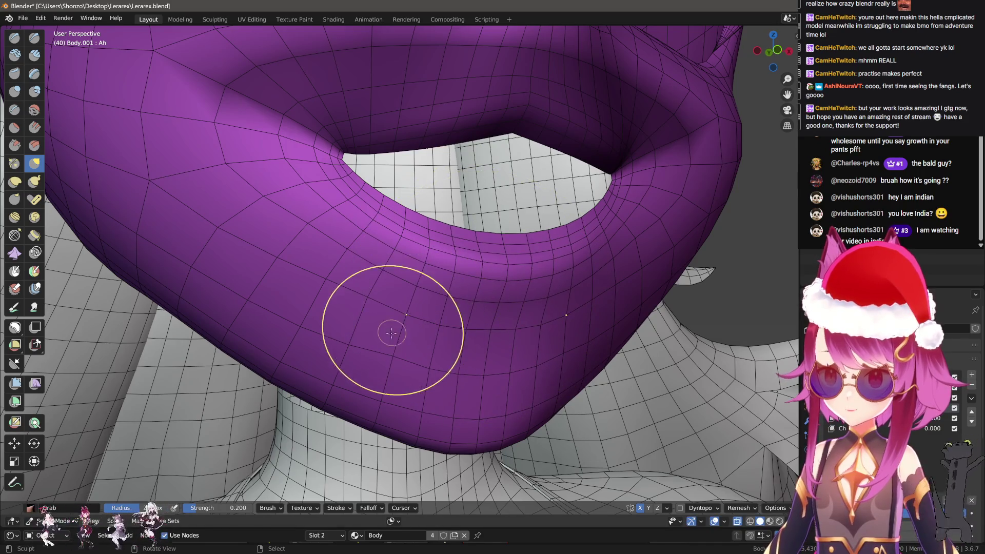
scroll("down", 3)
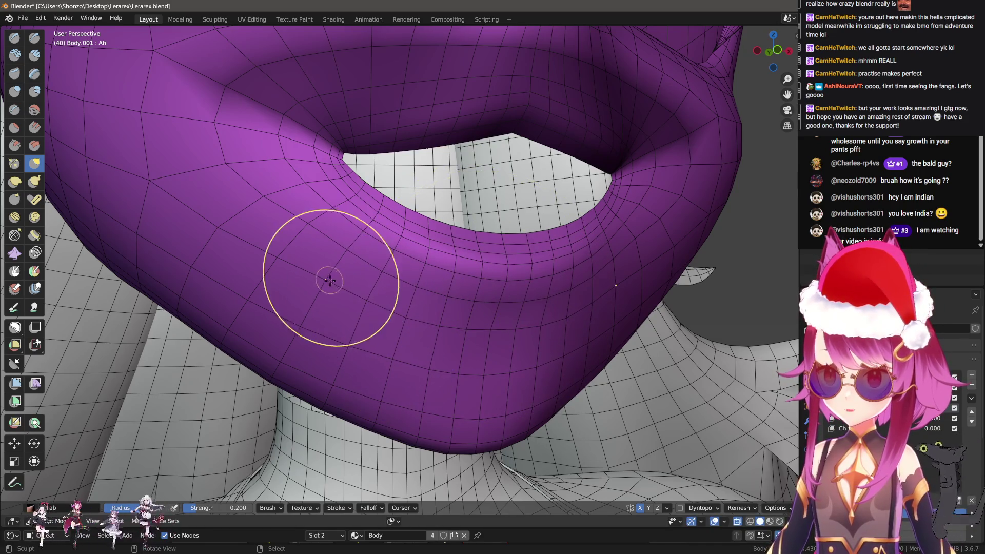
left_click_drag(301, 341, 430, 314)
scroll("up", 3)
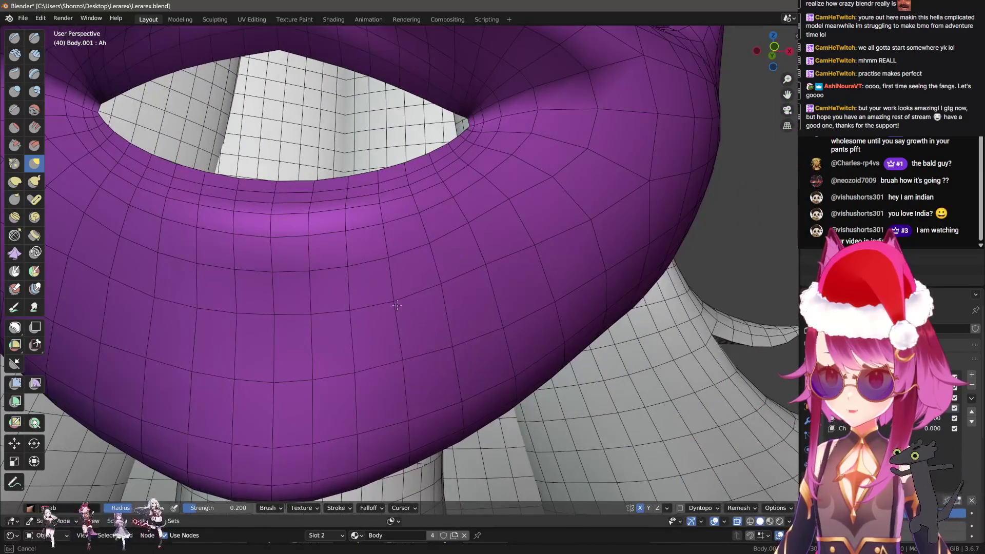
key("b")
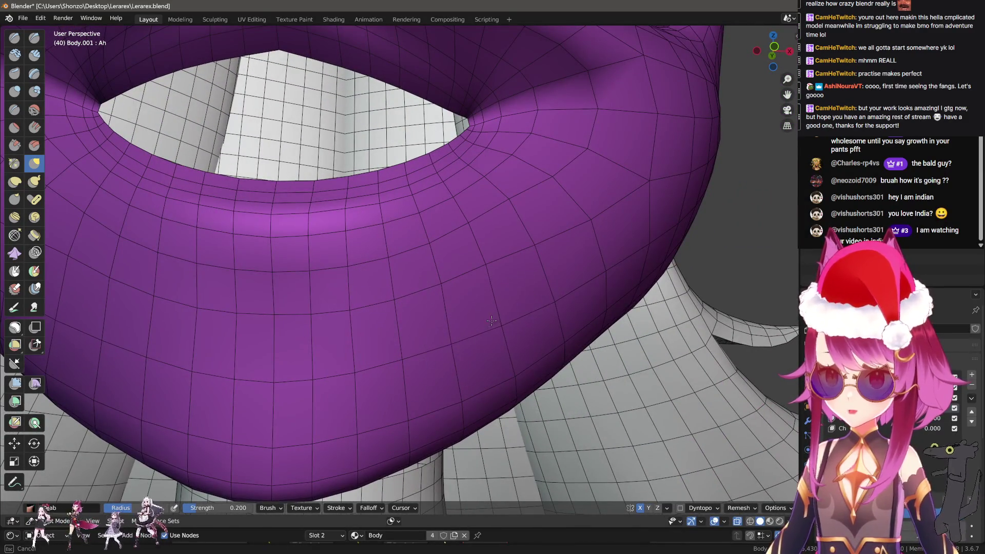
key("Escape")
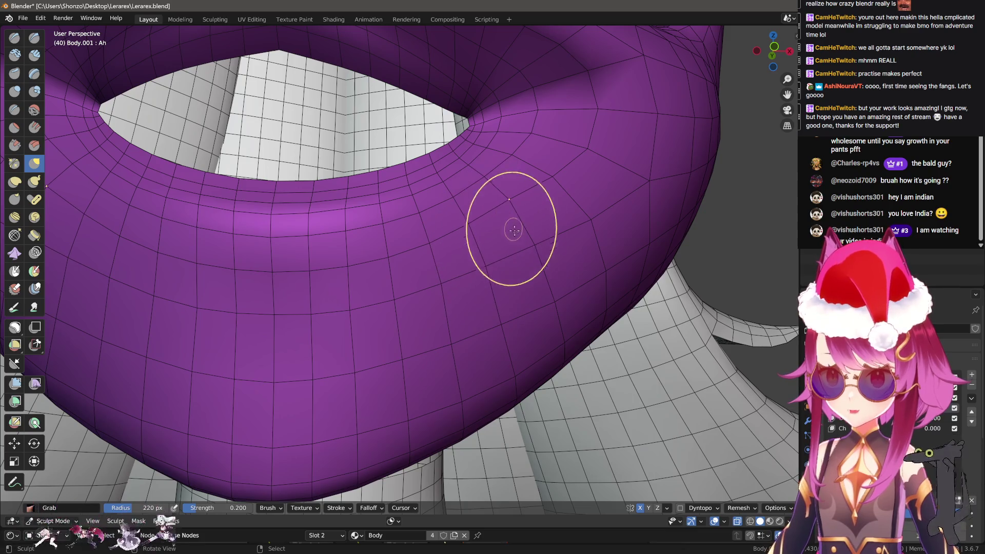
left_click_drag(513, 220, 460, 305)
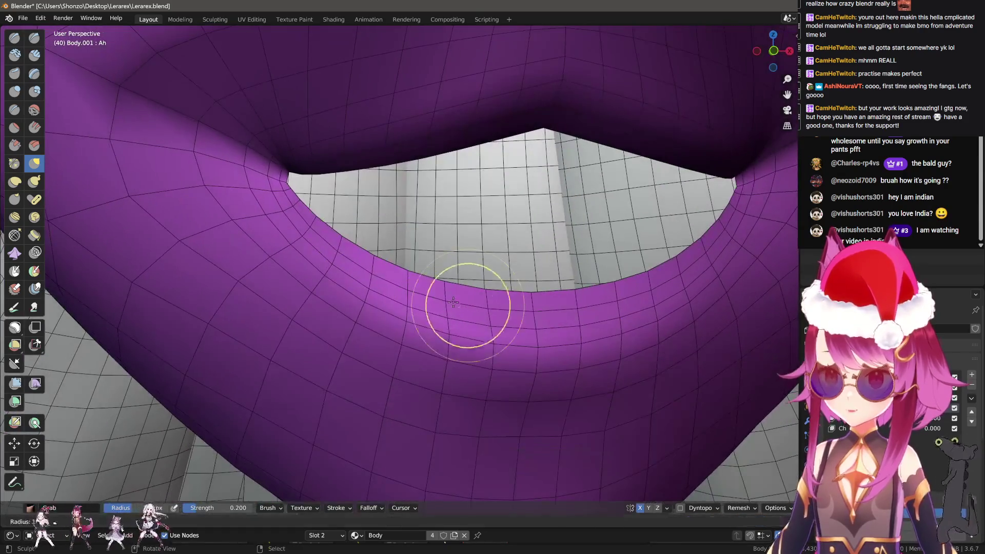
key("b")
key("b")
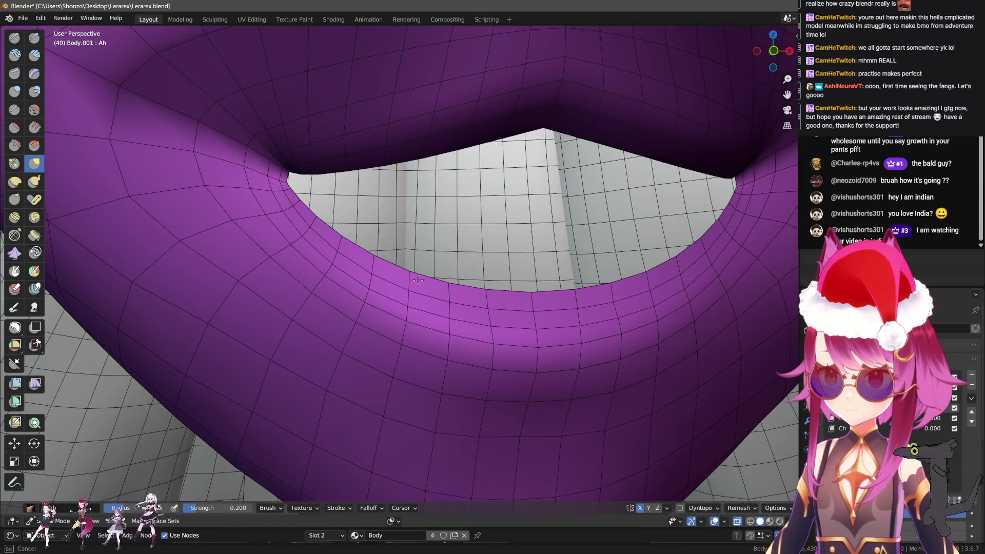
key("Escape")
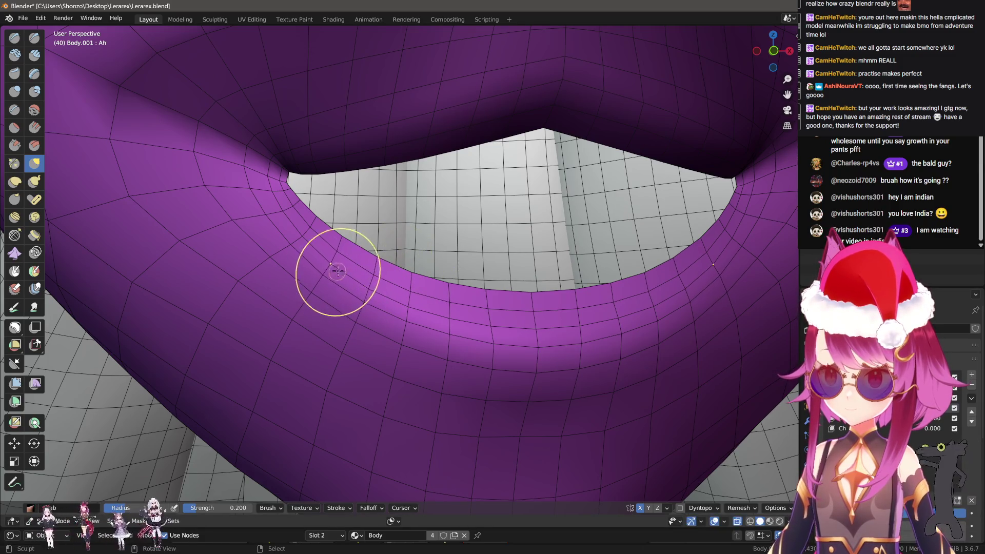
key("b")
key("Escape")
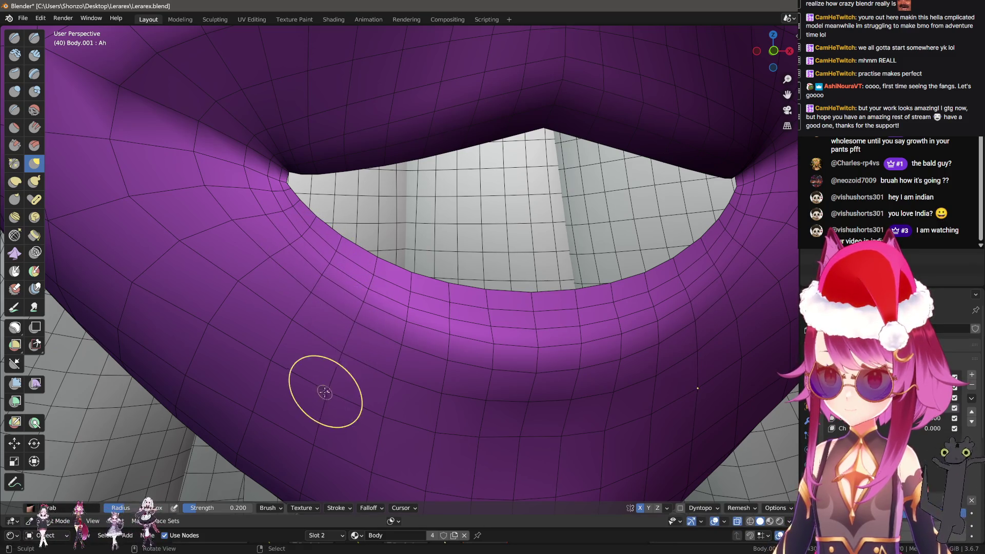
key("Escape")
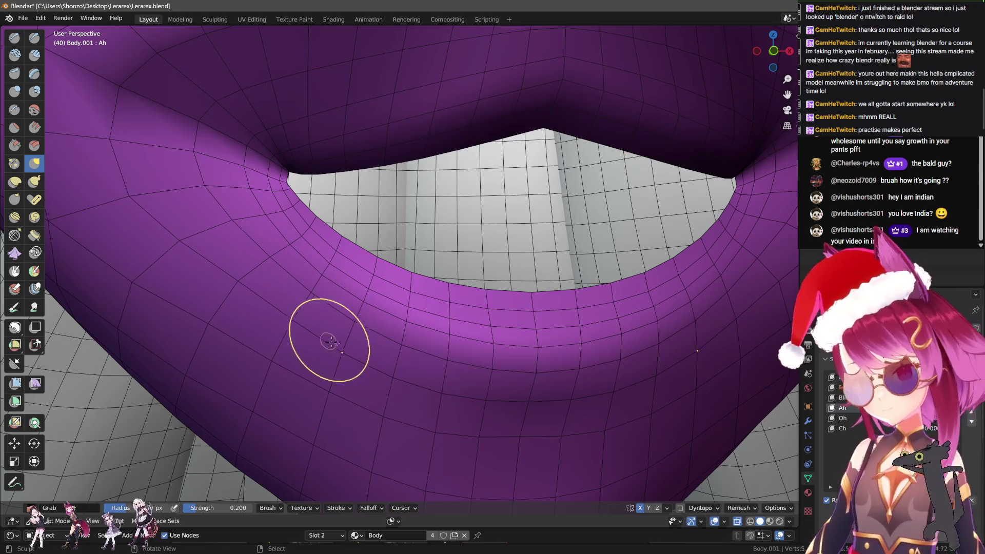
Orbit around the lips and resize the Grab brush with F
left_click_drag(331, 342, 472, 312)
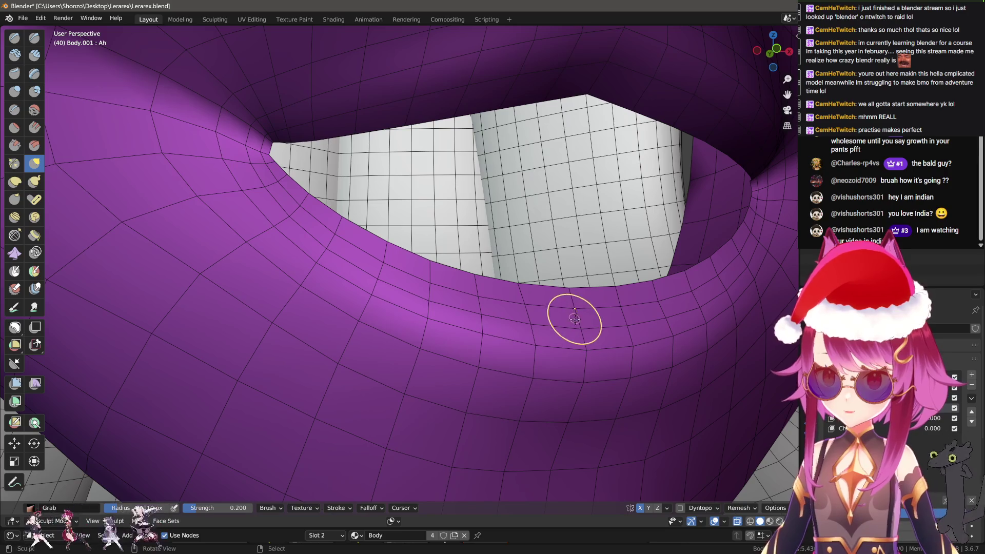
scroll("down", 3)
key("f")
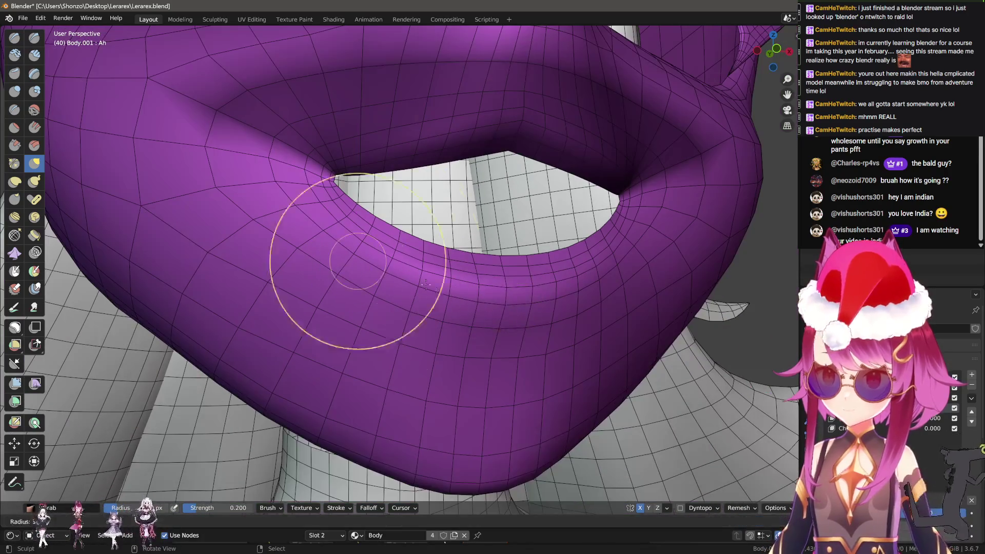
scroll("down", 3)
left_click(426, 284)
scroll("up", 3)
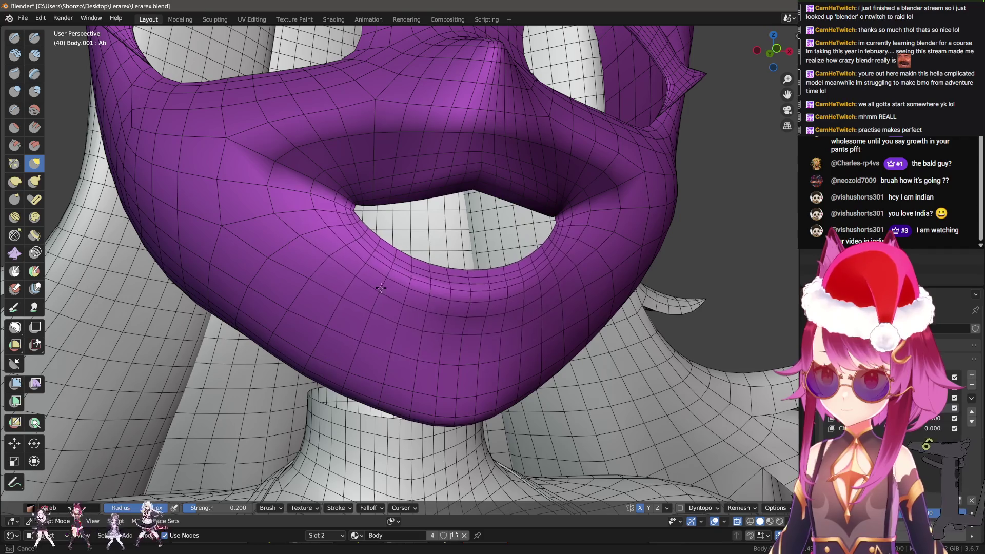
scroll("up", 3)
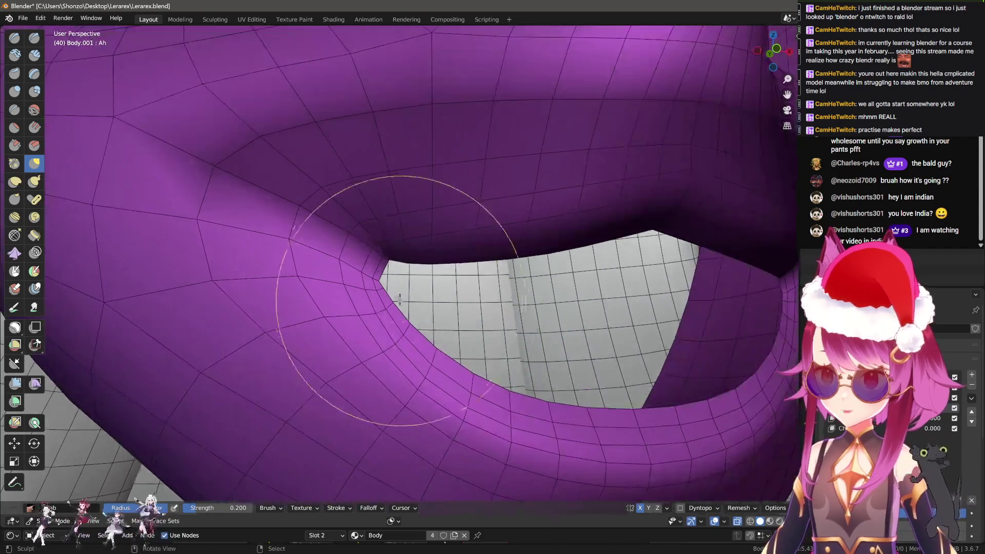
scroll("up", 3)
Shrink the brush and pull the lip-corner mesh up and left
key("f")
left_click(352, 284)
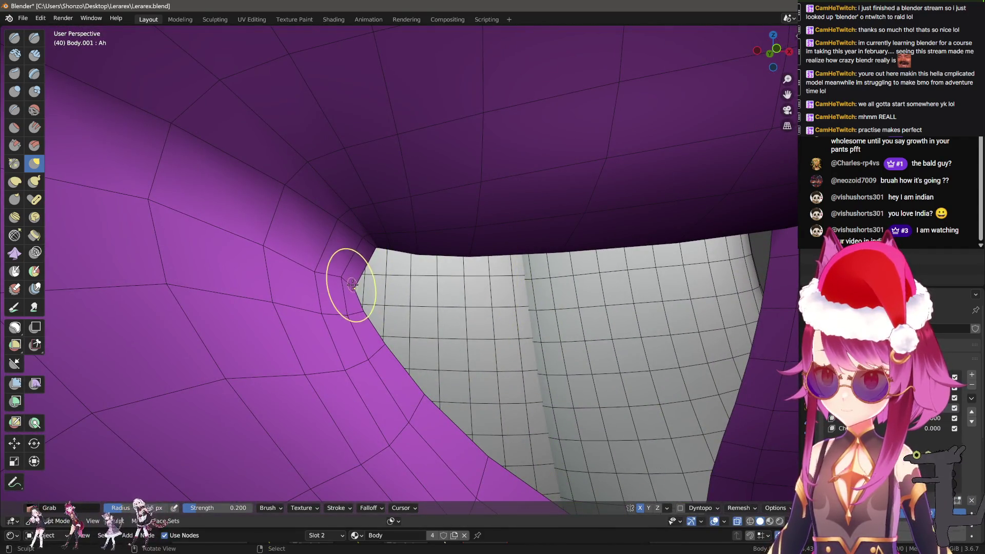
left_click_drag(352, 284, 263, 246)
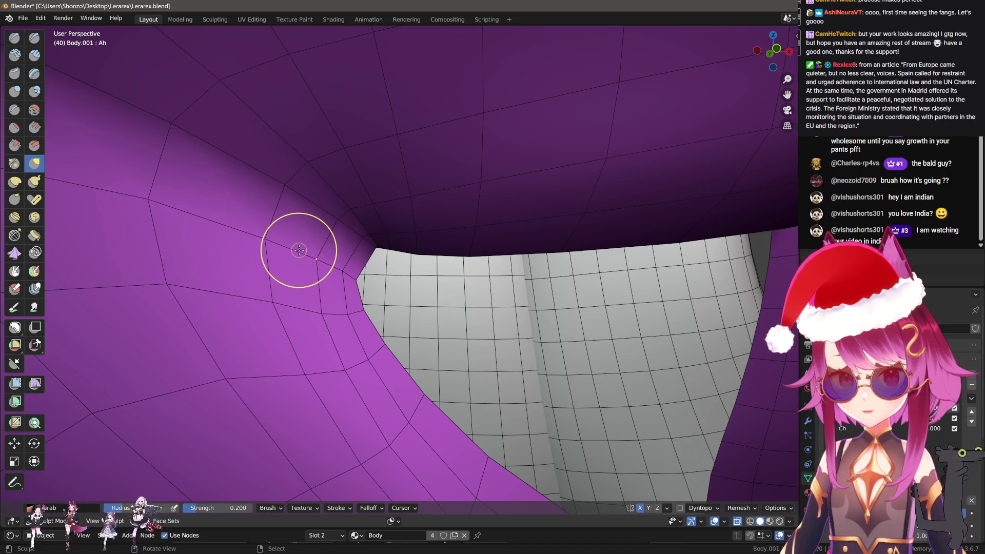
left_click_drag(301, 247, 341, 323)
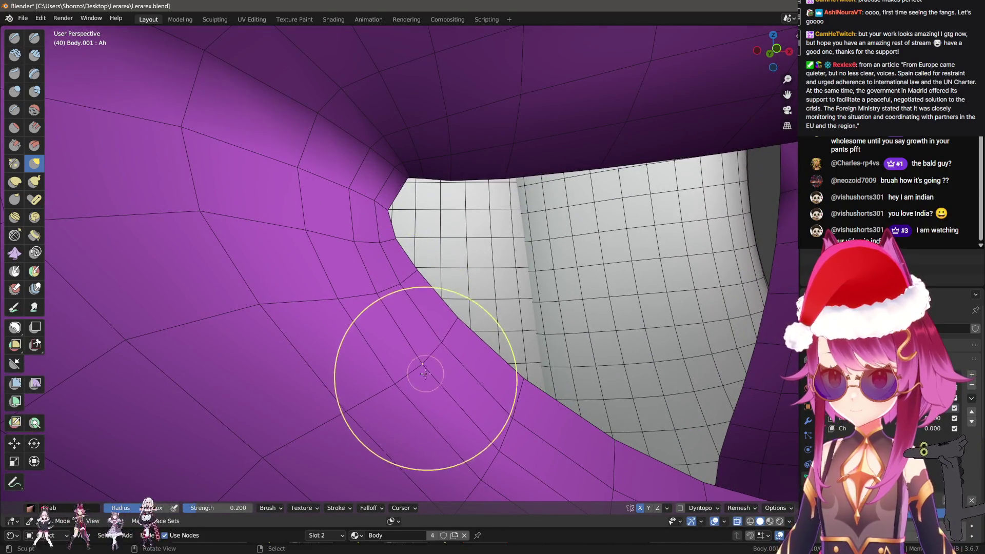
left_click_drag(407, 385, 402, 318)
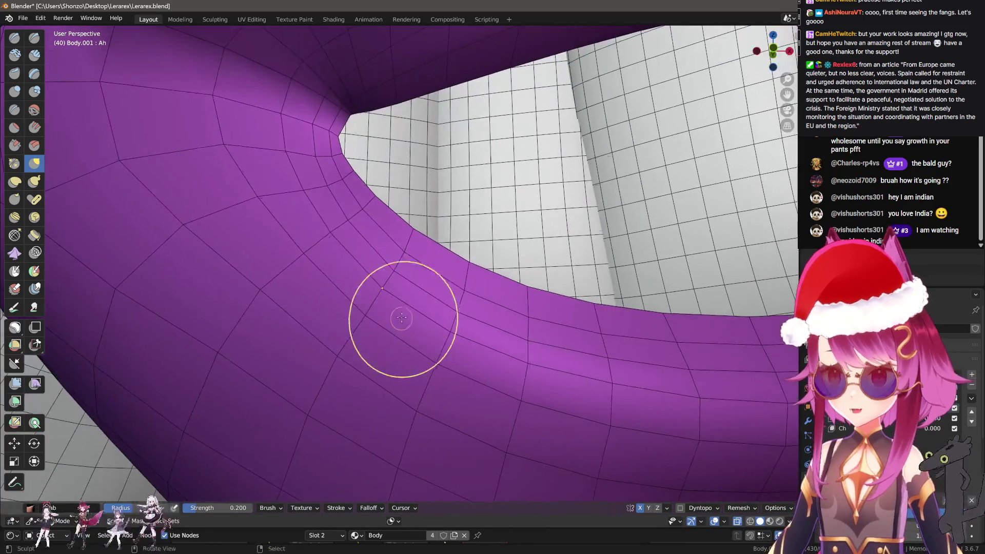
left_click_drag(402, 282, 397, 258)
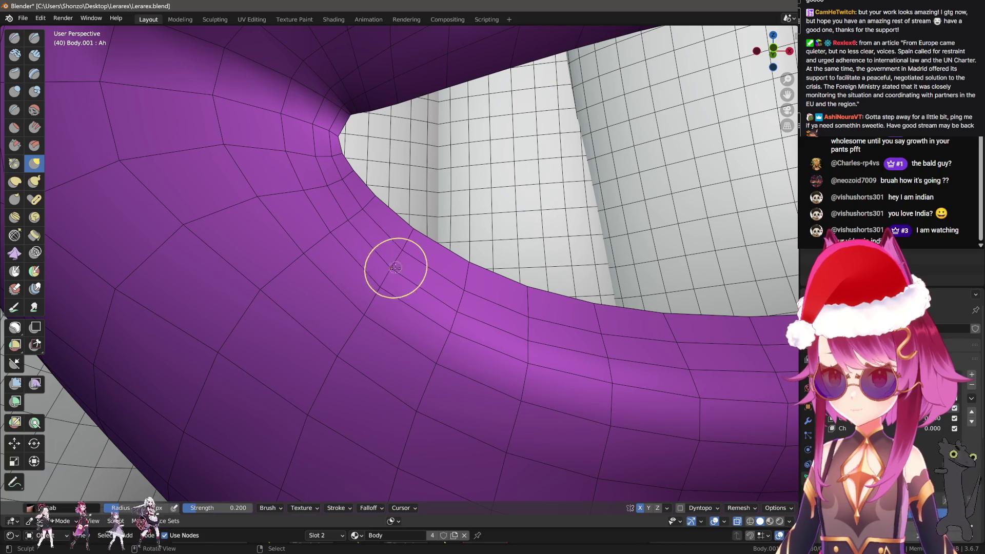
left_click_drag(368, 306, 339, 299)
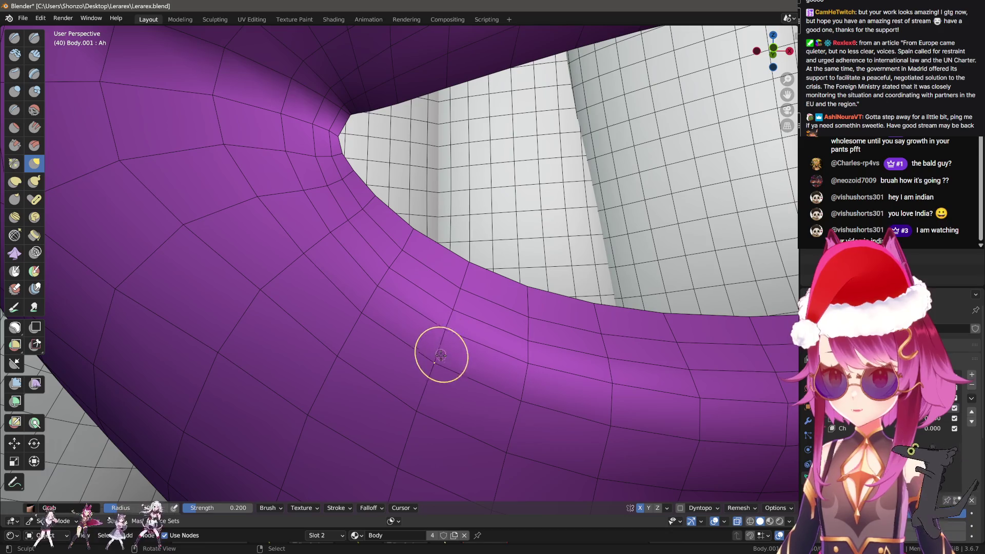
left_click_drag(455, 373, 404, 322)
Adjust the brush radius and orbit around the mouth opening
key("f")
left_click(415, 314)
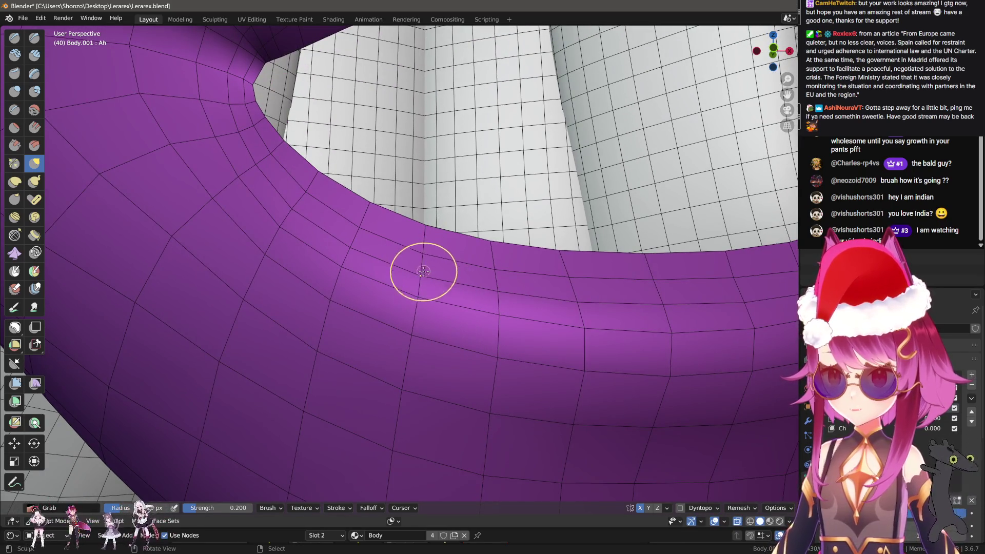
left_click_drag(423, 232, 444, 331)
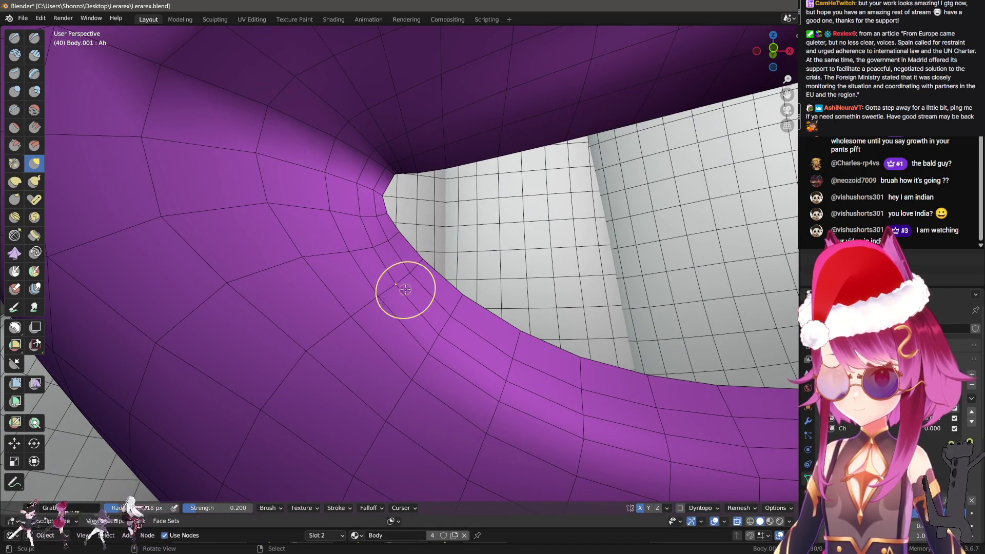
left_click_drag(405, 290, 385, 323)
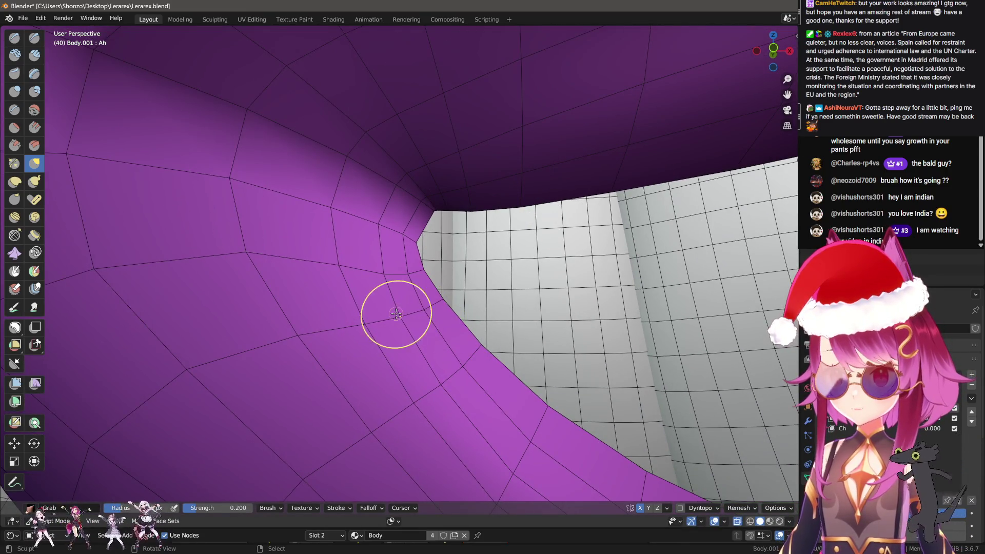
left_click_drag(392, 267, 391, 262)
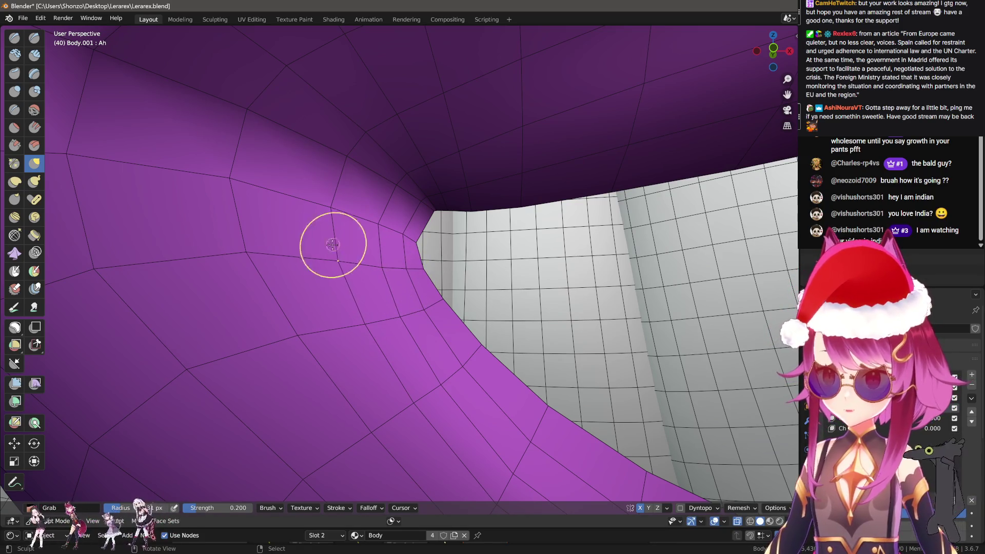
left_click_drag(249, 260, 314, 211)
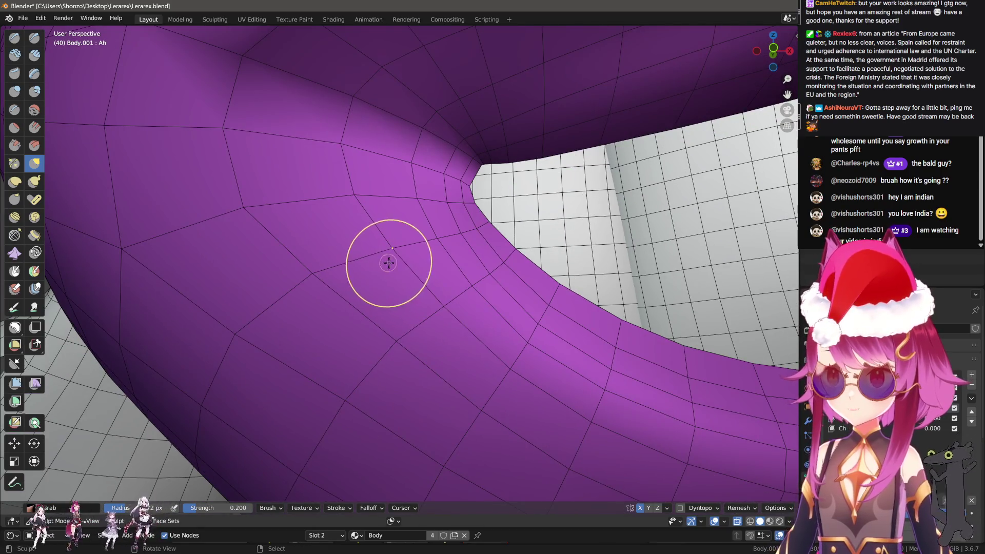
scroll("up", 3)
scroll("up", 3)
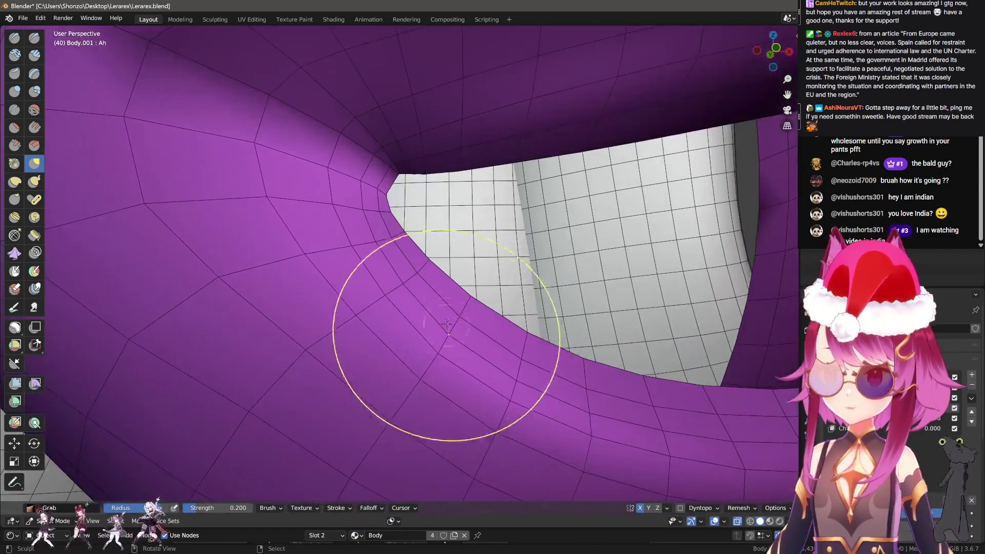
Shrink the brush to 108 px and drag the inner lip edge into a smoother curve
key("f")
left_click(405, 287)
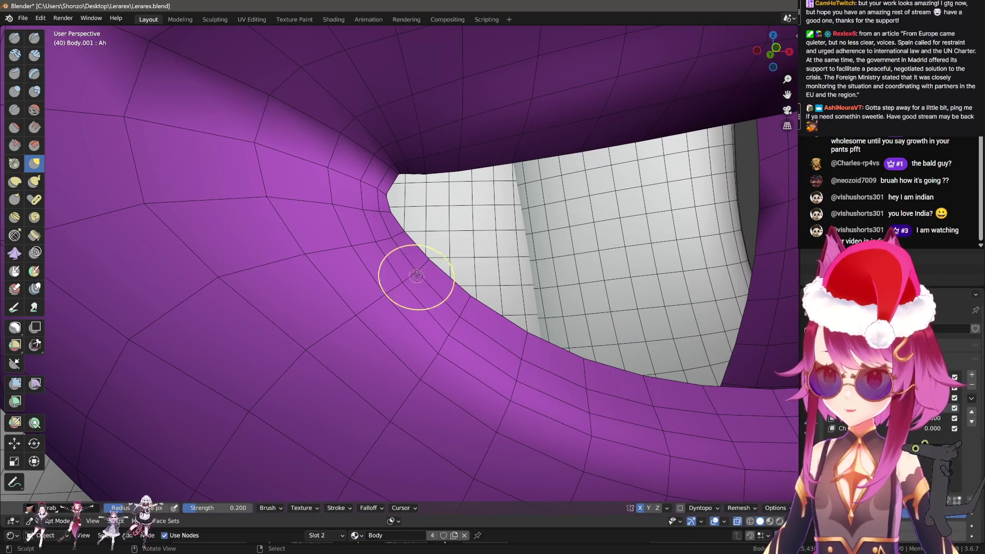
left_click_drag(428, 261, 429, 214)
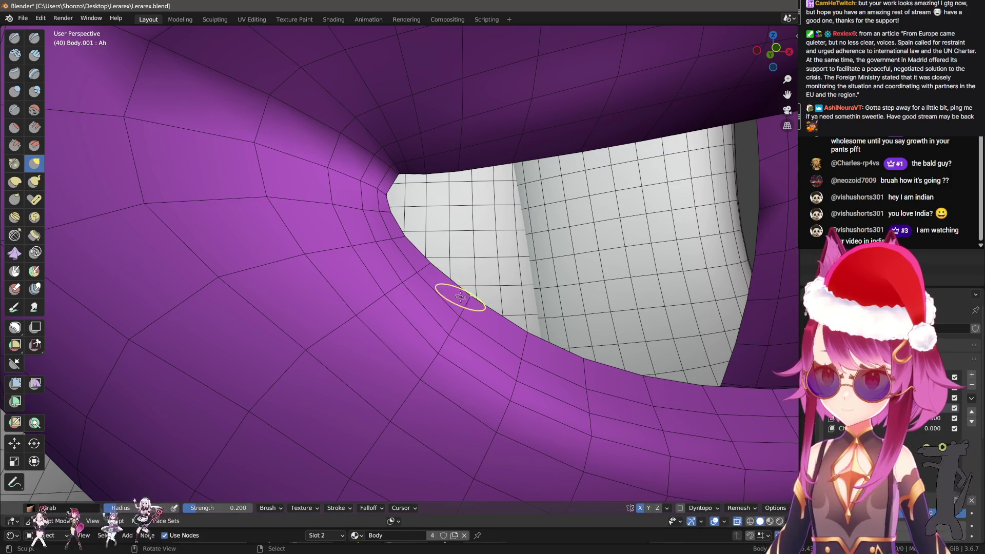
left_click_drag(457, 325, 457, 291)
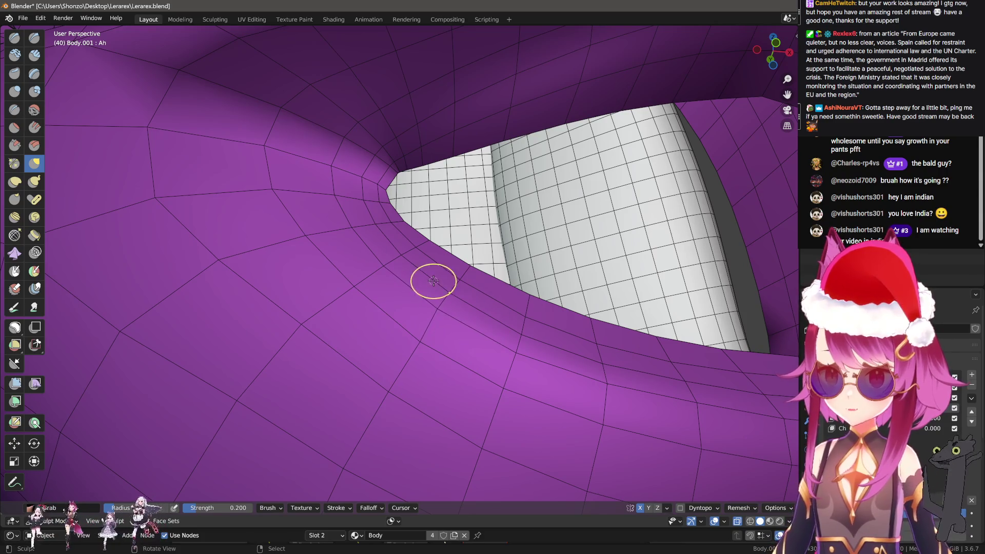
left_click_drag(433, 282, 418, 324)
Resize the brush and reshape the lower lip's curve around the mouth opening
scroll("down", 3)
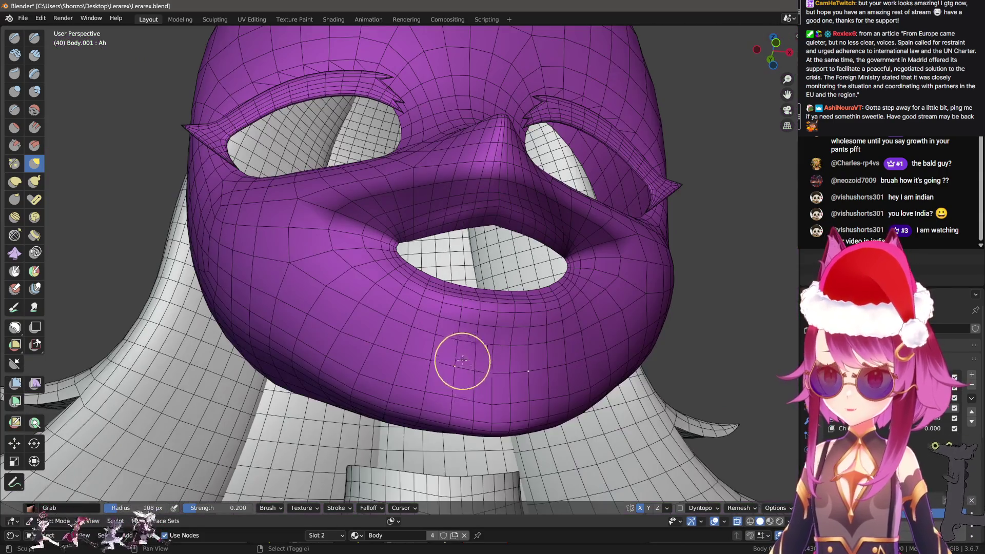
left_click_drag(457, 488, 409, 326)
scroll("up", 3)
key("f")
left_click_drag(525, 339, 422, 231)
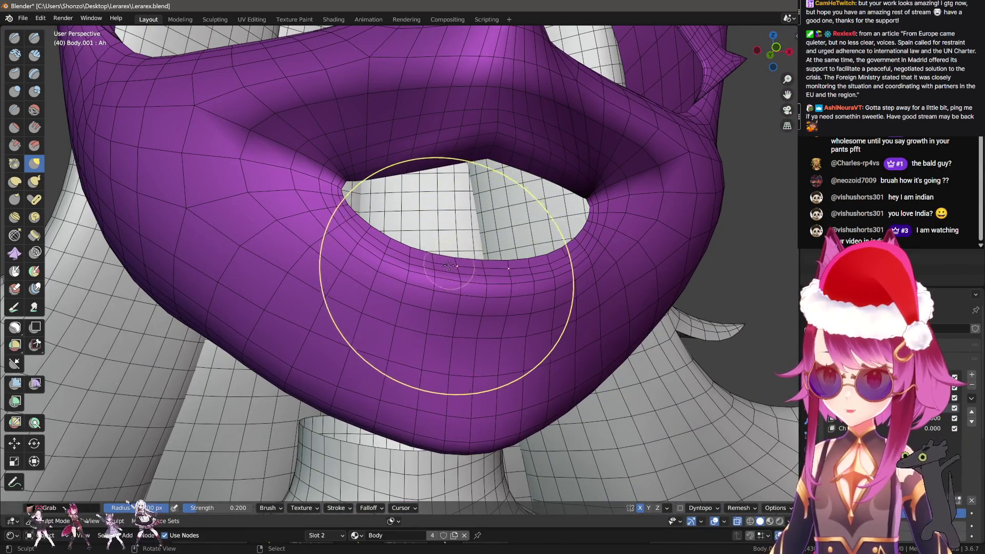
scroll("down", 3)
left_click_drag(431, 311, 374, 231)
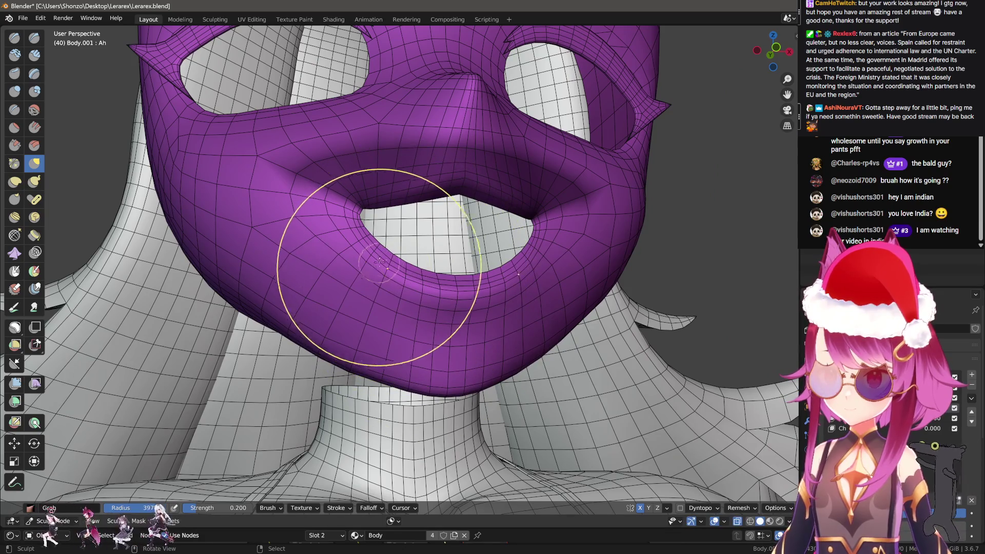
left_click_drag(436, 308, 458, 283)
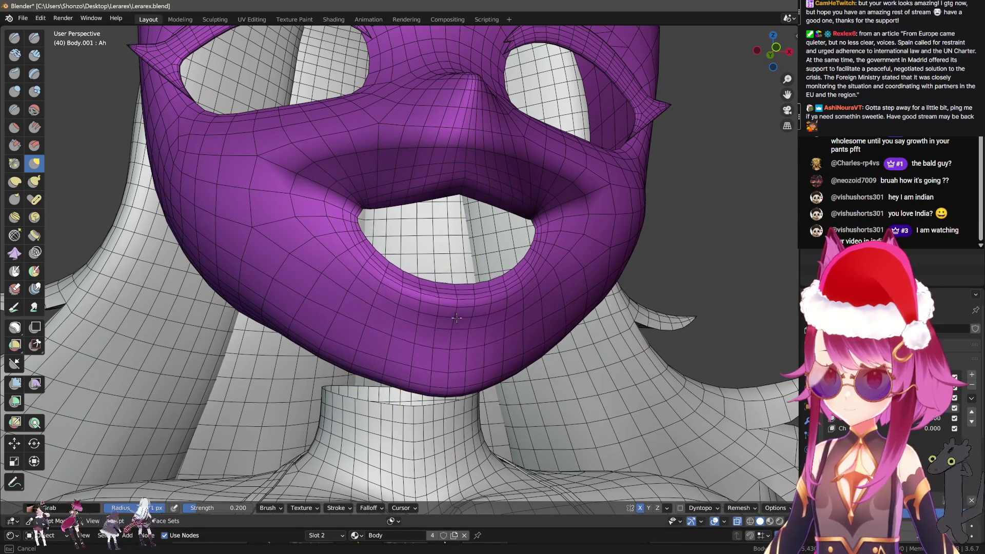
With a smaller mirrored brush, pull the lower lip rim into shape and check the chin and jaw
scroll("up", 3)
key("f")
left_click(371, 272)
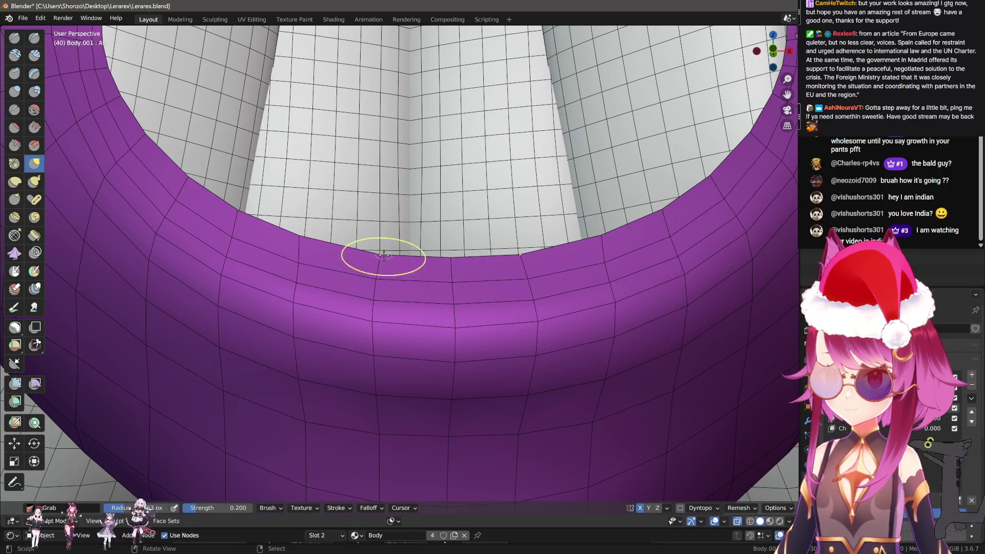
left_click_drag(359, 269, 375, 260)
scroll("up", 3)
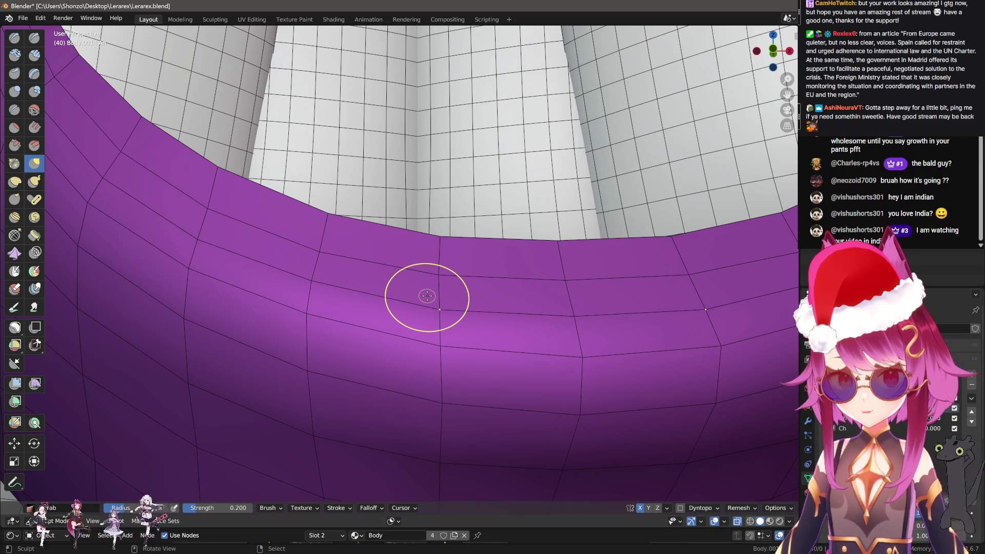
left_click_drag(427, 296, 330, 306)
left_click_drag(330, 307, 392, 345)
left_click_drag(392, 310, 358, 319)
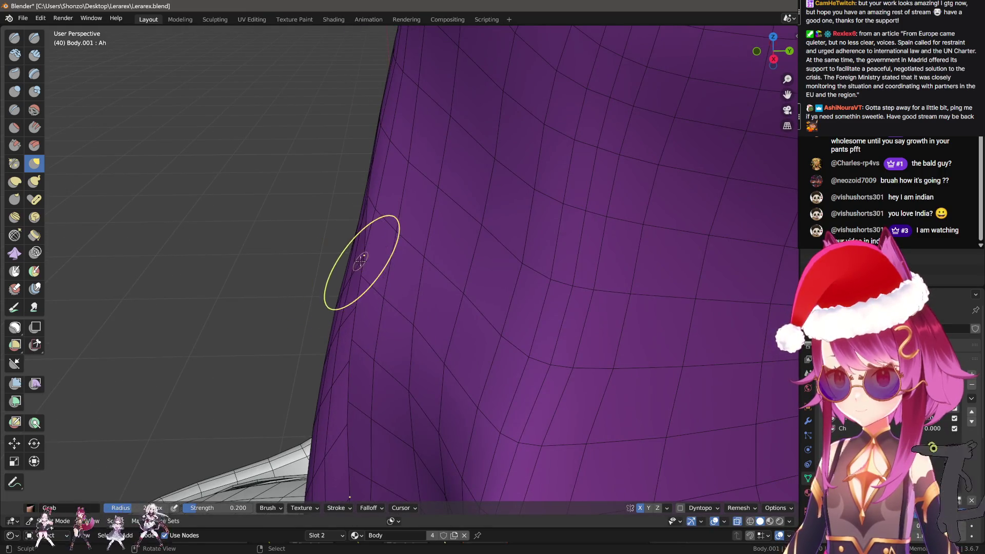
left_click_drag(354, 264, 413, 321)
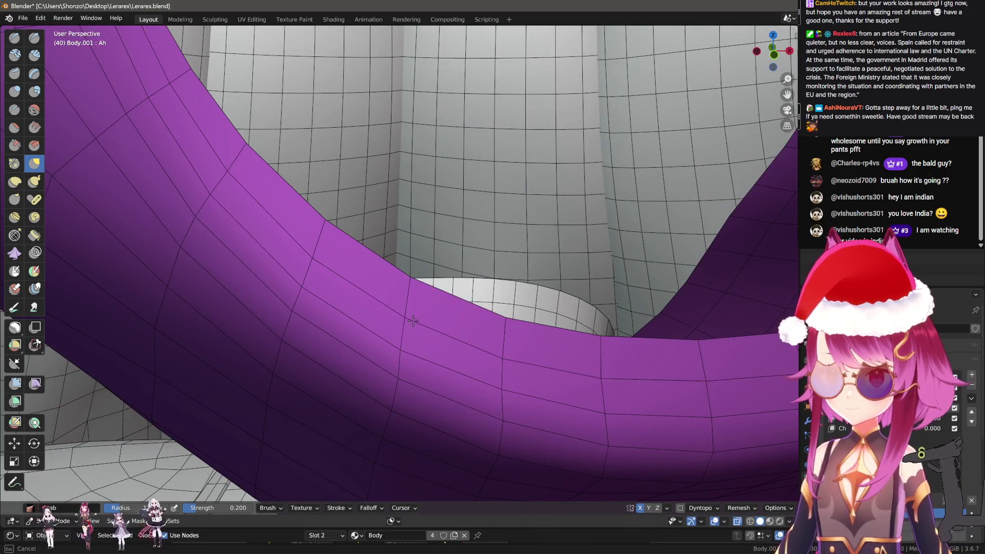
left_click_drag(413, 321, 403, 270)
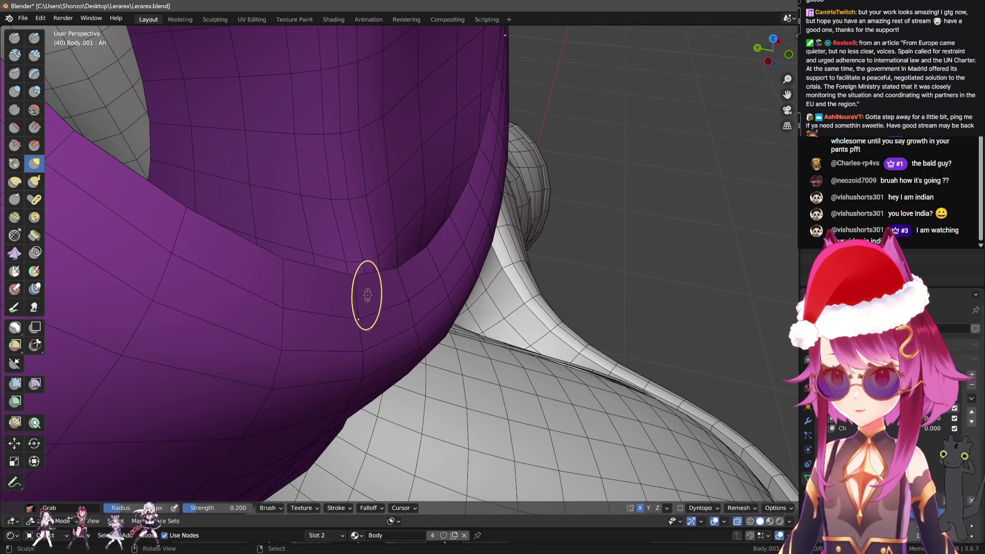
left_click_drag(367, 226, 330, 220)
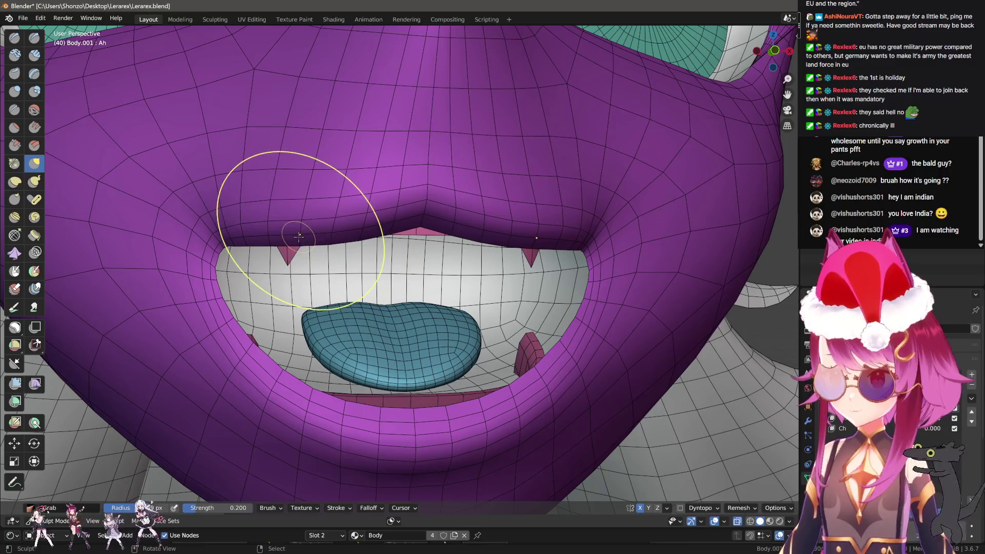
Leave Sculpt Mode for Object Mode through the Quick Favorites menu
scroll("down", 3)
key("f")
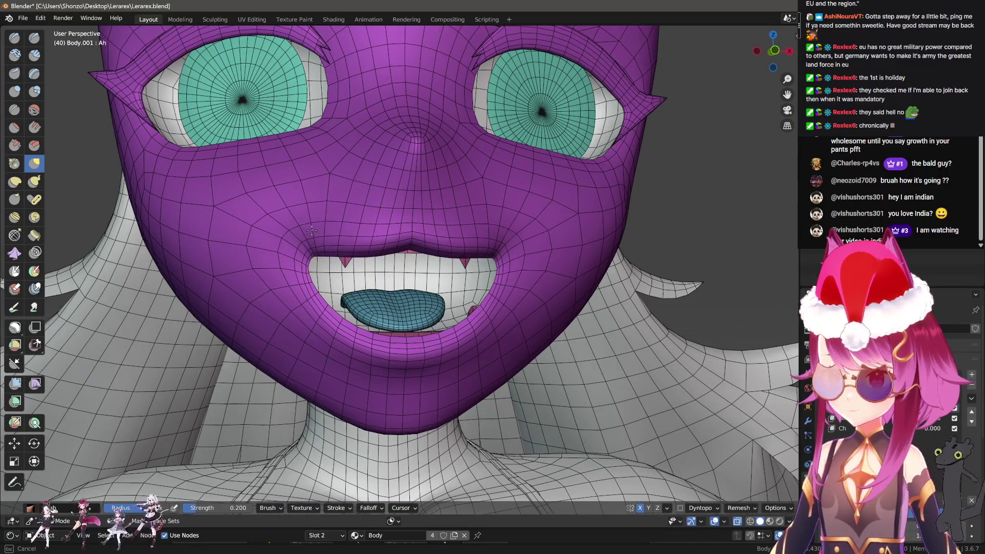
key("Escape")
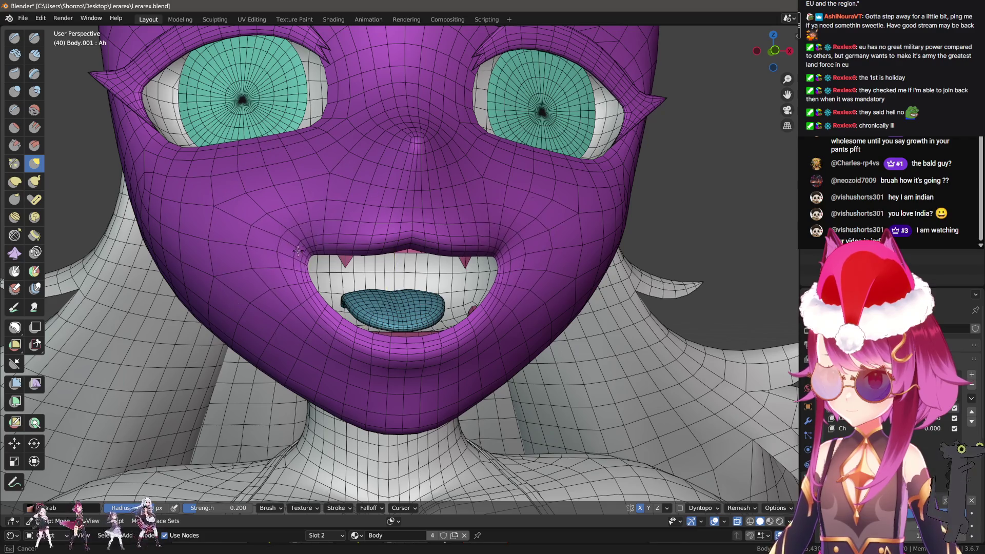
scroll("down", 3)
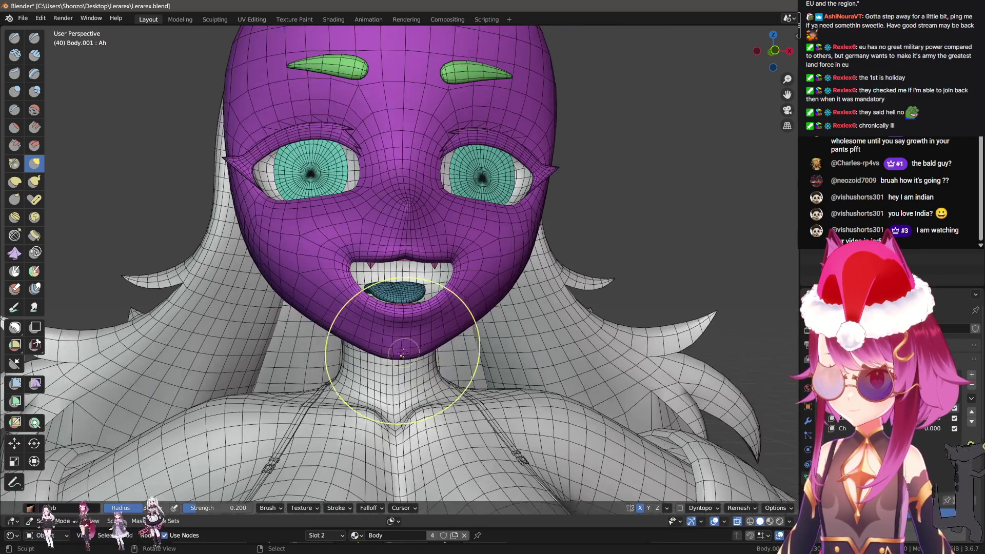
key("q")
left_click(452, 227)
Unhide the hair and ears, turn off wireframe and switch to Material Preview
key("alt+h")
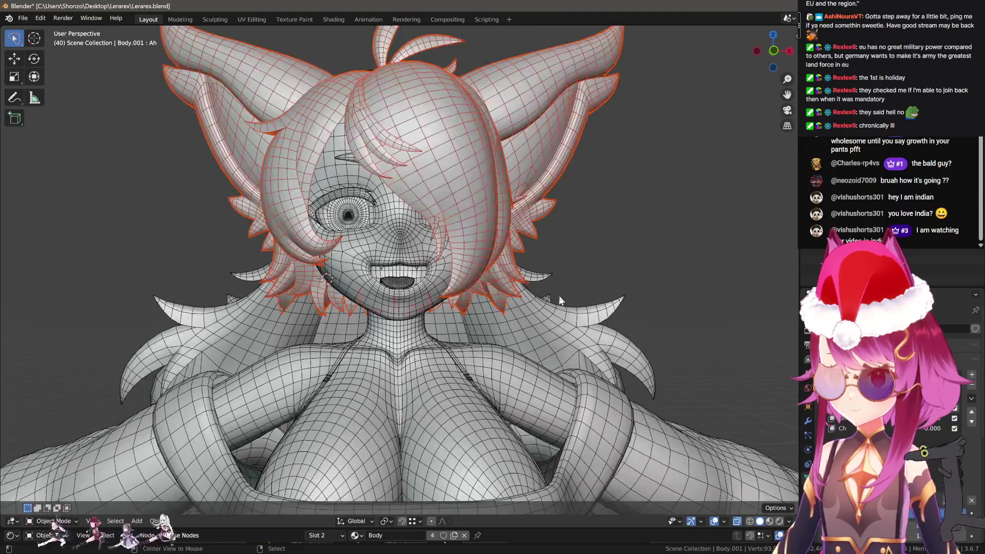
key("q")
left_click(531, 319)
key("z")
left_click(575, 338)
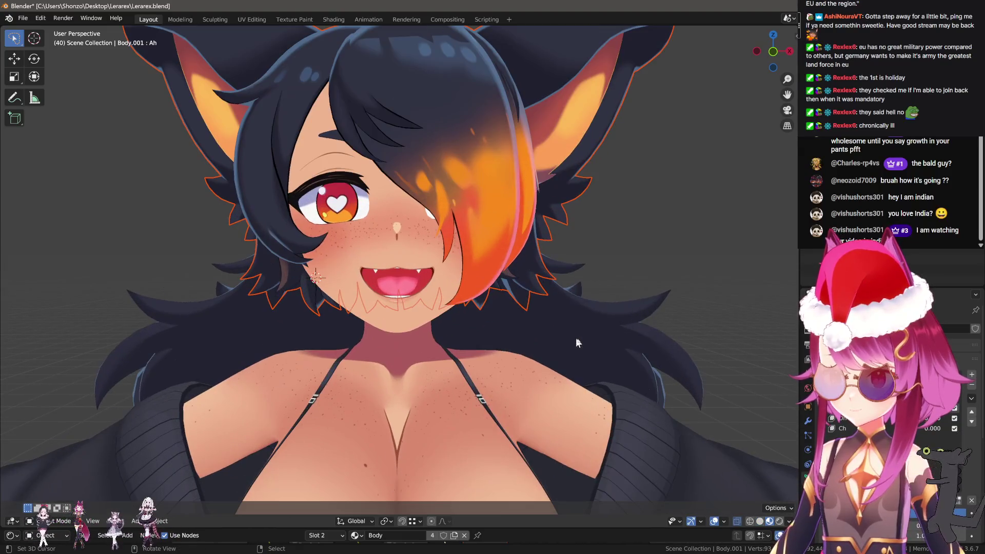
In Edit Mode, move the whole tongue vertically along Z, then return to Object Mode
key("Tab")
scroll("up", 3)
key("l")
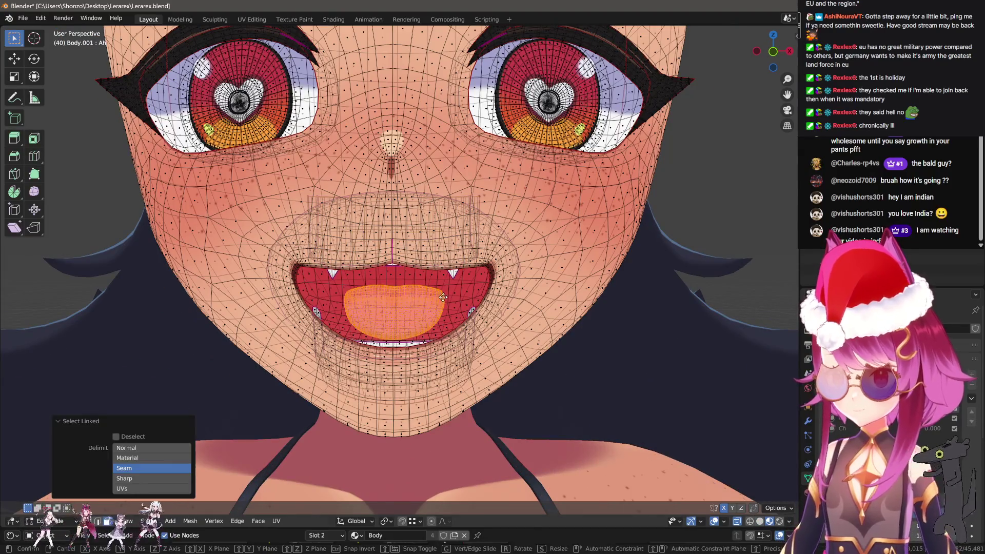
key("g")
key("z")
left_click(440, 305)
key("Tab")
scroll("down", 3)
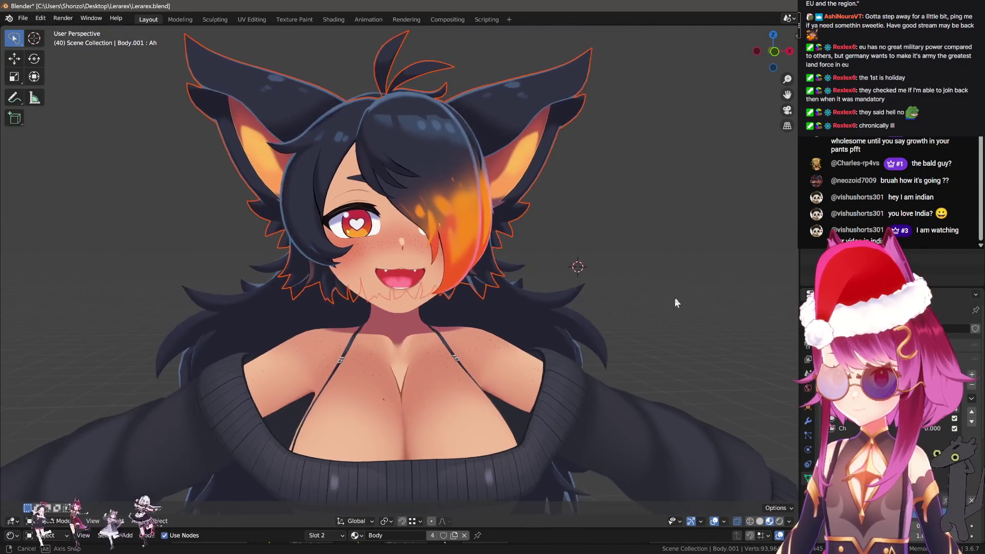
scroll("up", 3)
scroll("down", 3)
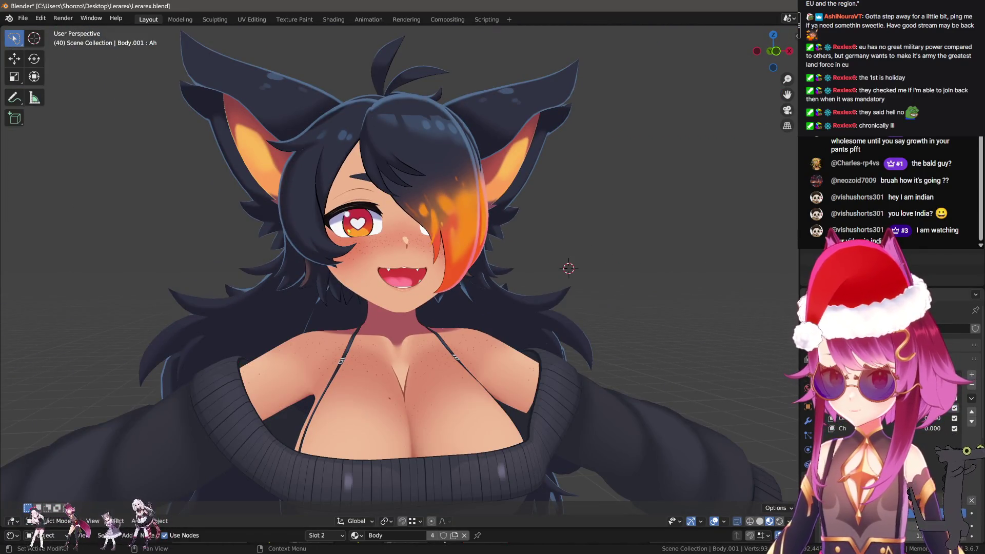
scroll("up", 3)
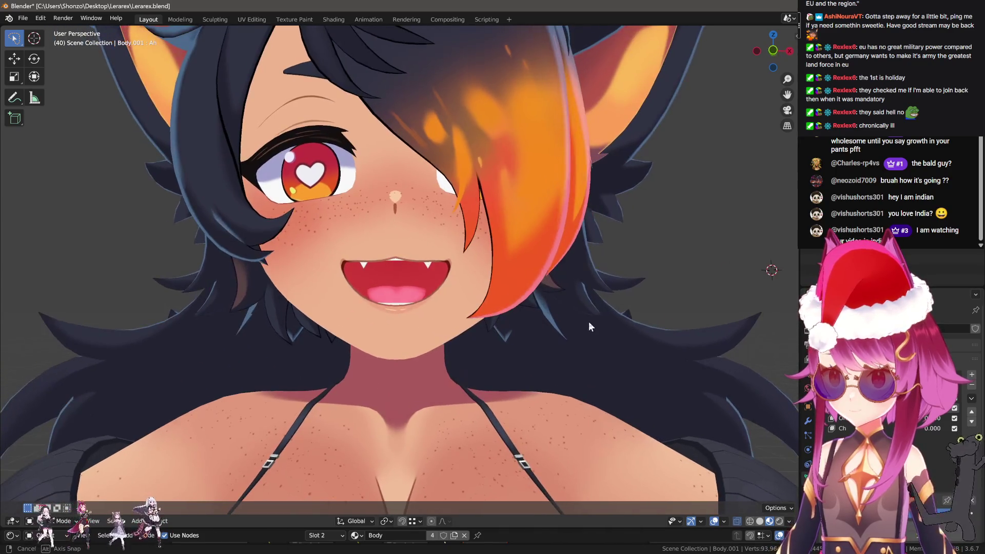
left_click_drag(589, 326, 597, 330)
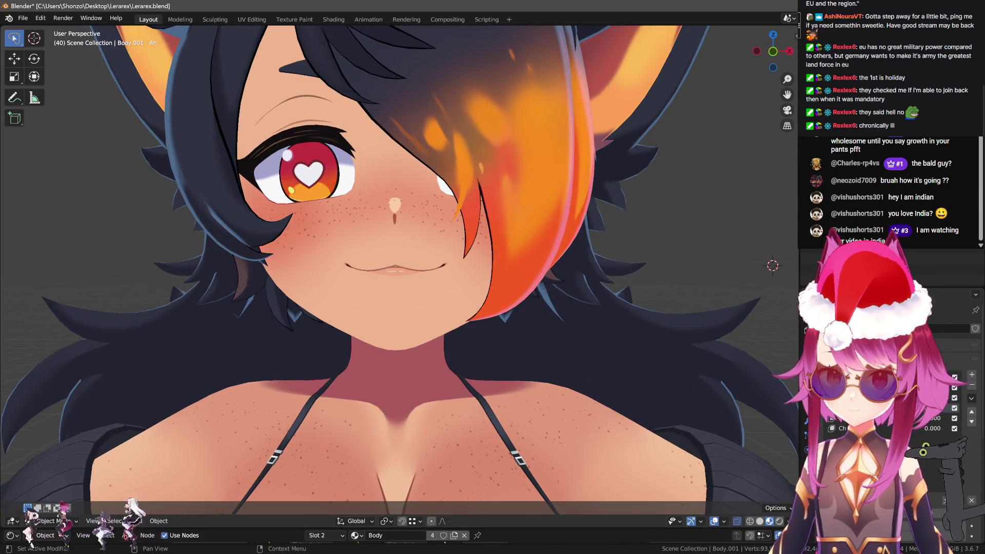
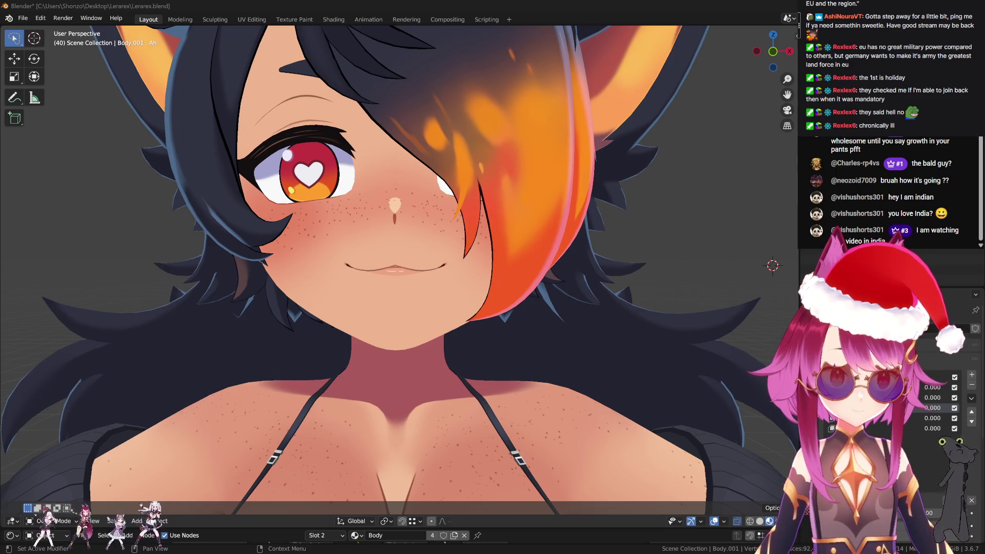
Preview the Ah mouth up close, then make Oh the active shape key and enter Edit Mode
scroll("up", 3)
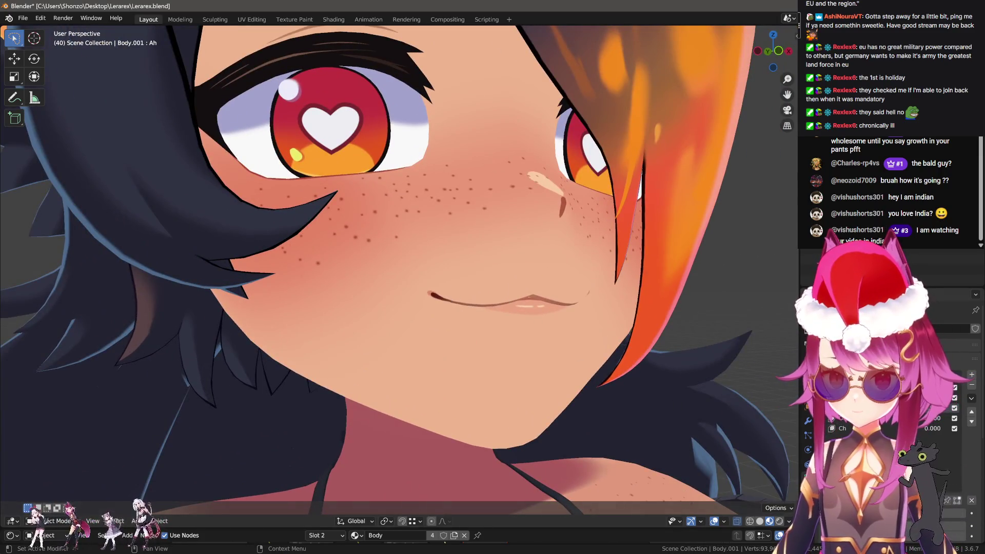
scroll("down", 3)
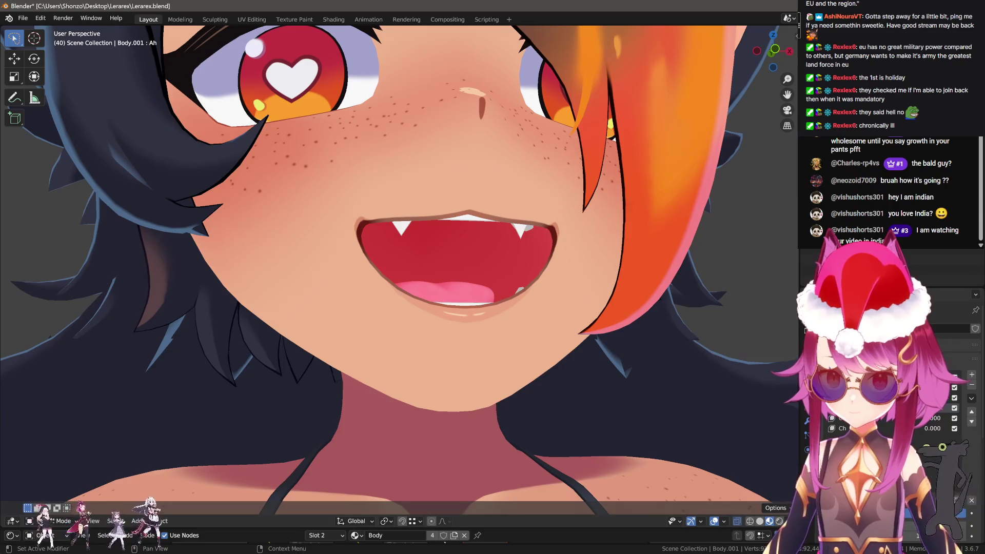
key("Down")
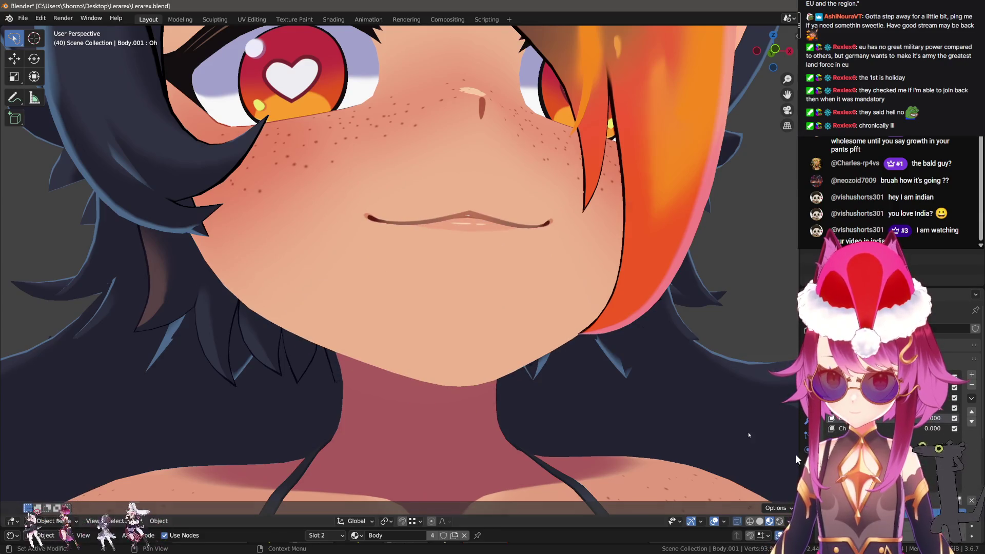
key("Tab")
Run Blend from Shape on the Oh key with Ah as the source shape
scroll("up", 3)
key("F3")
key("Return")
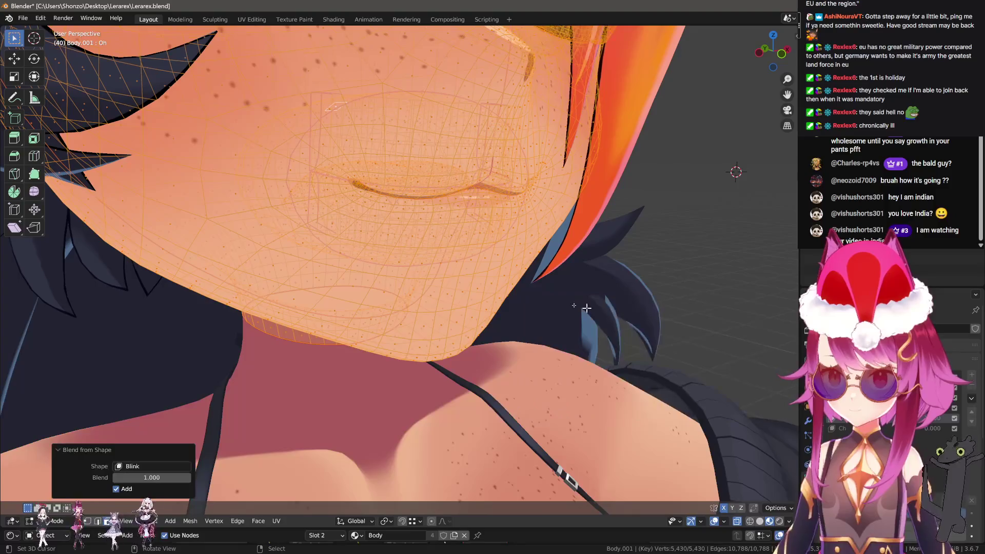
scroll("down", 3)
left_click(158, 463)
key("Down")
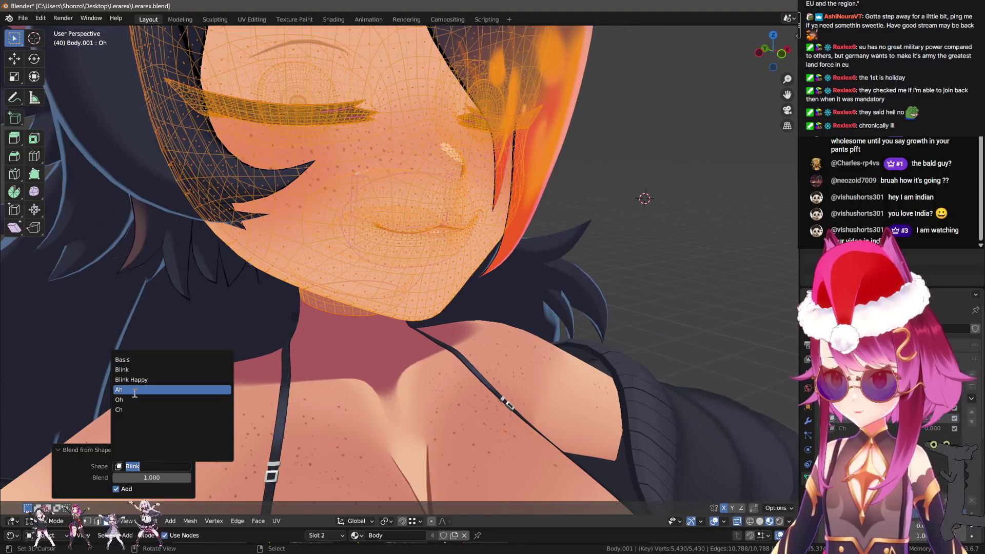
key("Down")
key("Up")
key("Return")
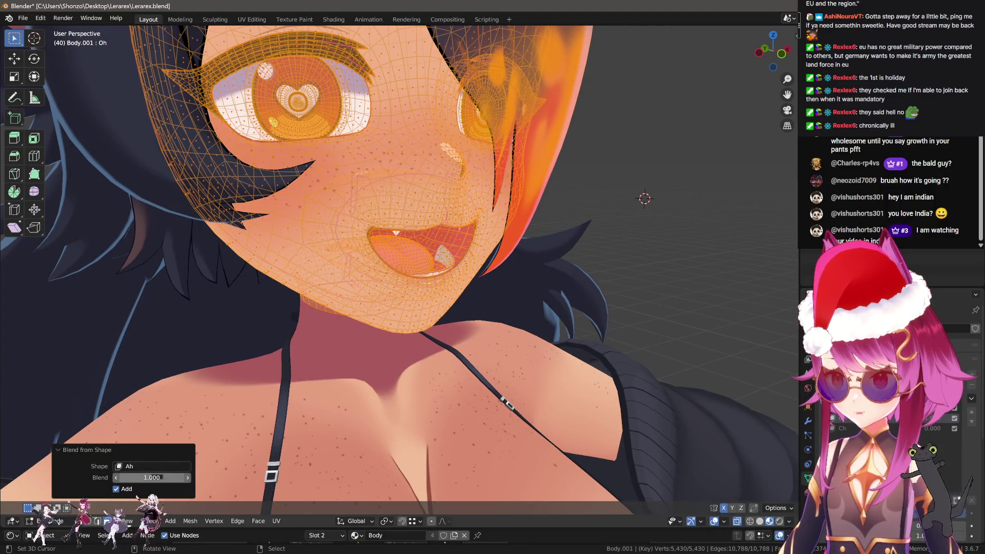
Set the Ah blend amount to 0.7 and return to Object Mode
left_click_drag(158, 477, 168, 478)
left_click(168, 478)
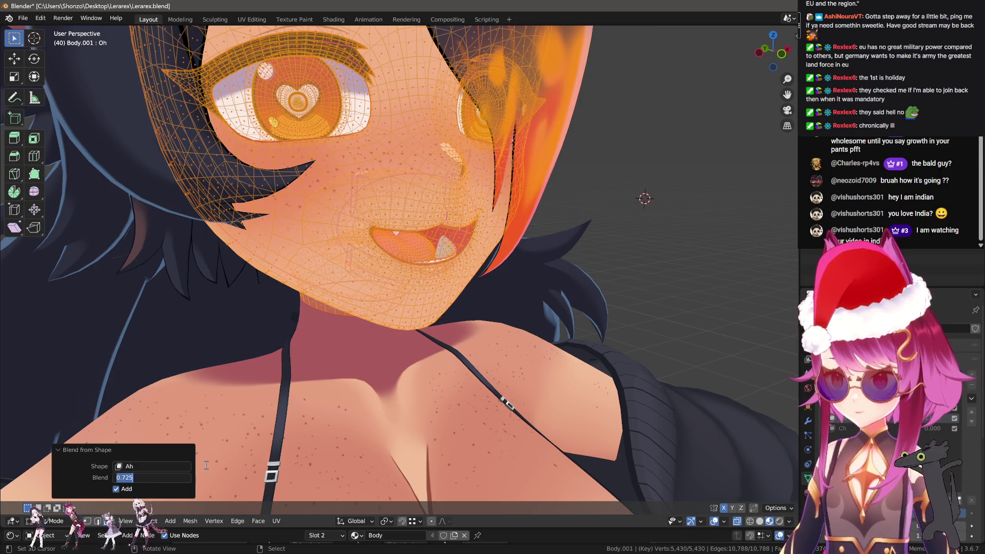
type("0.6")
key("Return")
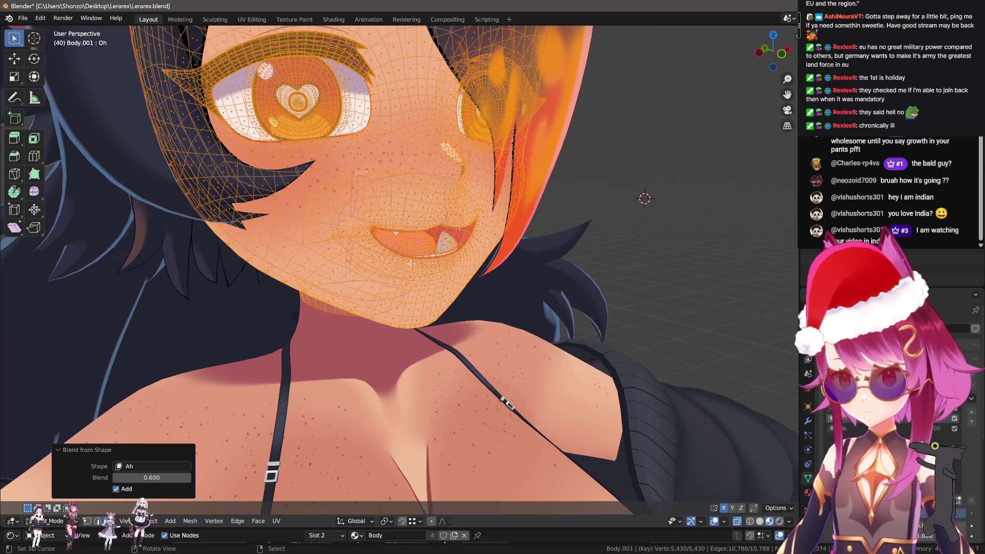
scroll("up", 3)
left_click_drag(389, 227, 328, 277)
left_click(162, 477)
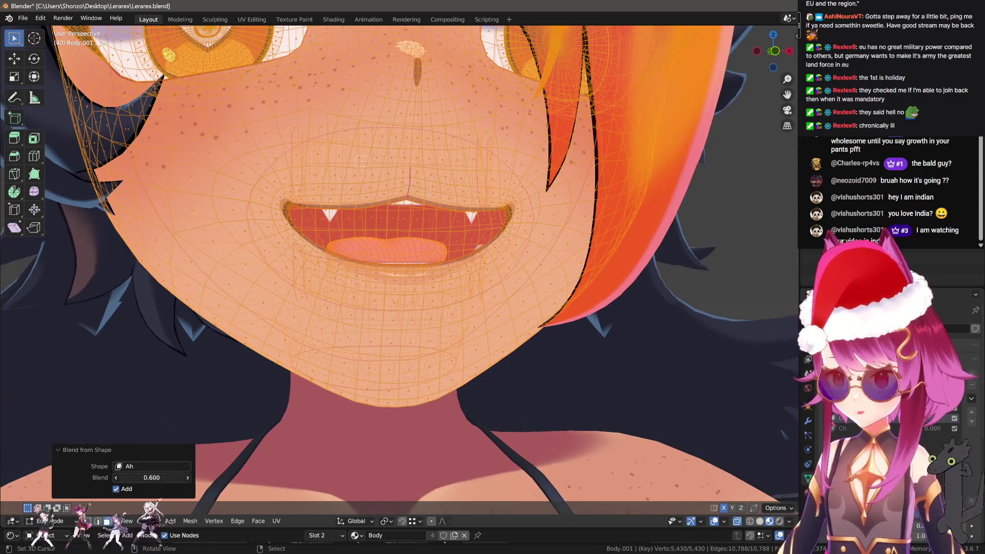
type("0.7")
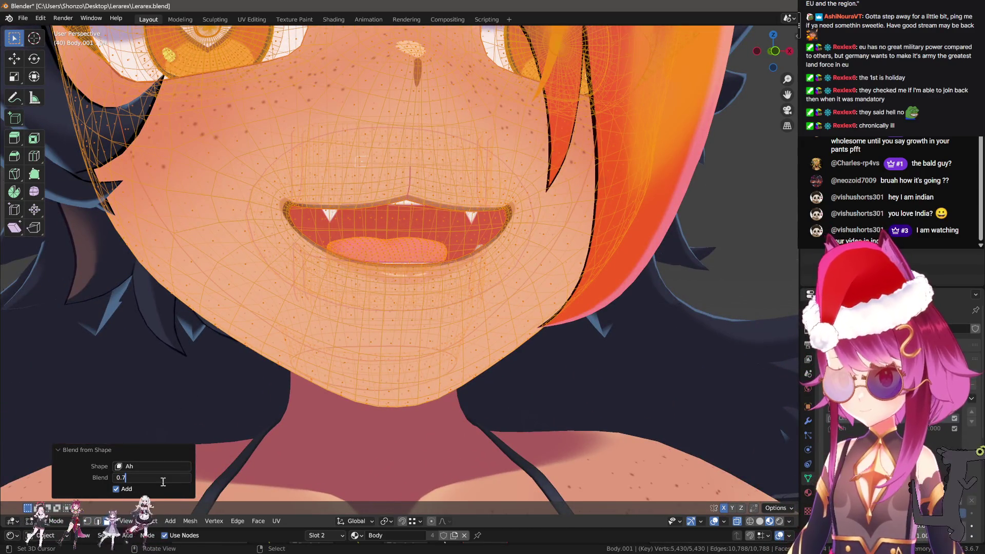
key("Return")
key("Tab")
Turn on the wireframe overlay, enter Sculpt Mode, hide the mouth interior and pick the Grab brush
key("q")
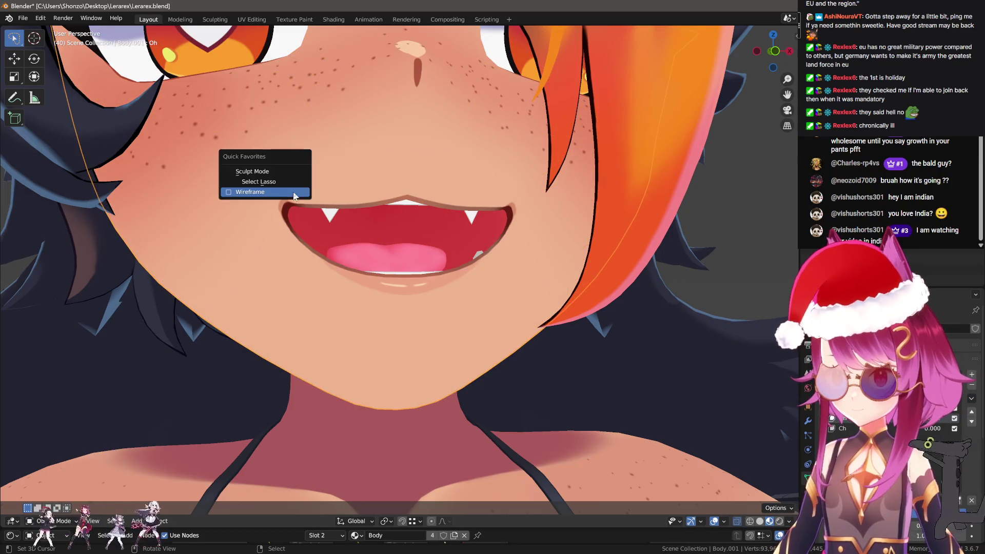
left_click(272, 191)
key("q")
left_click(274, 170)
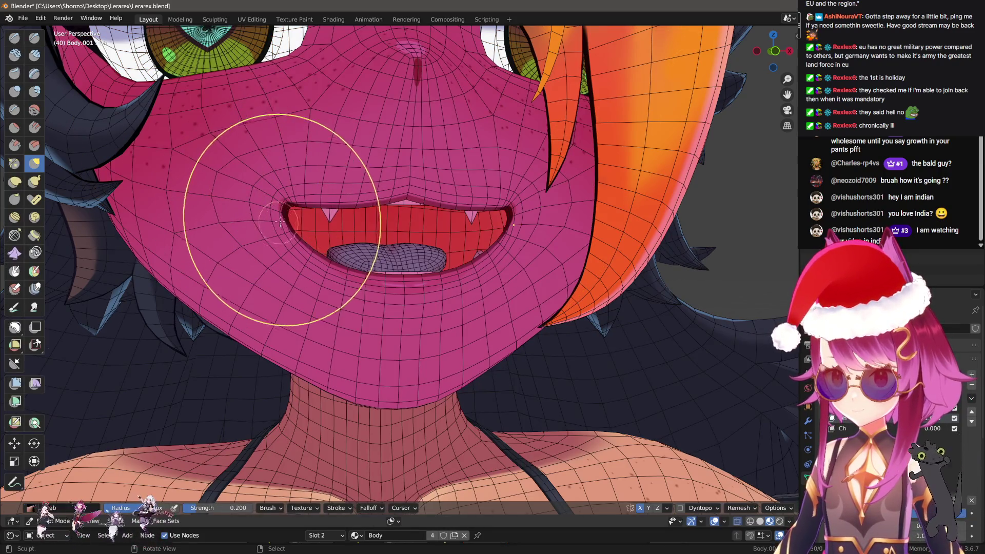
key("h")
scroll("up", 3)
Pull the left and right mouth corners of the Oh shape inward
left_click_drag(300, 189, 308, 186)
left_click_drag(308, 187, 451, 231)
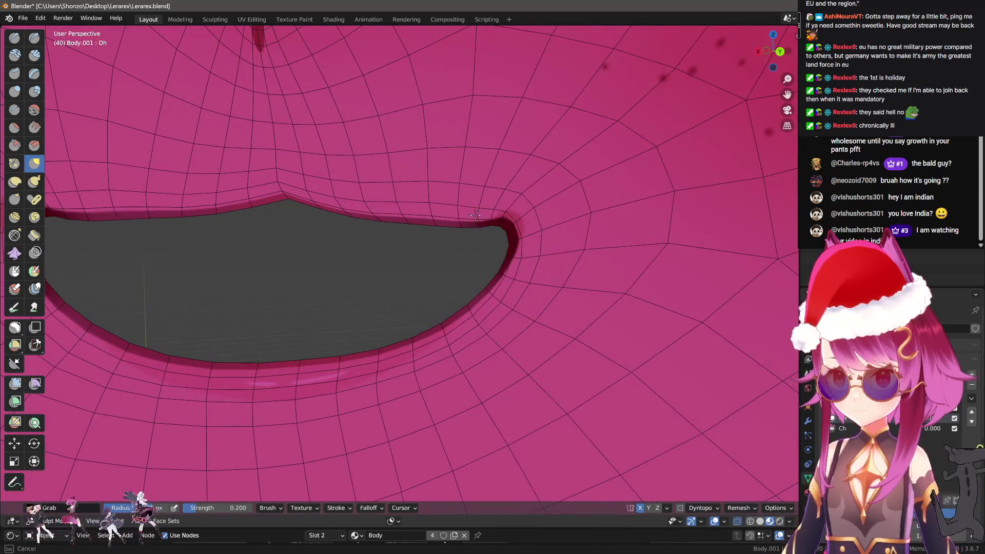
left_click_drag(465, 213, 476, 216)
scroll("up", 3)
left_click_drag(523, 187, 566, 217)
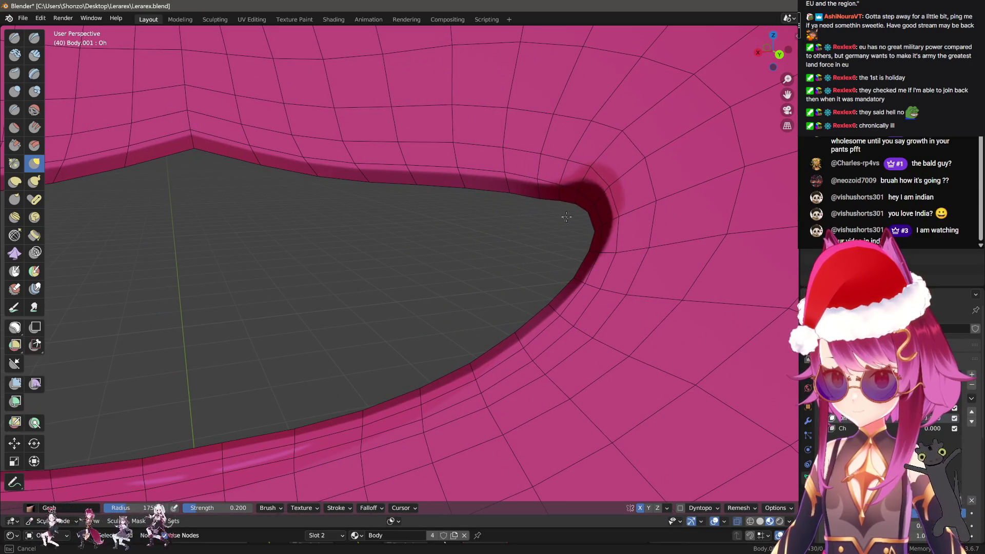
left_click_drag(599, 226, 548, 266)
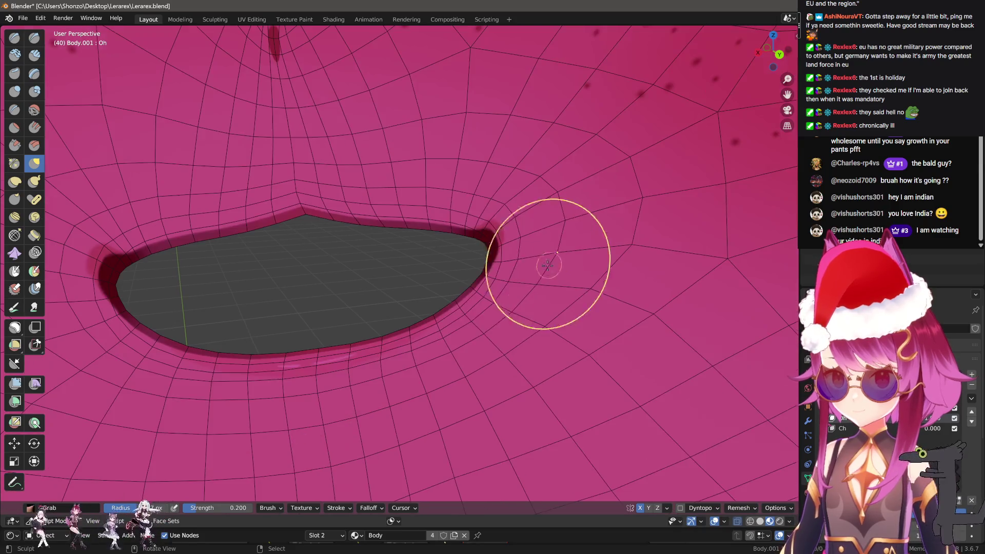
Round off the mouth opening symmetrically and check it from the front, side and below
left_click_drag(448, 259, 451, 260)
left_click_drag(451, 261, 465, 268)
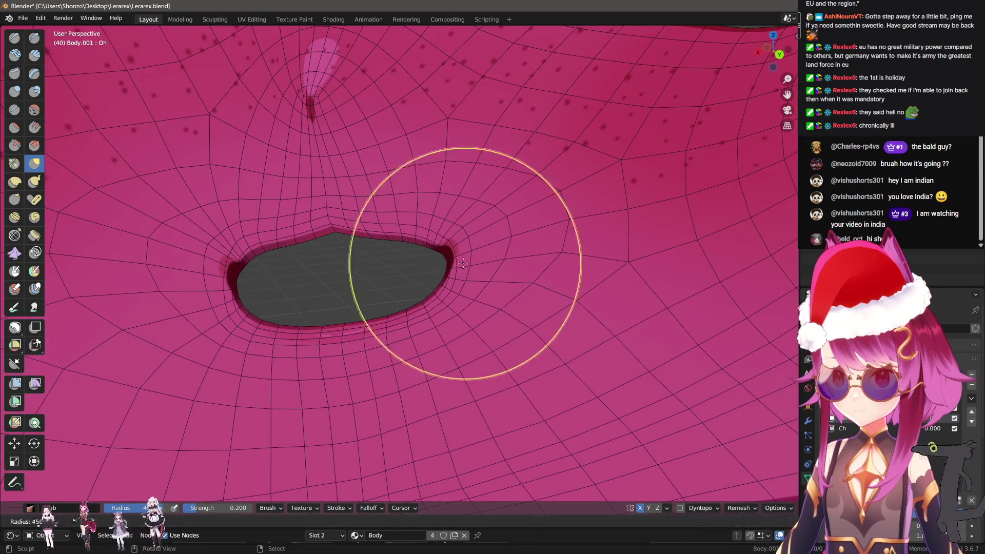
left_click_drag(465, 268, 404, 267)
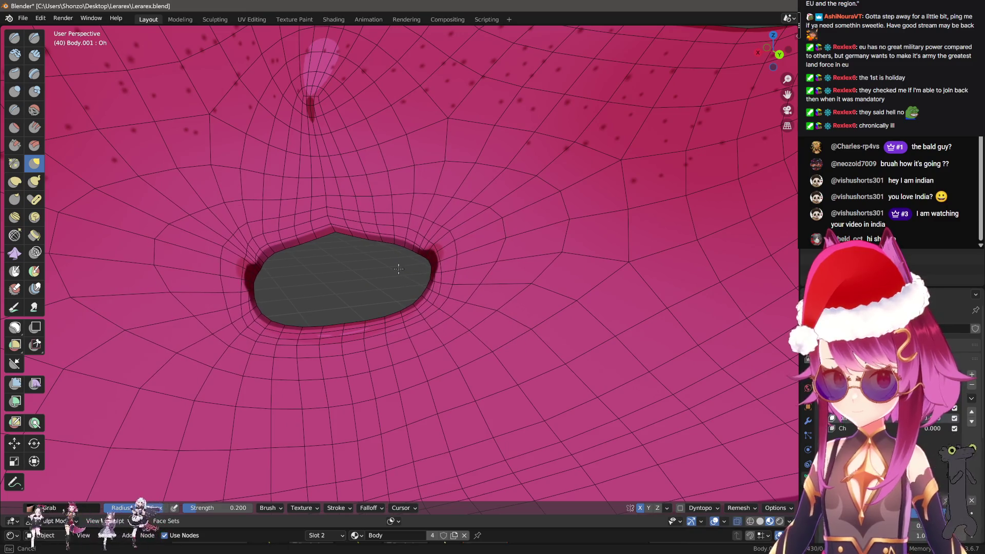
left_click_drag(454, 270, 340, 268)
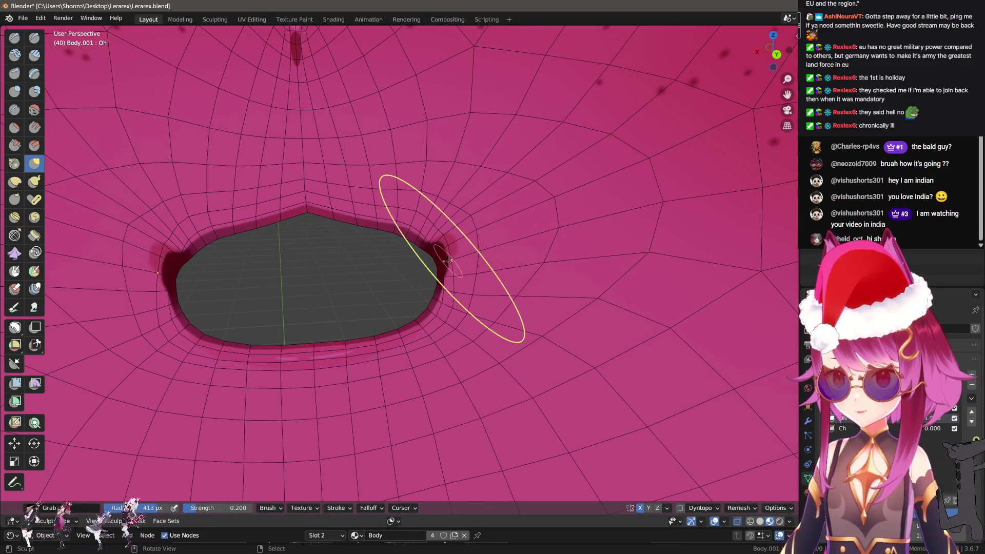
scroll("up", 3)
scroll("down", 3)
left_click_drag(440, 227, 284, 243)
left_click_drag(385, 363, 308, 205)
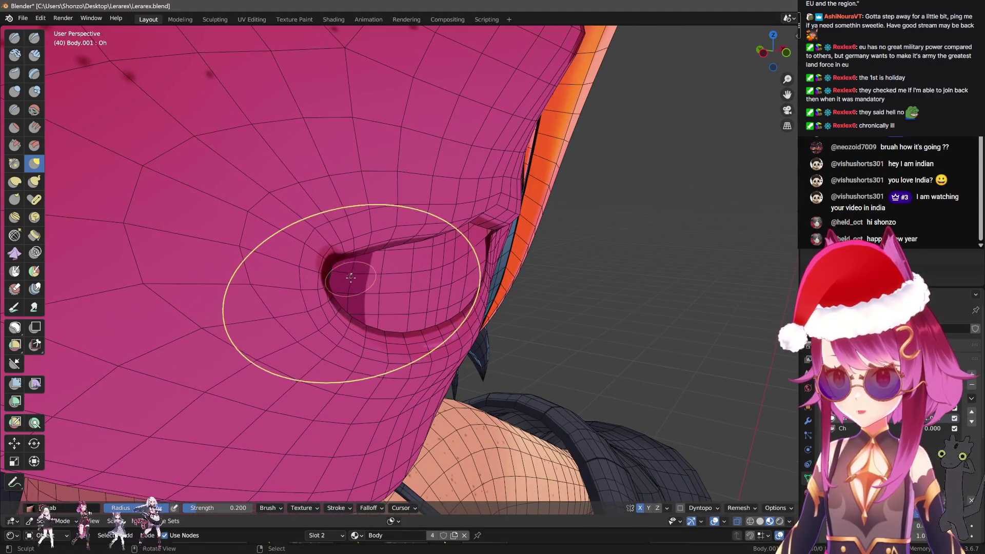
scroll("up", 3)
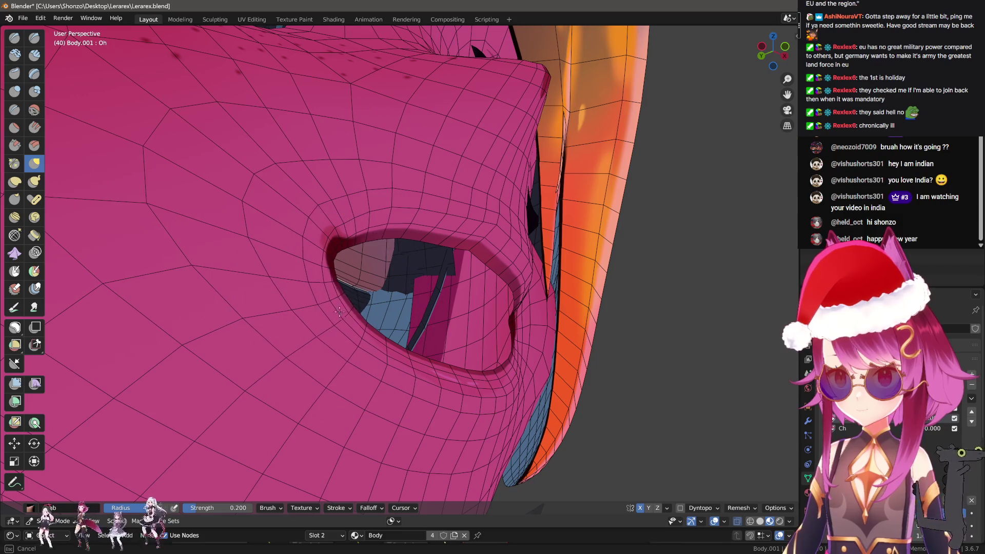
left_click_drag(340, 312, 348, 243)
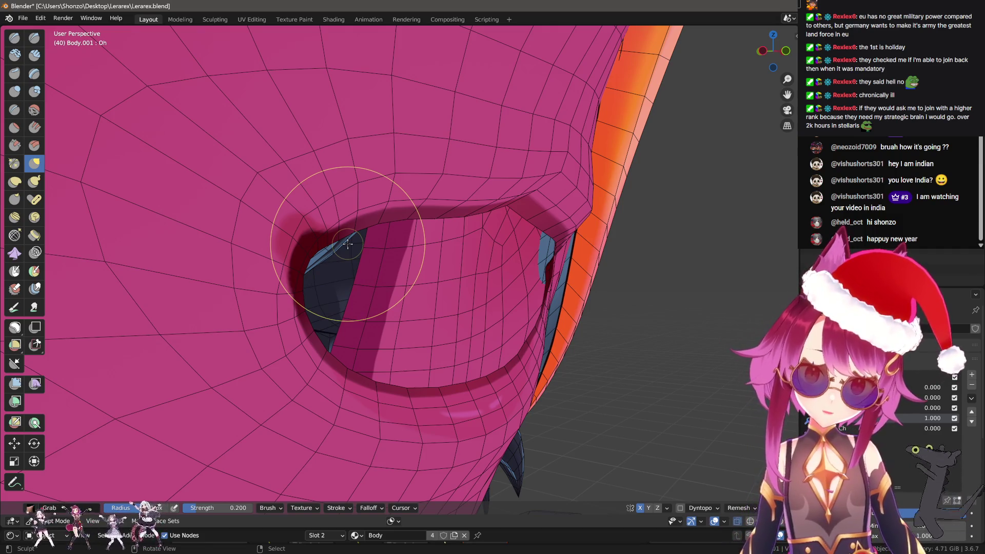
left_click_drag(363, 220, 358, 229)
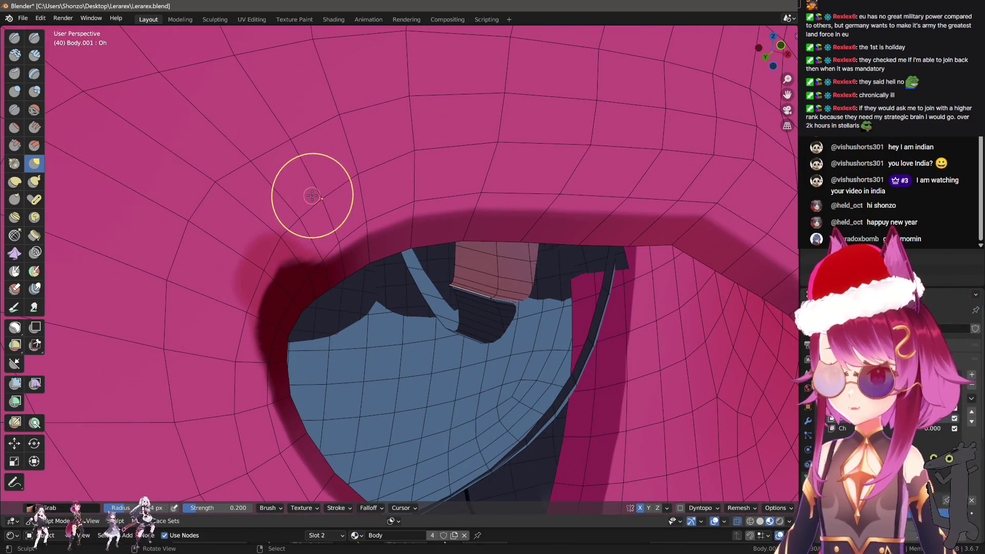
left_click_drag(338, 246, 425, 390)
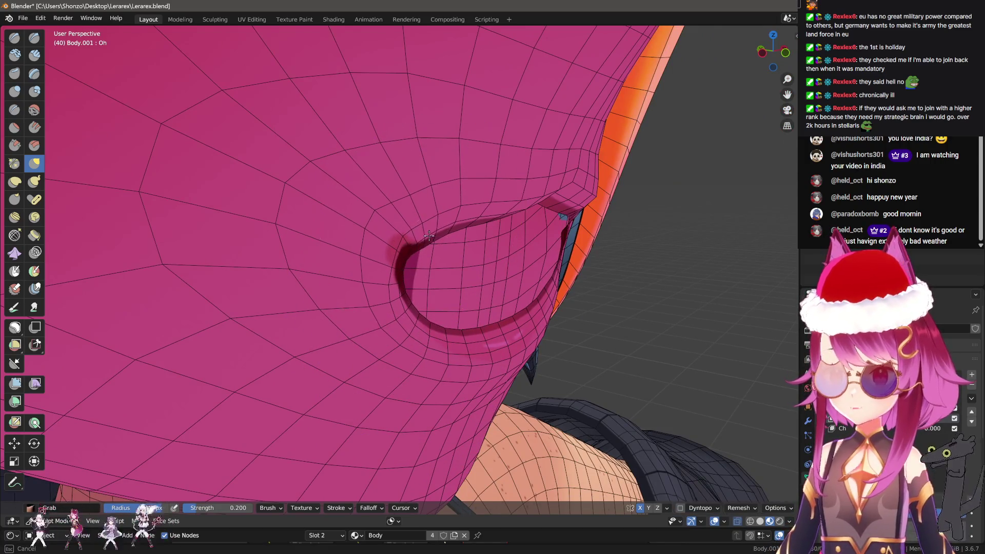
left_click_drag(429, 235, 392, 195)
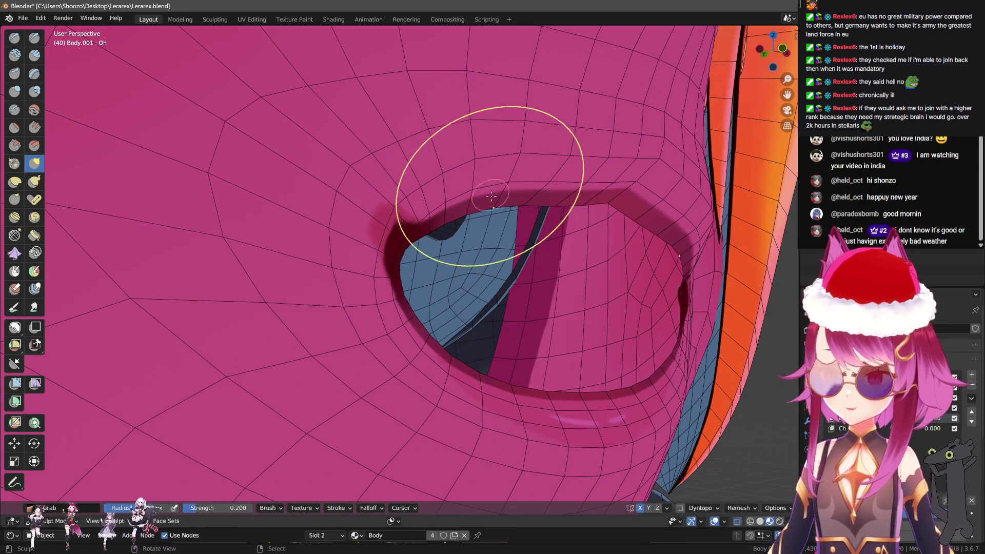
left_click_drag(451, 187, 420, 300)
left_click_drag(442, 334, 432, 354)
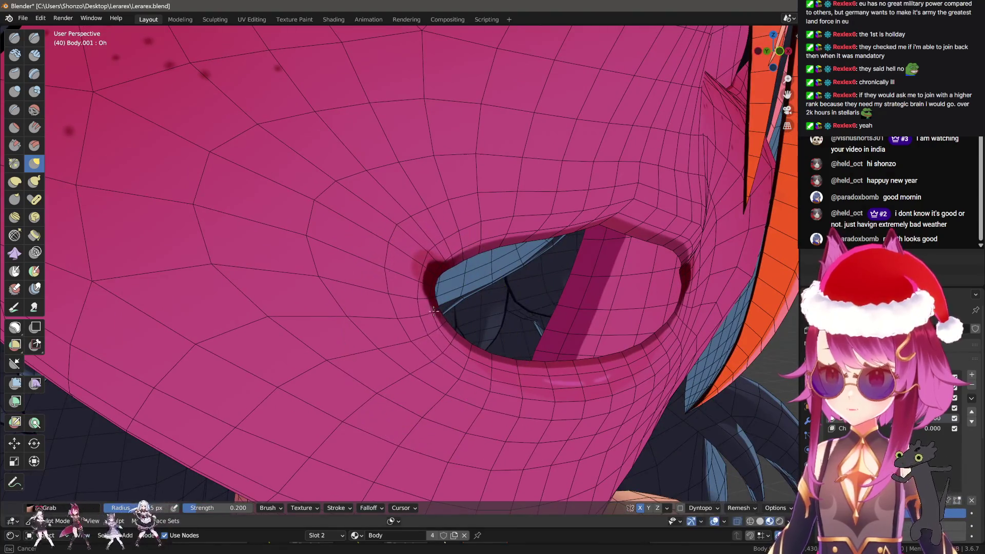
key("f")
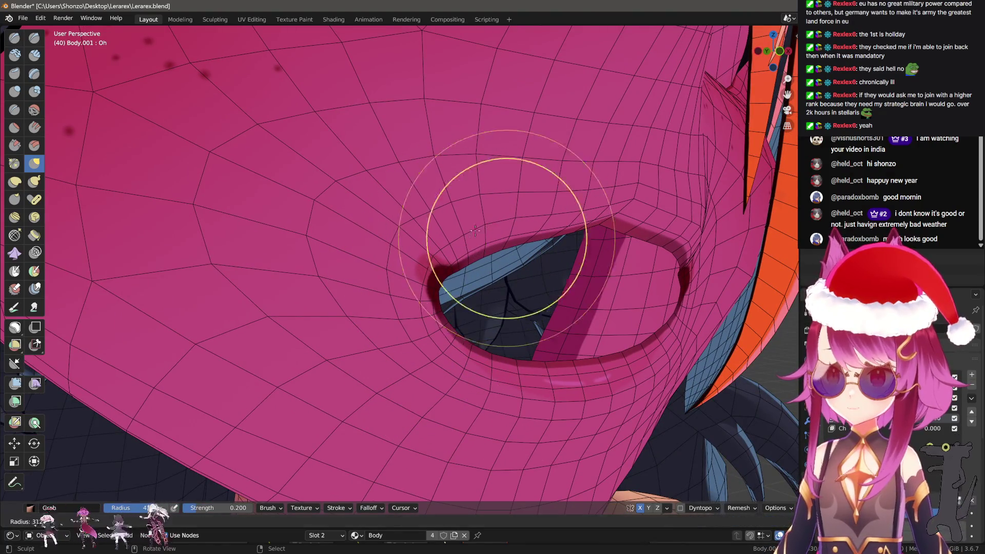
left_click(568, 218)
scroll("up", 3)
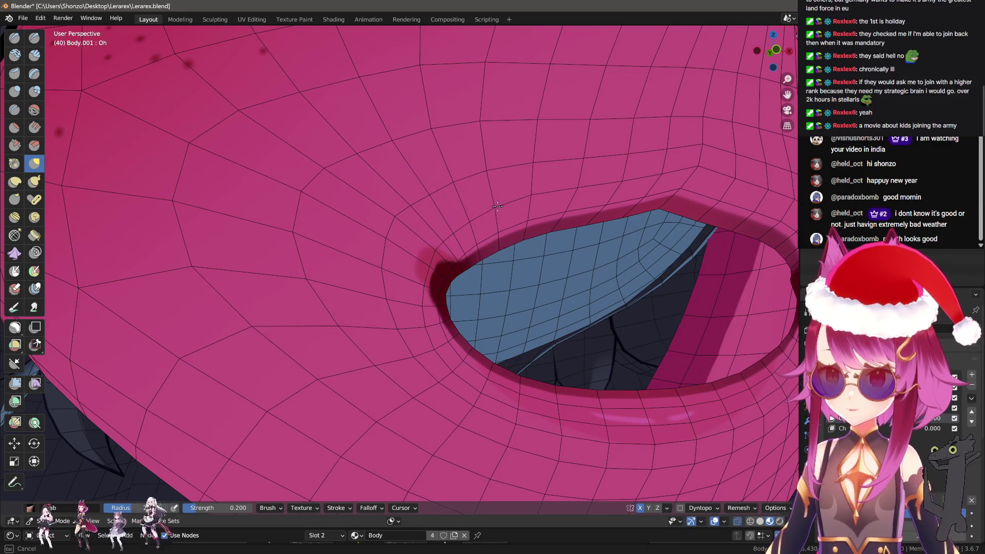
left_click_drag(497, 205, 455, 312)
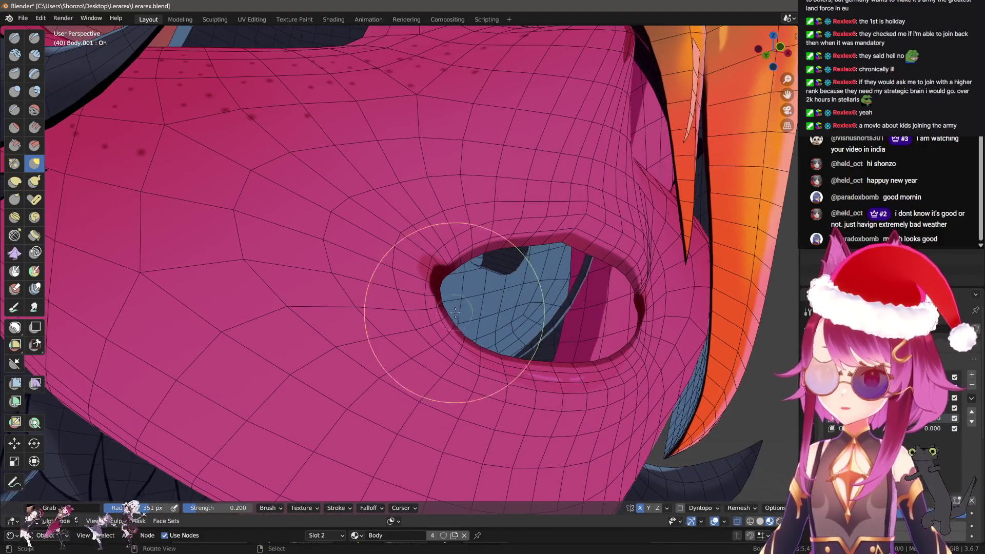
scroll("up", 3)
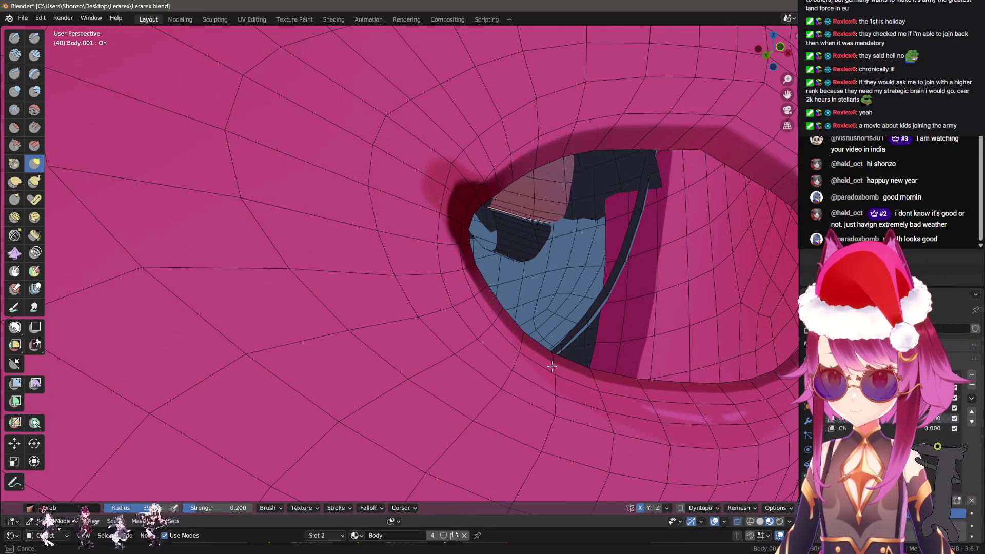
left_click_drag(528, 414, 399, 325)
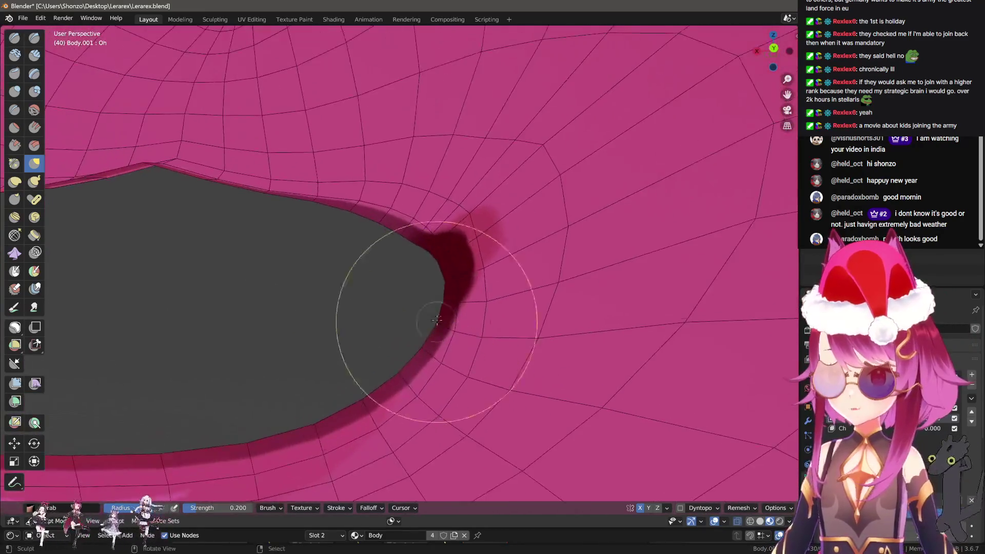
Tighten the dark cheek crease beside the eye opening into a narrower fold with the Grab brush
scroll("up", 3)
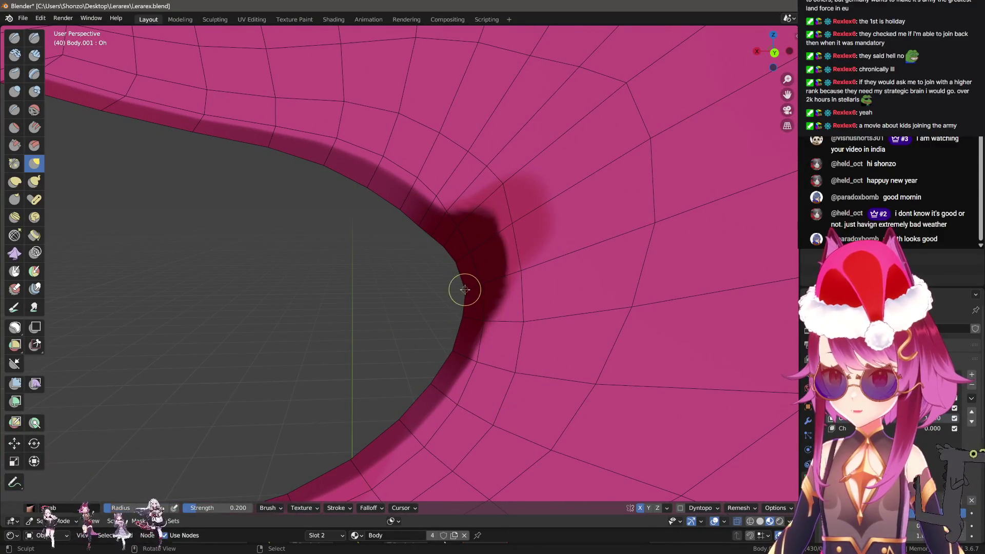
left_click_drag(461, 267, 406, 299)
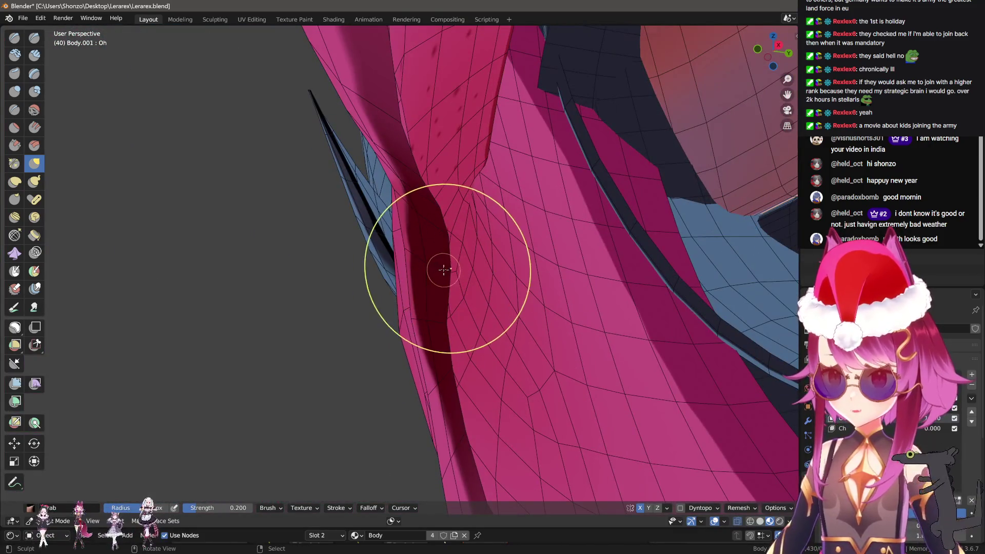
left_click_drag(442, 268, 437, 271)
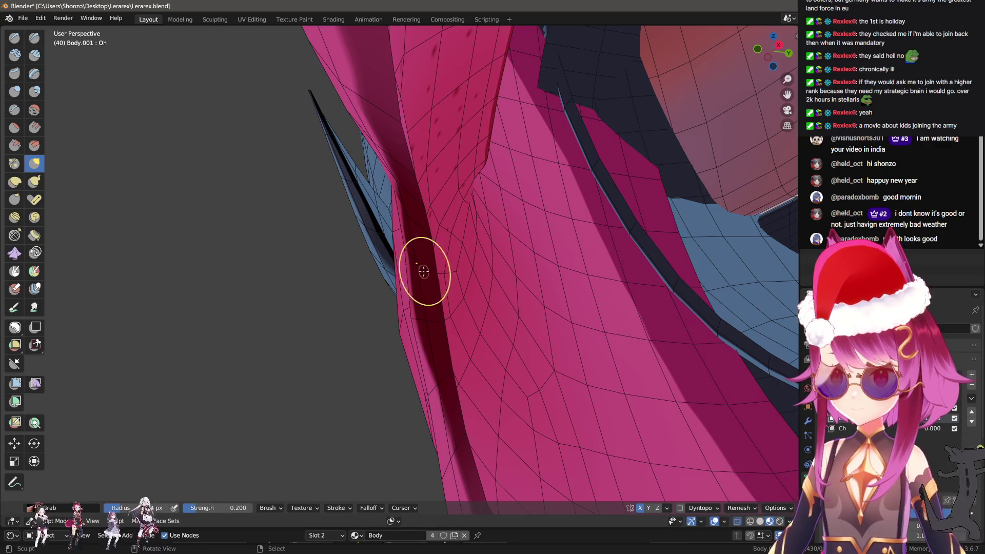
left_click_drag(417, 264, 451, 286)
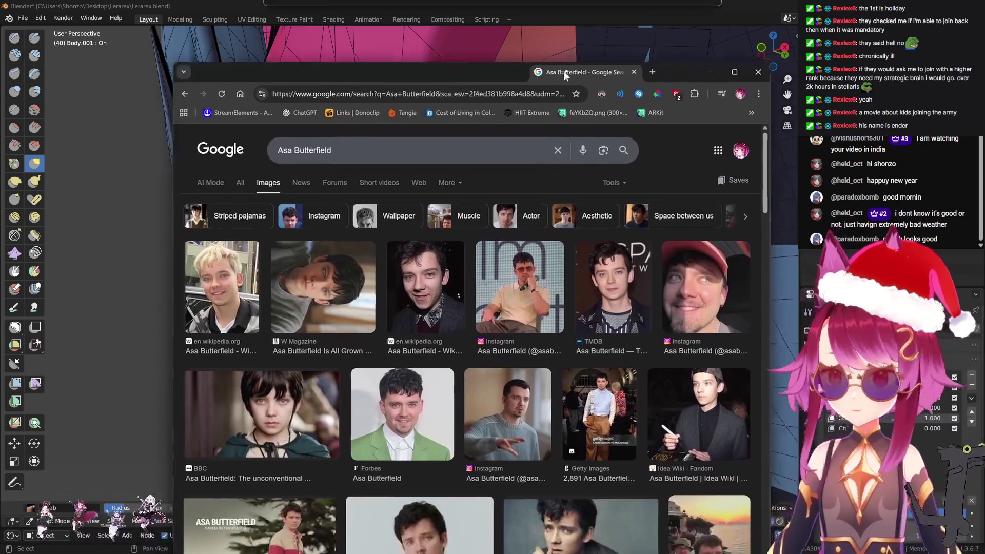
Bring the Chrome image-search window over Blender and scroll through the actor's photos
left_click_drag(563, 70, 571, 47)
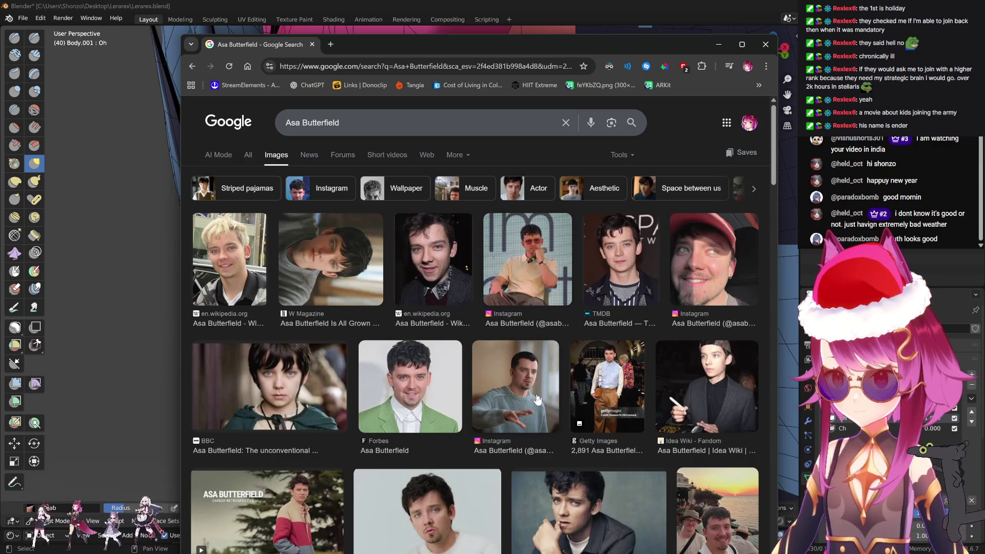
scroll("down", 3)
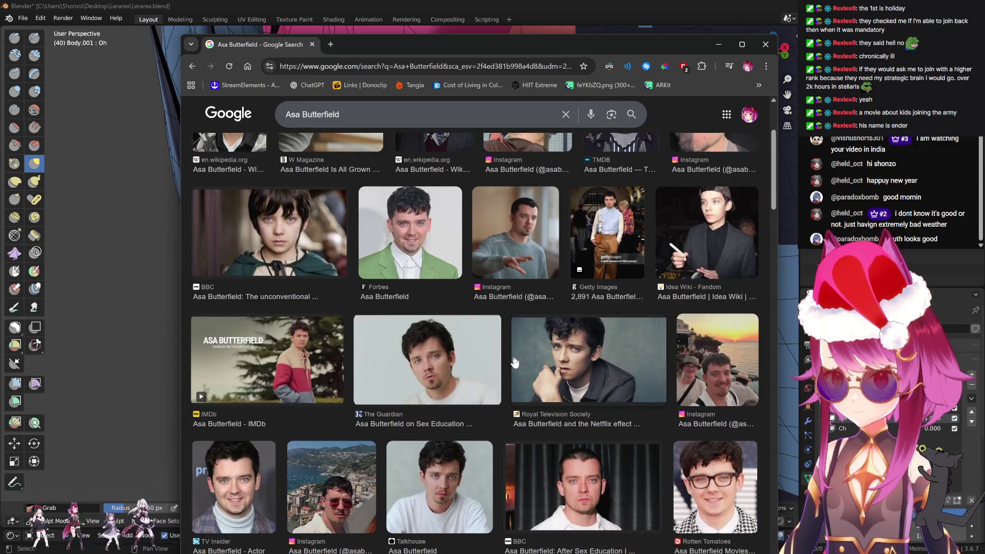
scroll("down", 3)
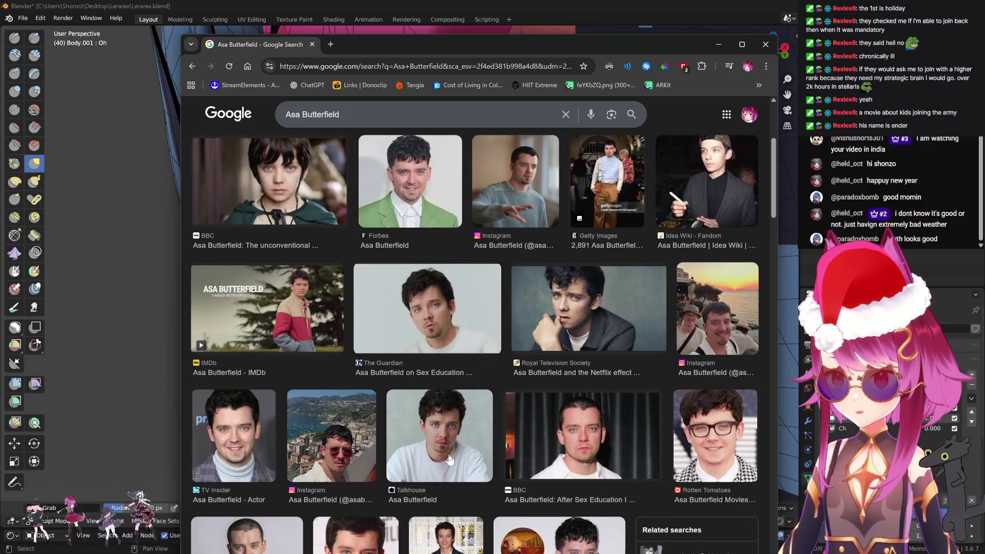
scroll("down", 3)
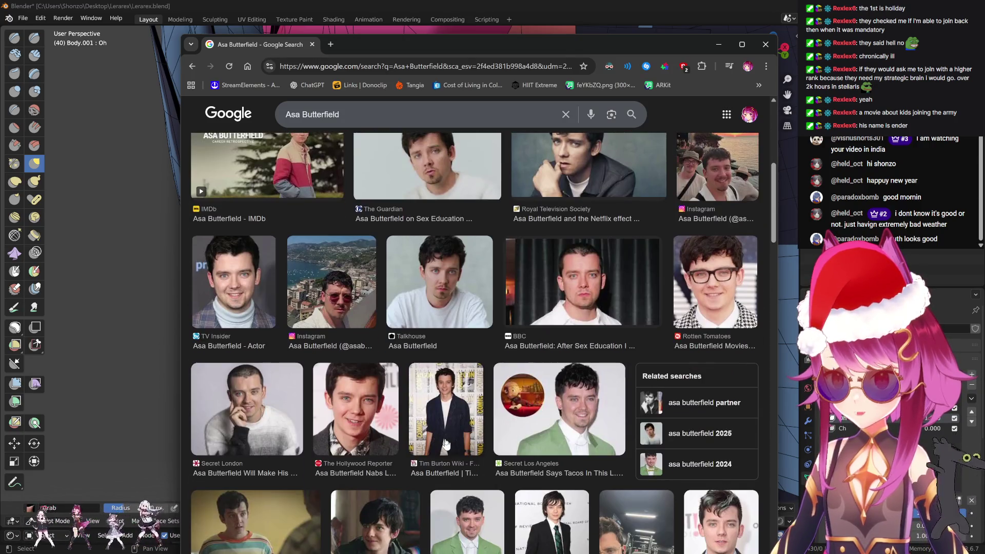
scroll("up", 3)
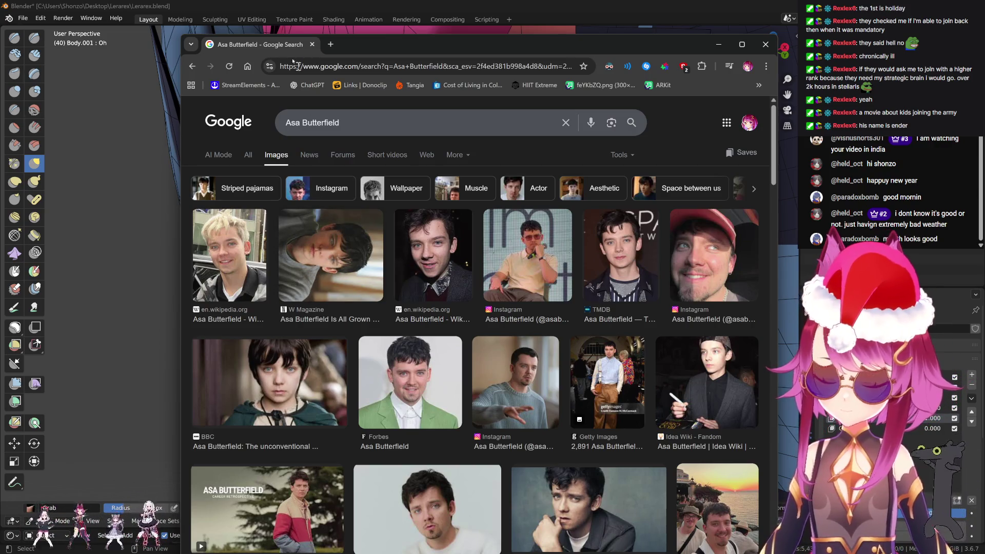
Close the browser, view the eyelid edge and resize the Grab brush
left_click(312, 44)
scroll("up", 3)
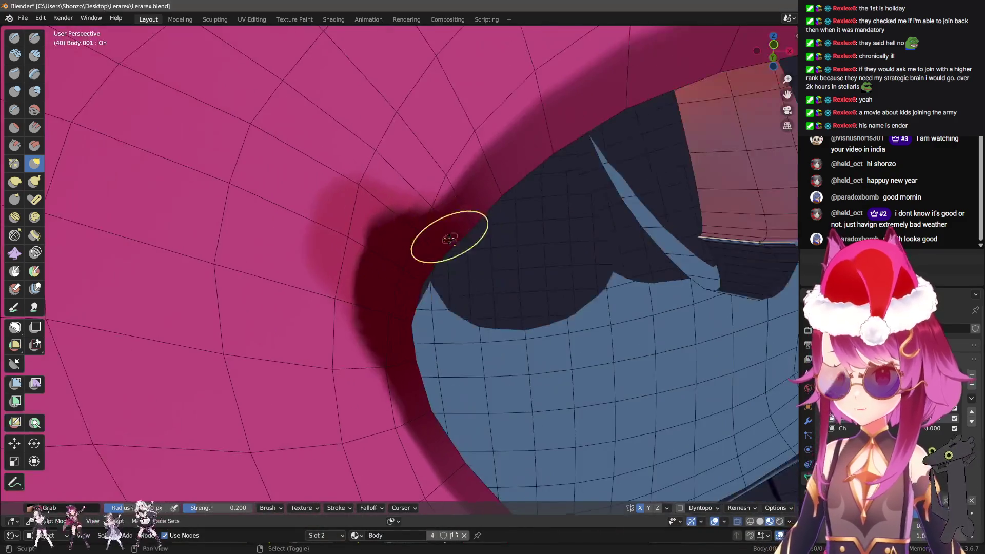
left_click_drag(320, 234, 412, 305)
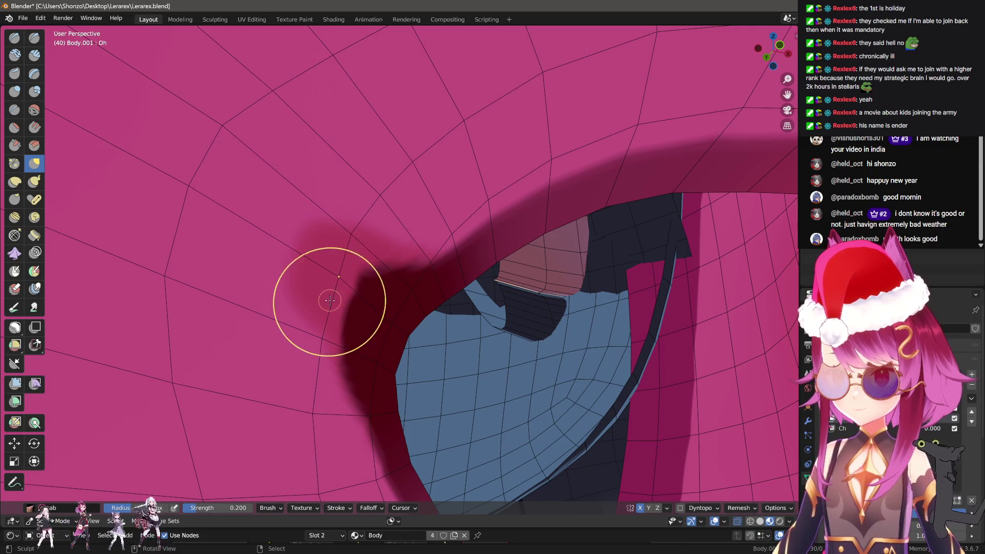
left_click_drag(320, 322, 323, 318)
key("f")
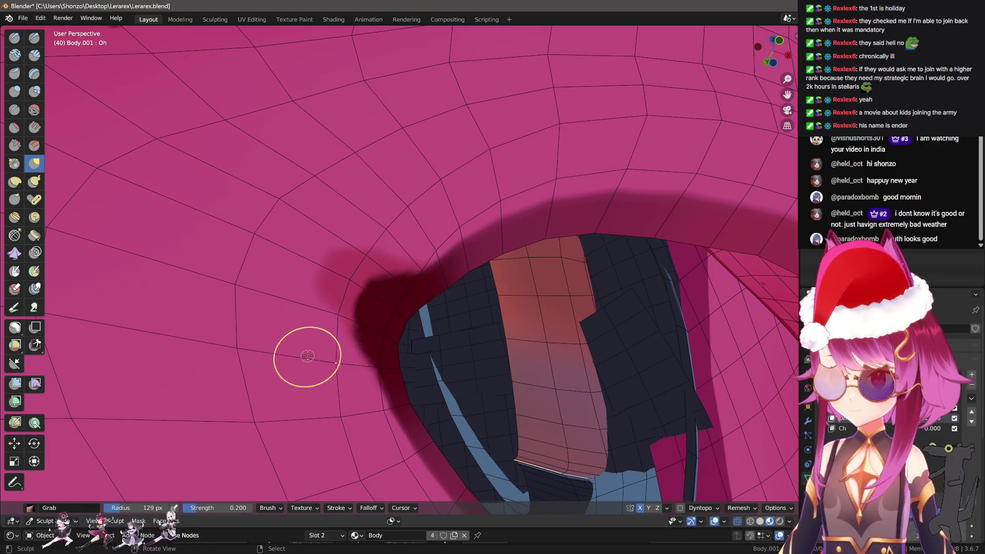
Reshape the eyelid rim from several angles around the eye, adjusting the brush radius
left_click_drag(307, 355, 260, 308)
scroll("down", 3)
scroll("up", 3)
left_click_drag(387, 293, 400, 313)
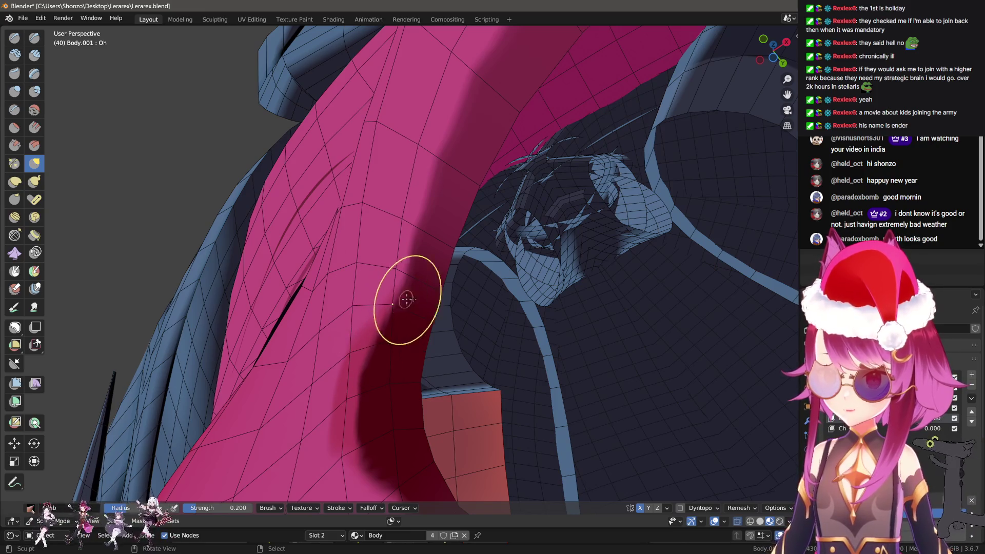
left_click_drag(406, 299, 420, 288)
key("f")
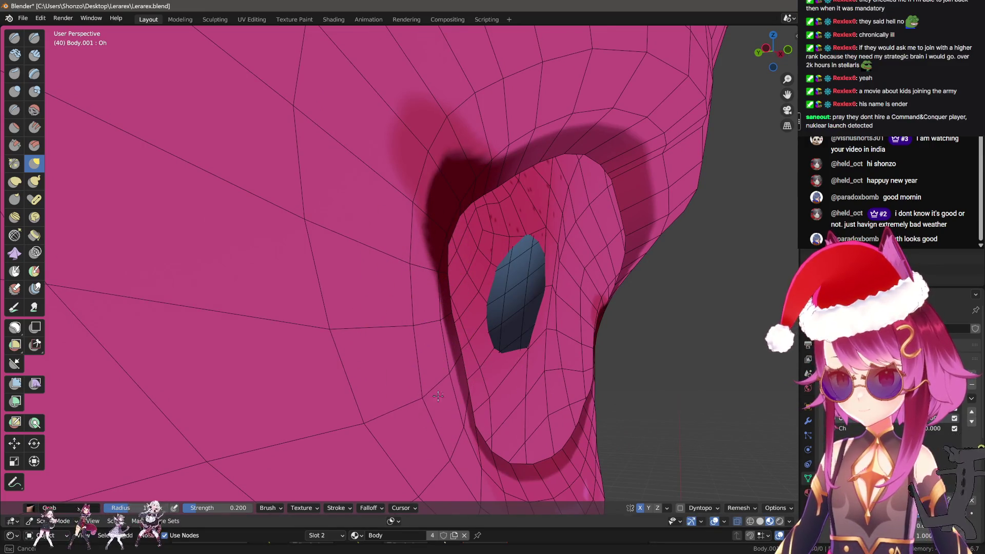
left_click_drag(439, 392, 424, 307)
scroll("down", 3)
scroll("up", 3)
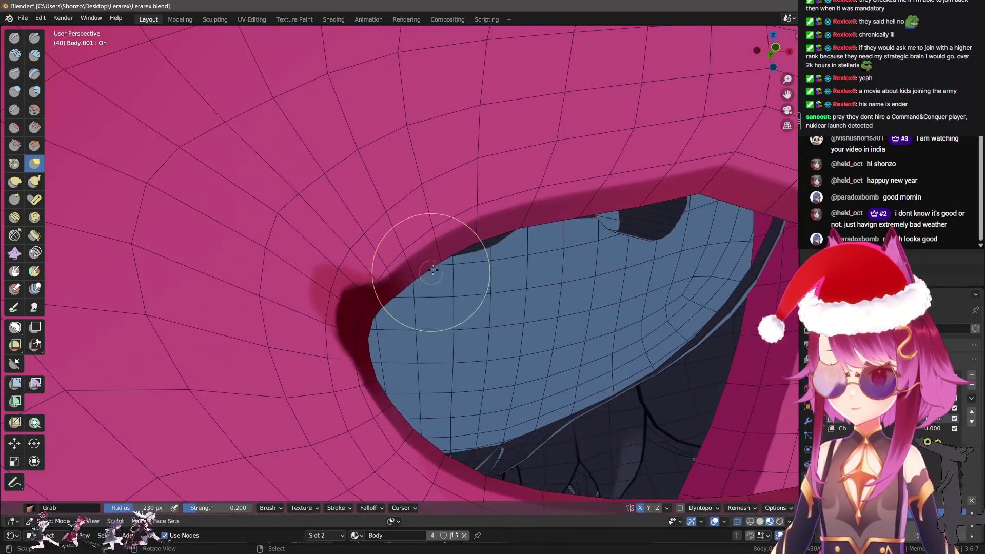
left_click_drag(429, 259, 359, 249)
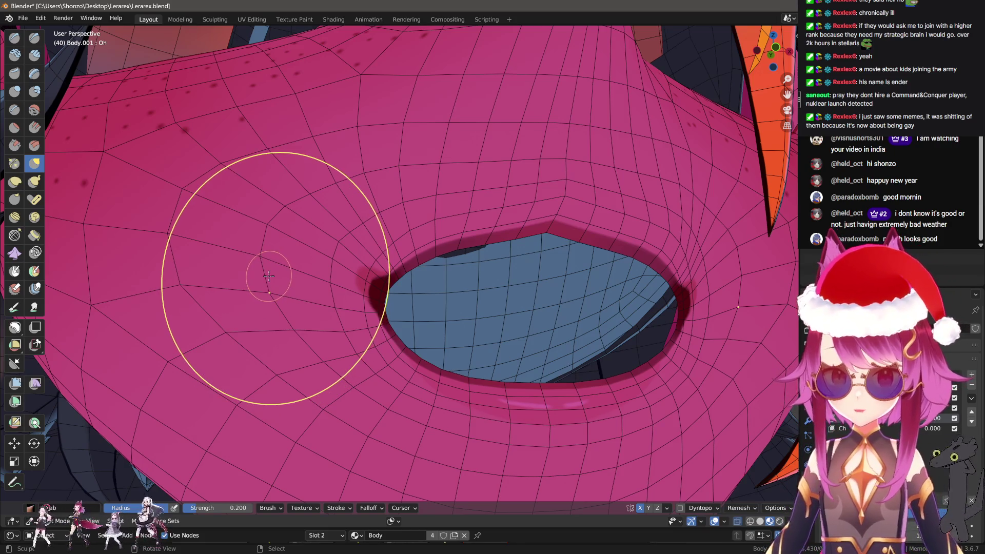
Refine the pink rim and eye corners with a smaller brush radius, checking the socket from the side
left_click_drag(347, 310, 402, 285)
left_click_drag(483, 238, 548, 251)
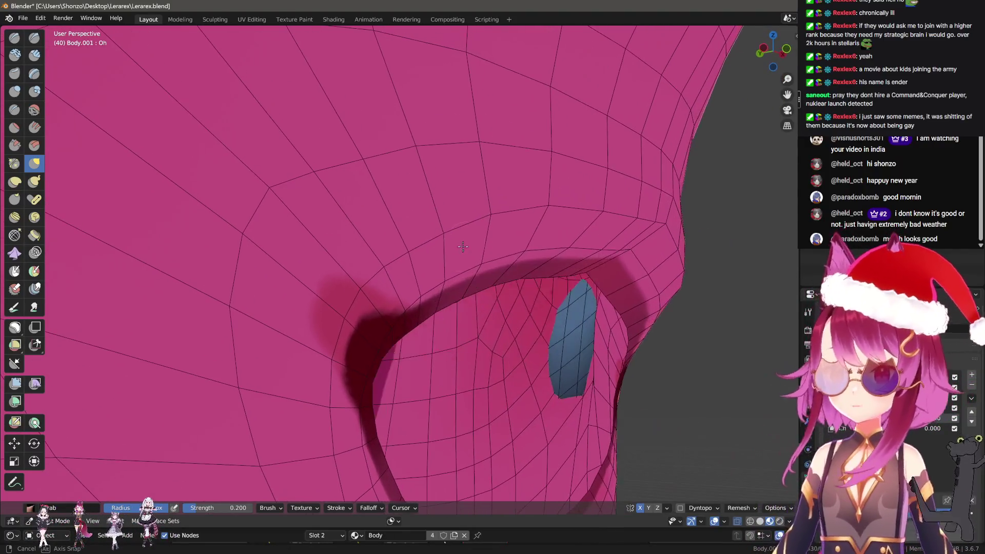
left_click_drag(545, 209, 391, 313)
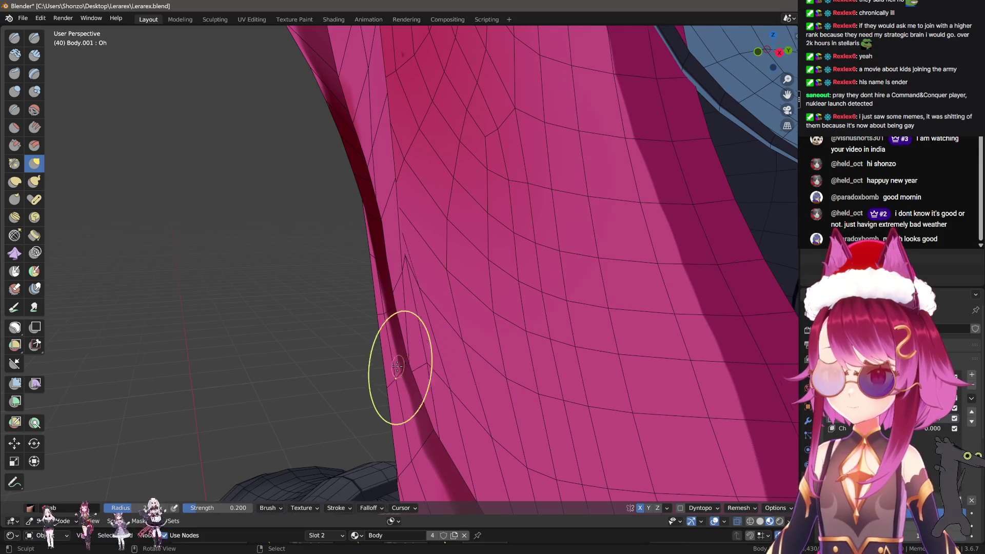
left_click_drag(398, 367, 444, 358)
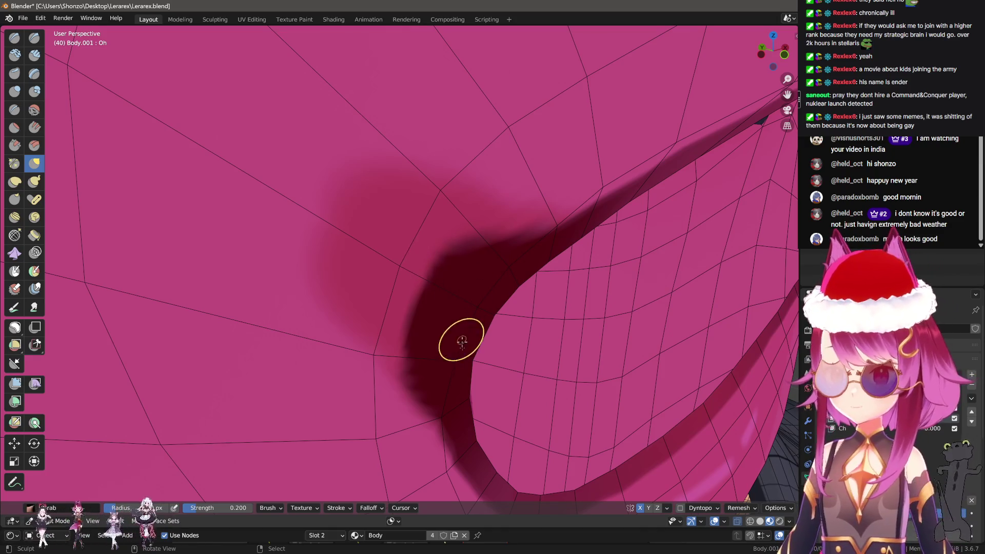
left_click_drag(453, 355, 385, 323)
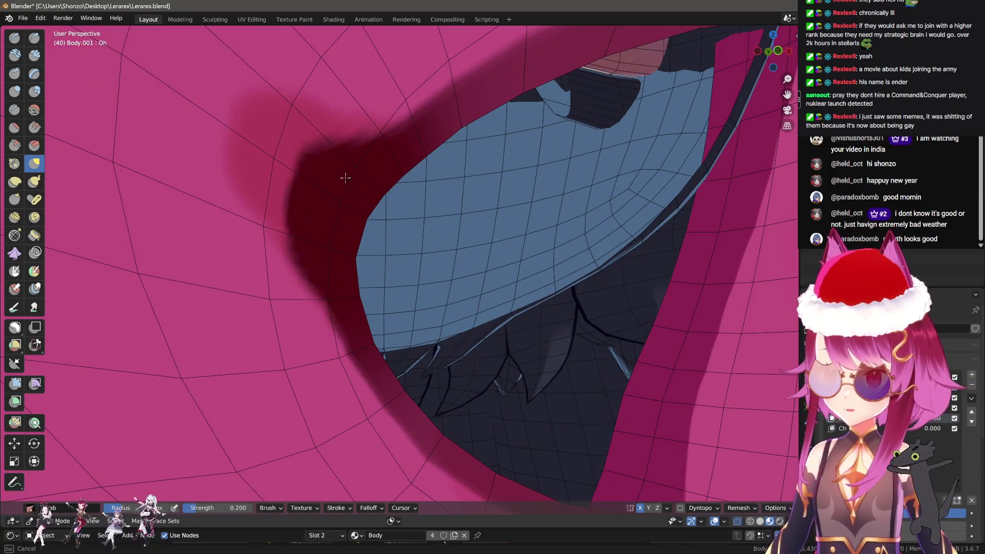
left_click_drag(345, 176, 411, 414)
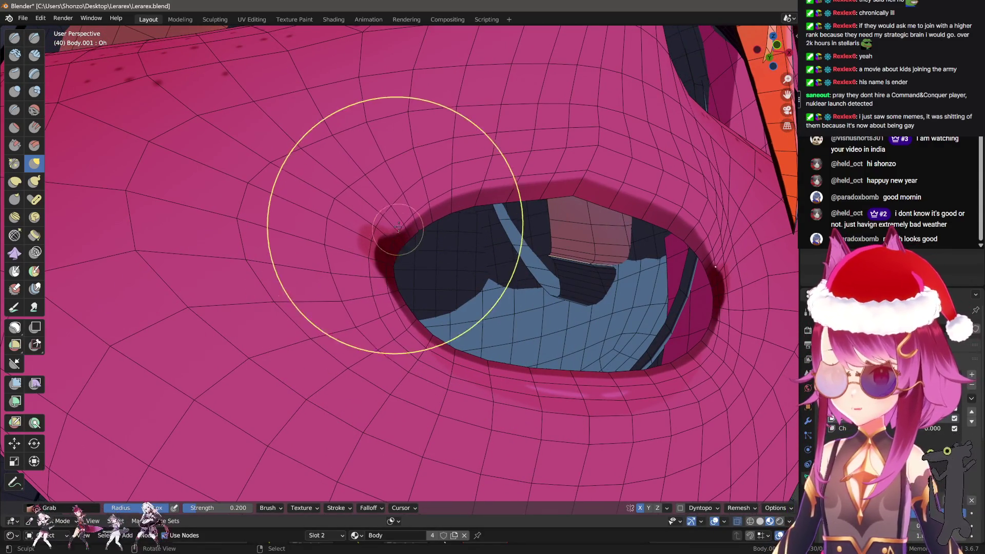
key("f")
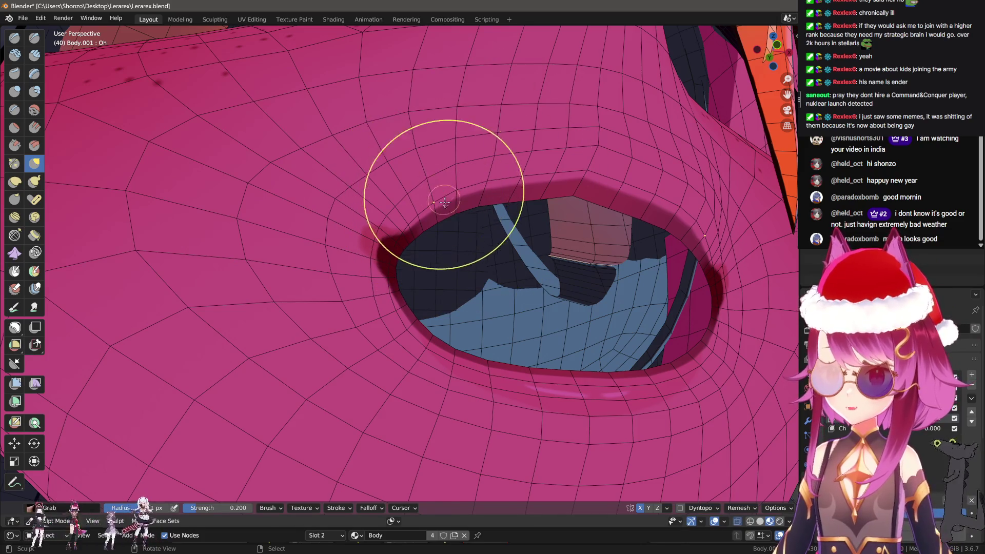
scroll("up", 3)
left_click(441, 180)
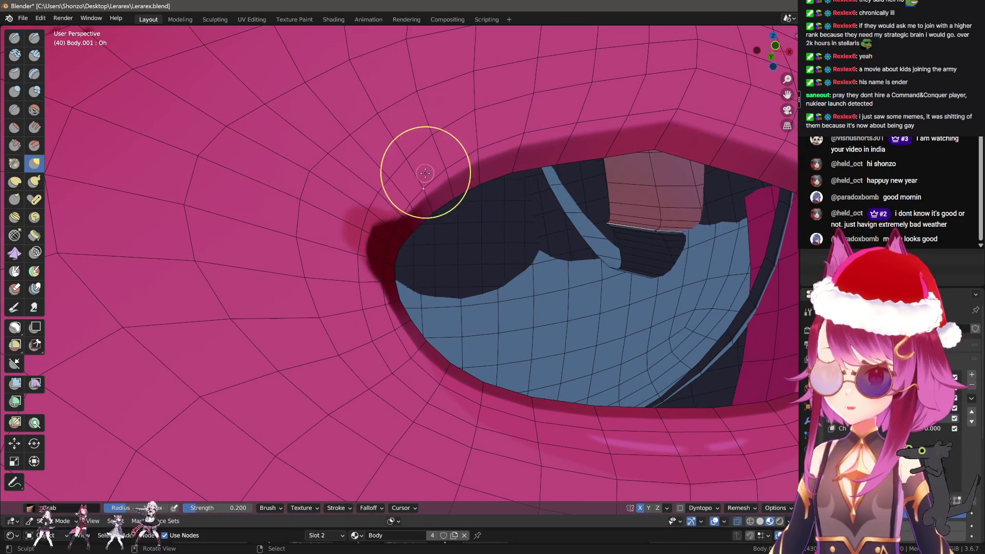
scroll("down", 3)
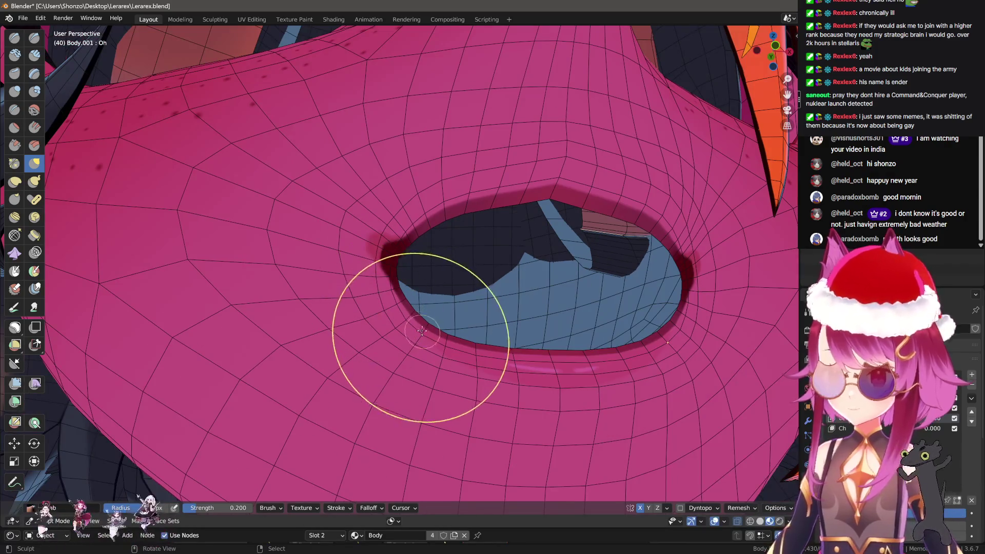
scroll("down", 3)
left_click_drag(362, 288, 406, 262)
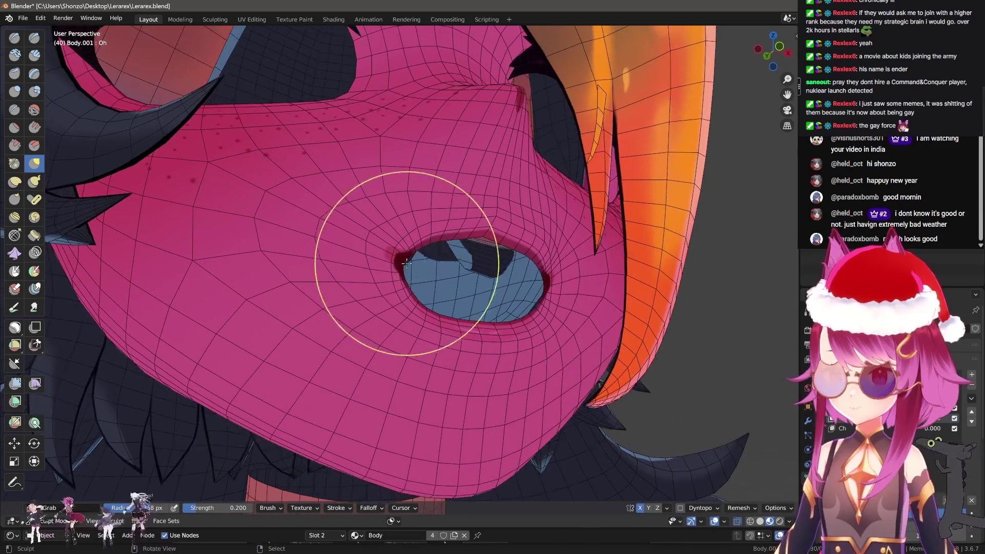
Enlarge the Grab brush to about 216 px and survey the mouth opening
scroll("up", 3)
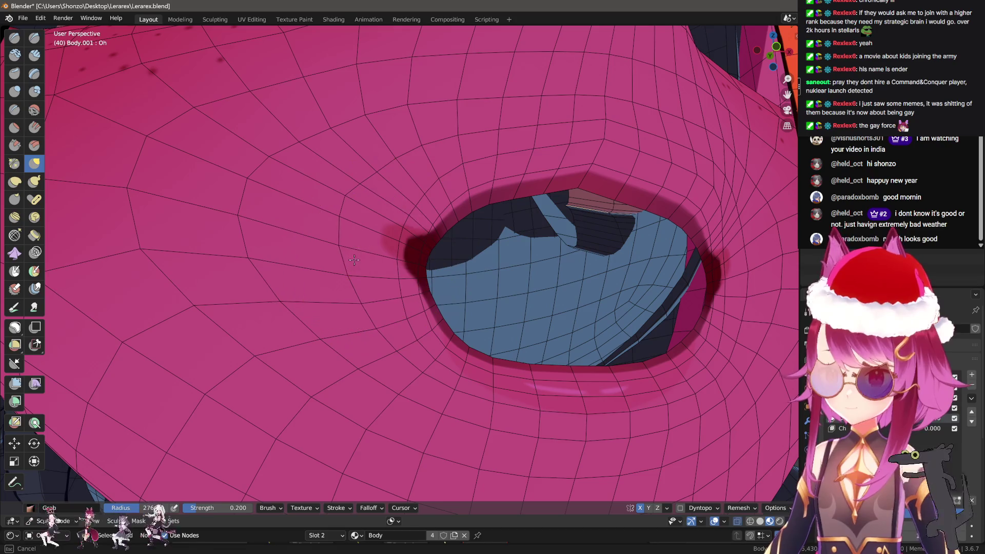
key("bracketright")
key("bracketright")
key("bracketright")
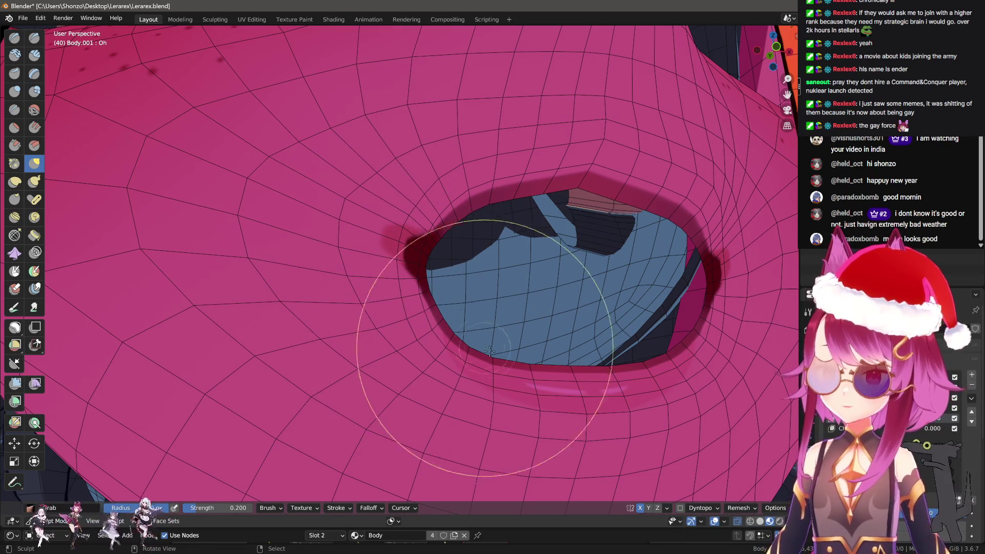
left_click_drag(455, 321, 415, 354)
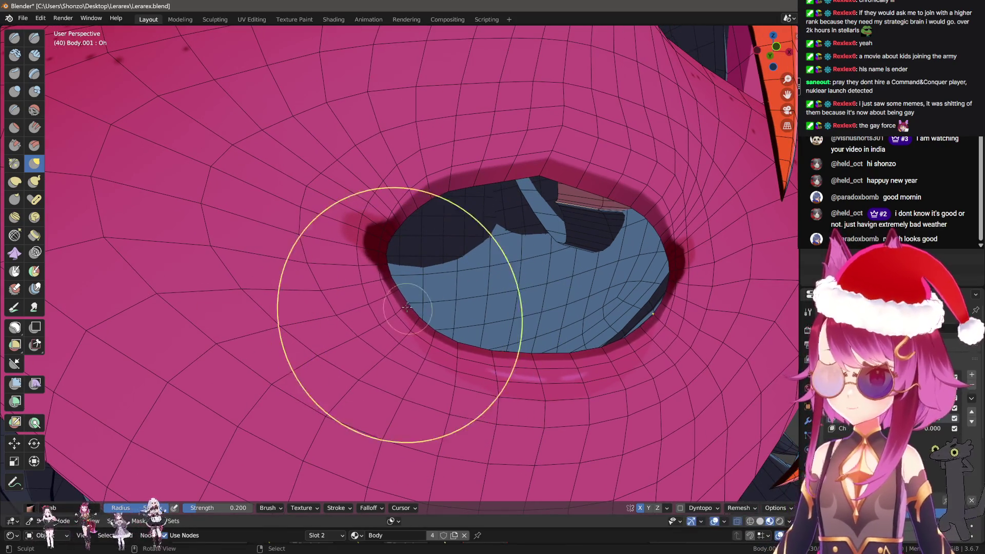
scroll("up", 3)
key("f")
left_click(407, 184)
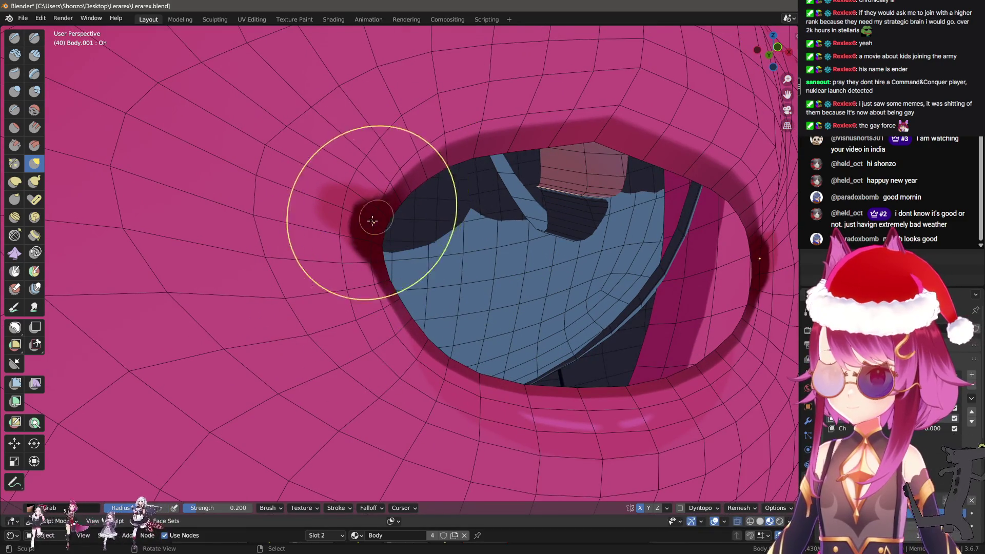
scroll("down", 3)
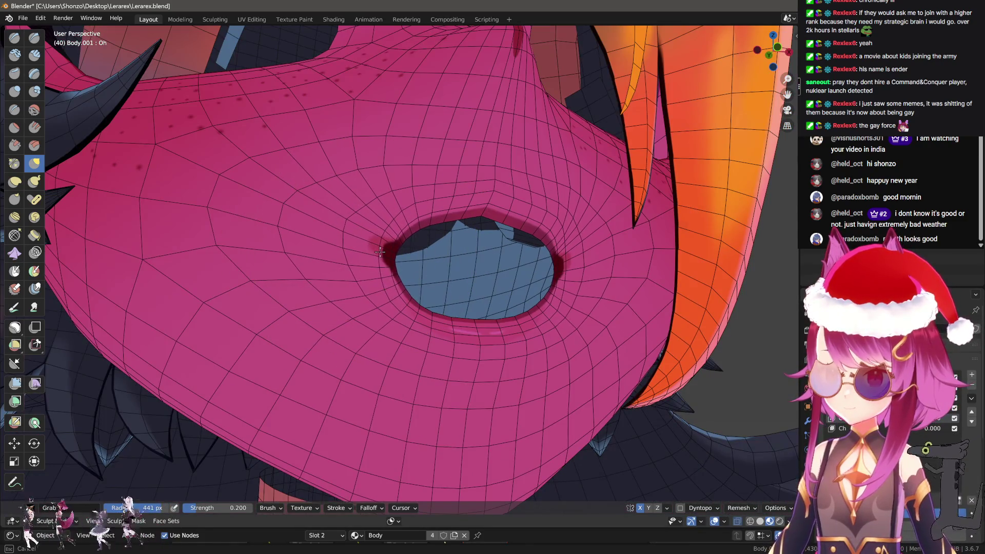
left_click_drag(380, 252, 456, 352)
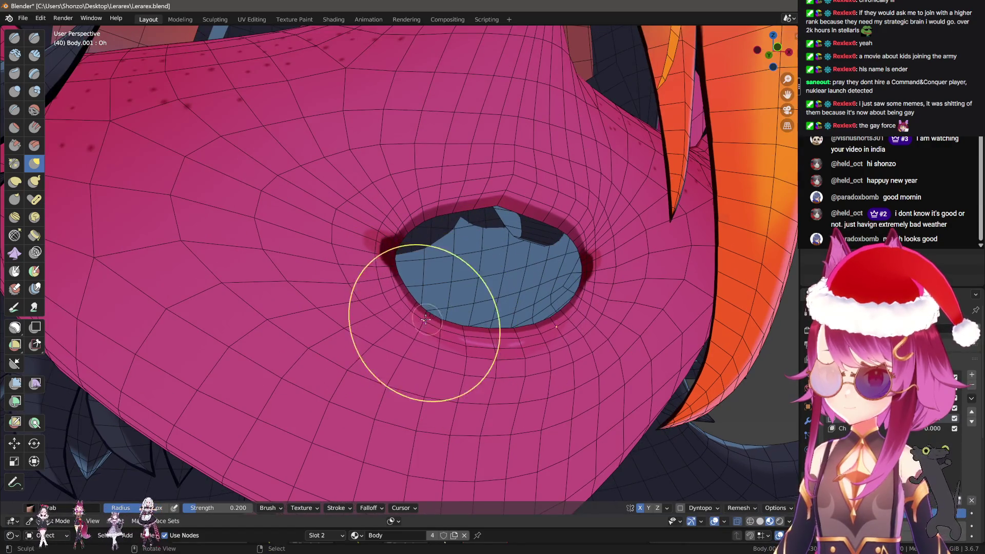
left_click_drag(462, 308, 367, 281)
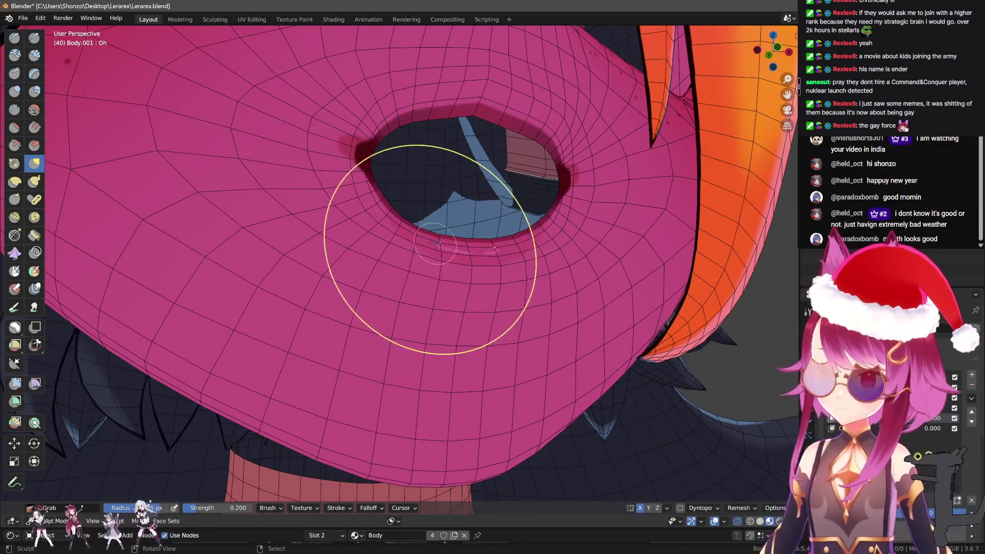
left_click_drag(476, 254, 373, 260)
Set the brush radius to 205 px, then shrink it to about 100 px for the mouth corner
scroll("up", 3)
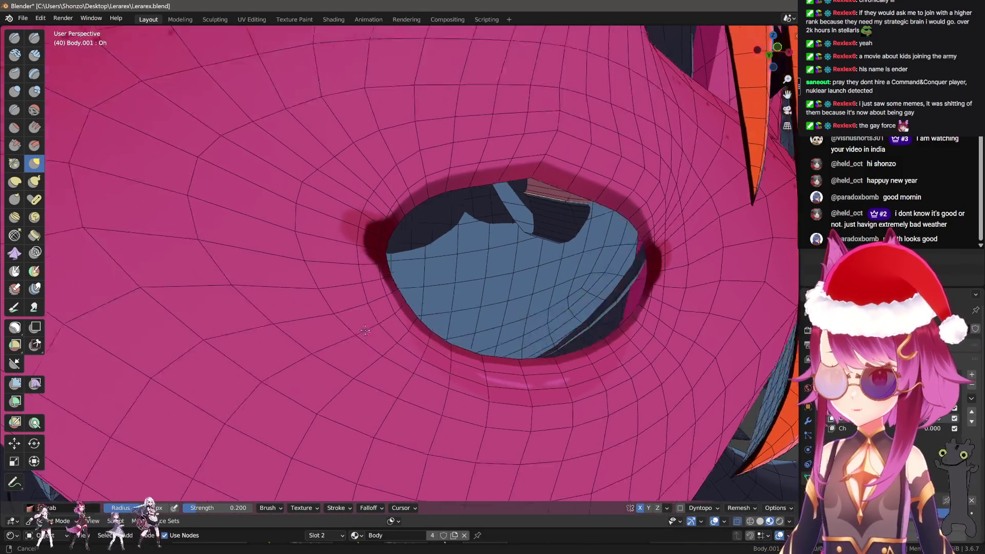
key("f")
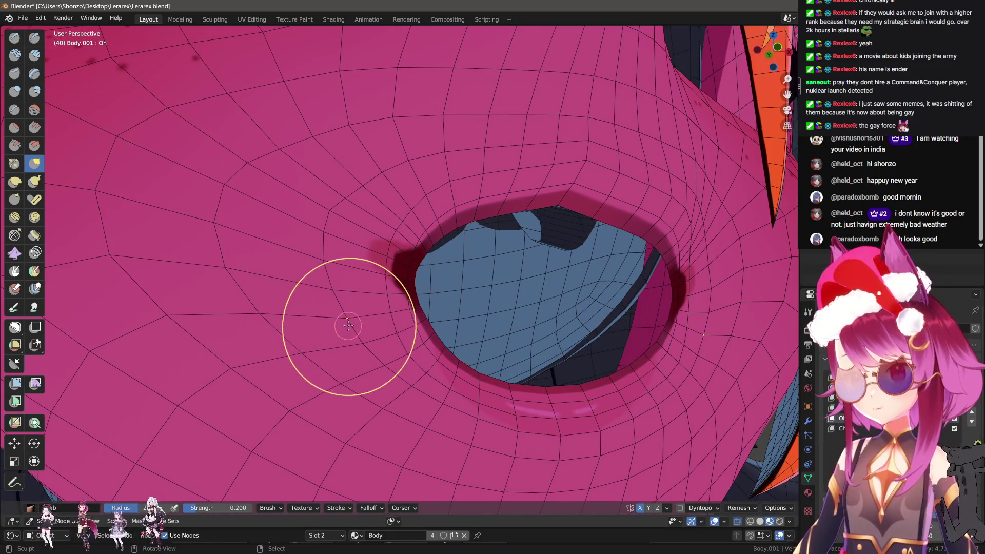
left_click(340, 291)
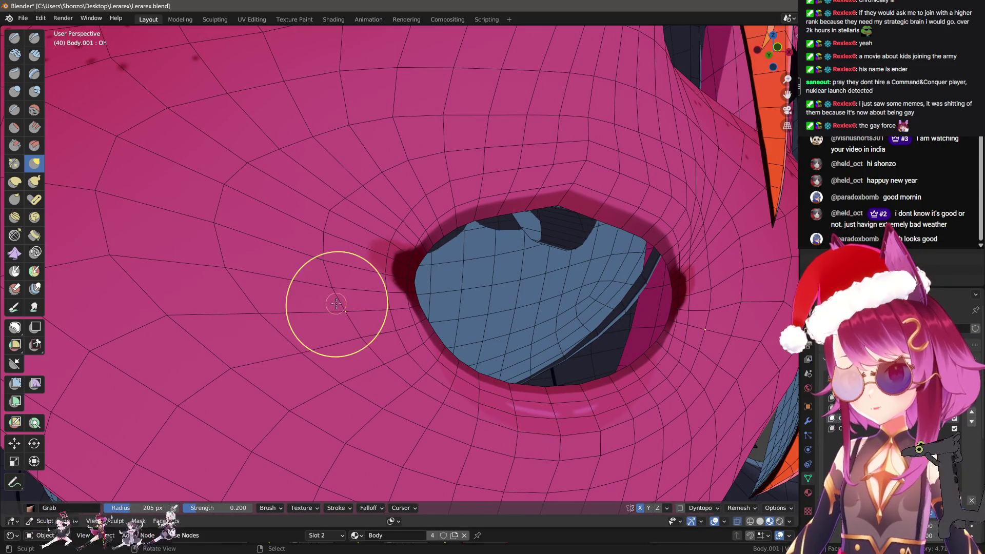
key("f")
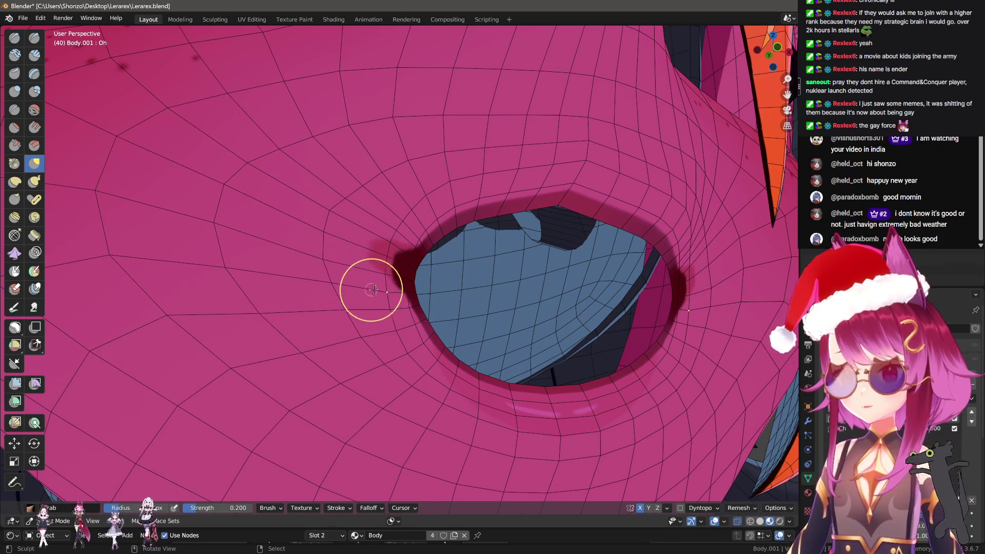
left_click_drag(351, 289, 367, 300)
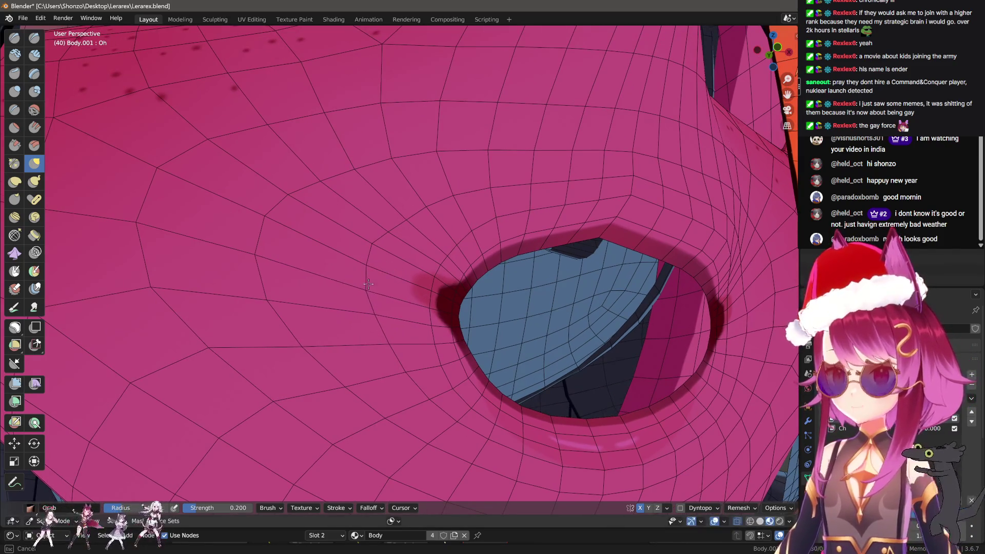
scroll("up", 3)
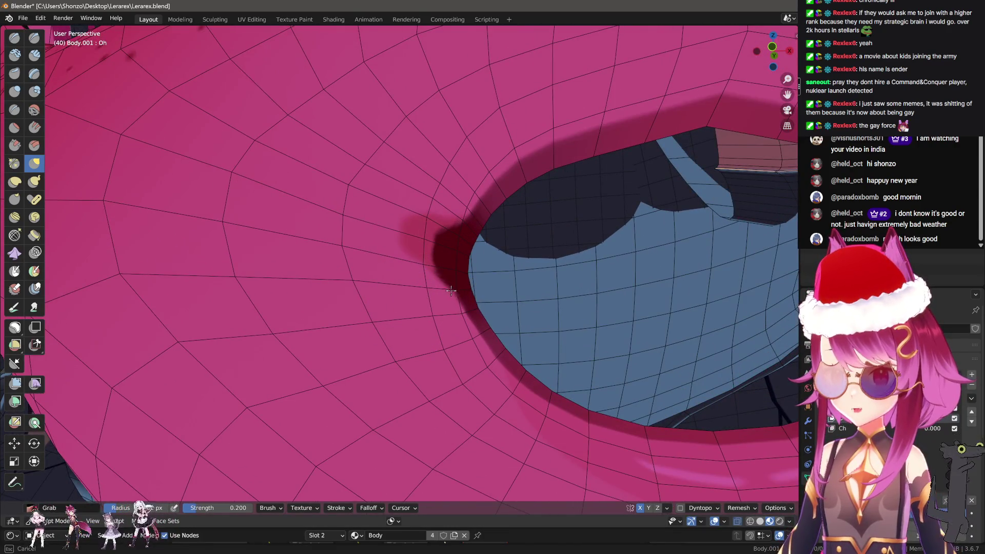
left_click_drag(358, 195, 426, 217)
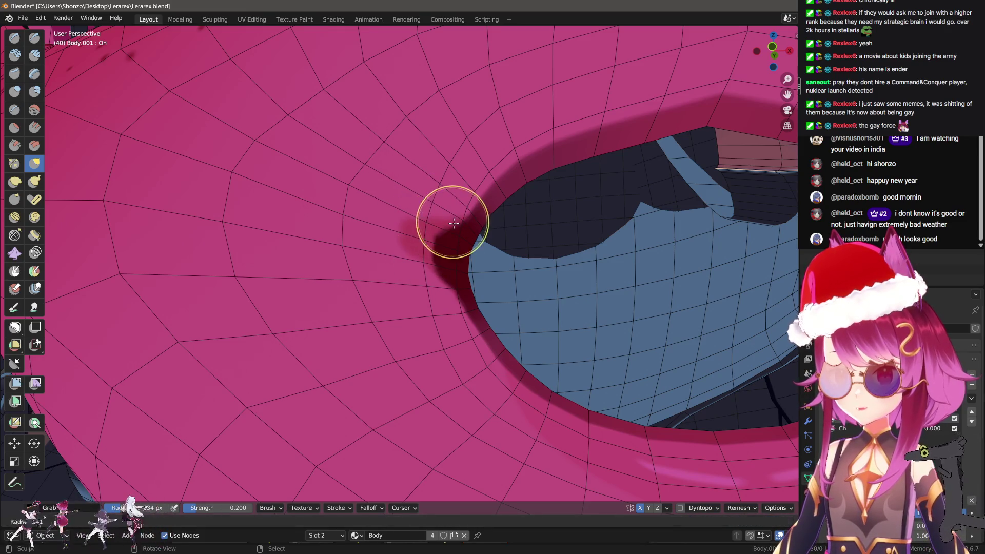
left_click(457, 220)
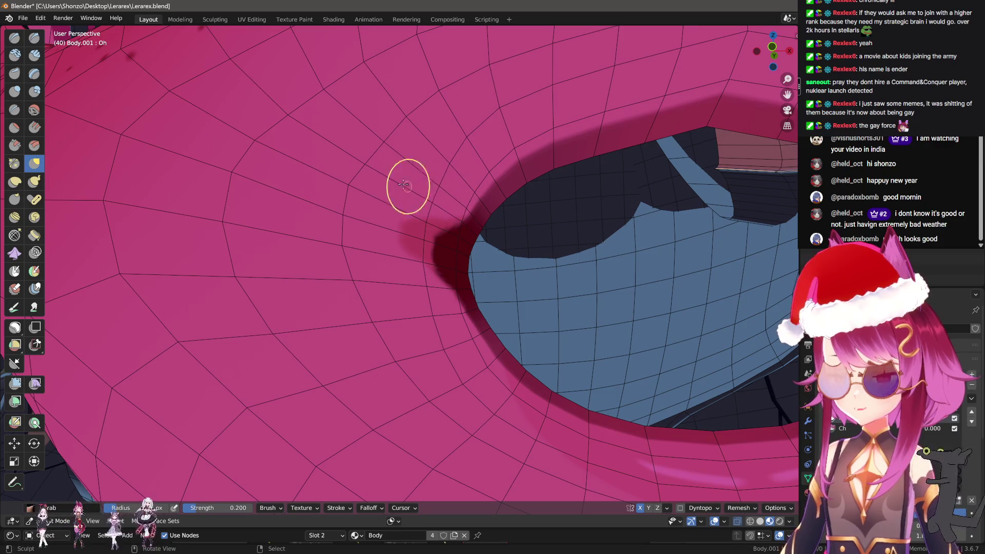
scroll("down", 3)
Pull the mouth corners into shape from several angles, then switch to a ~400 px brush for the rim
left_click_drag(410, 265, 462, 263)
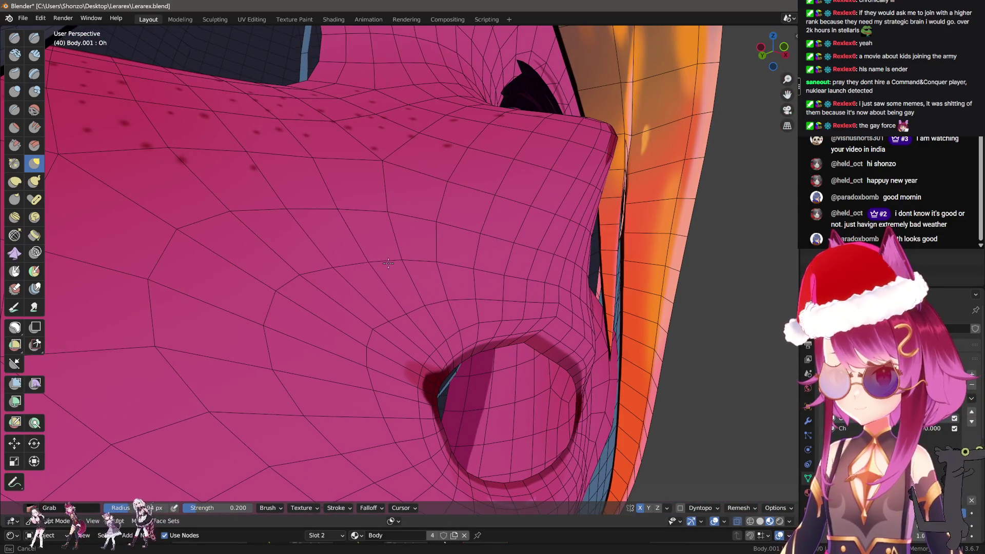
left_click_drag(411, 311, 459, 313)
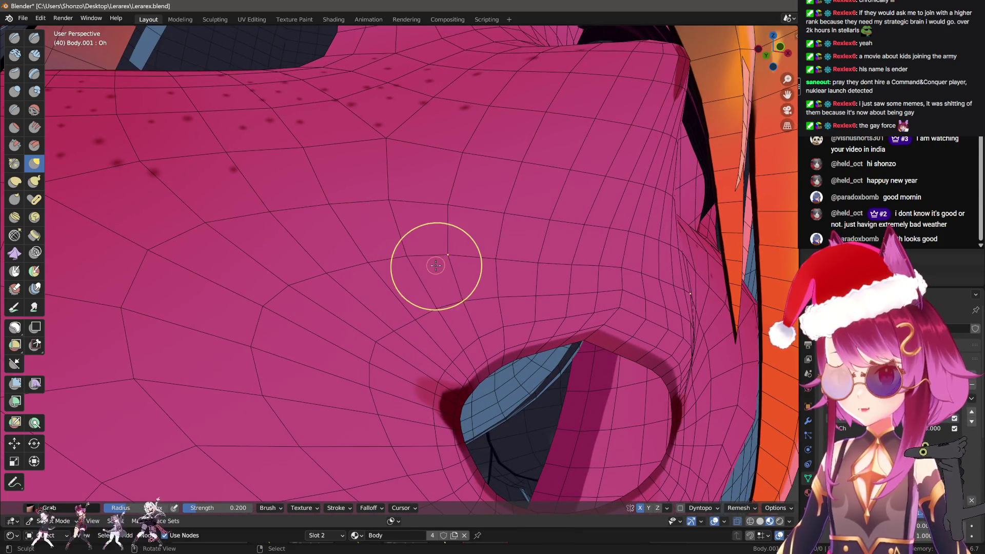
left_click_drag(436, 265, 421, 260)
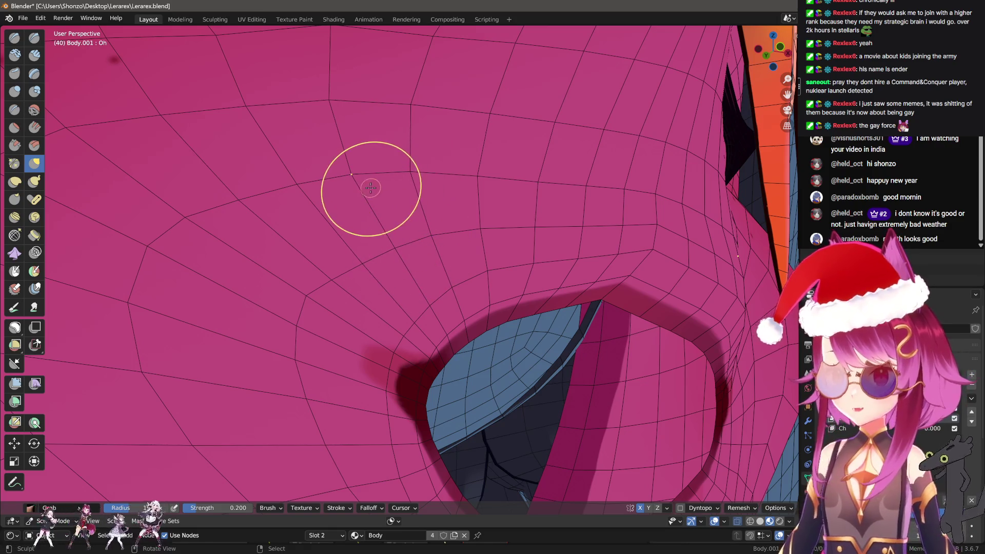
left_click_drag(368, 186, 366, 249)
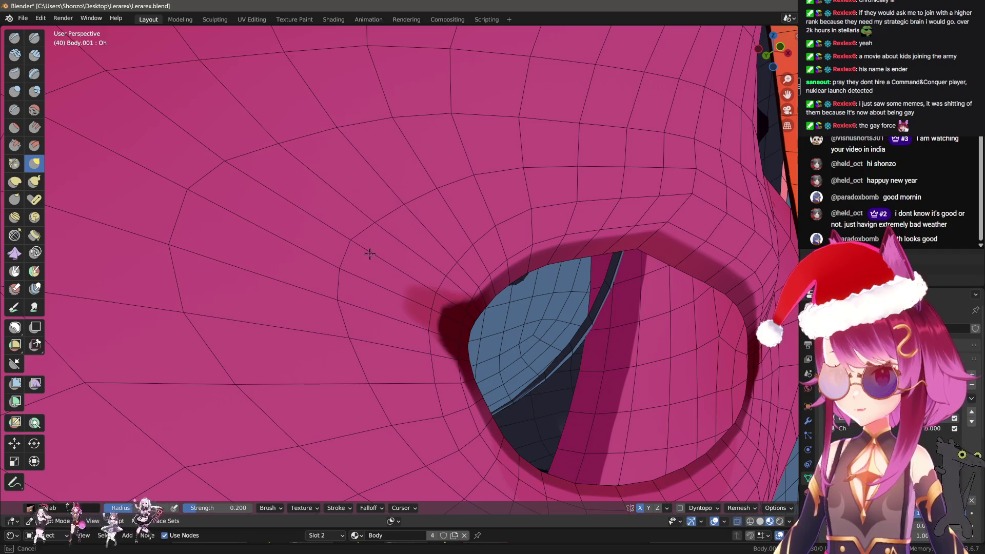
left_click_drag(348, 258, 385, 417)
key("f")
left_click(460, 338)
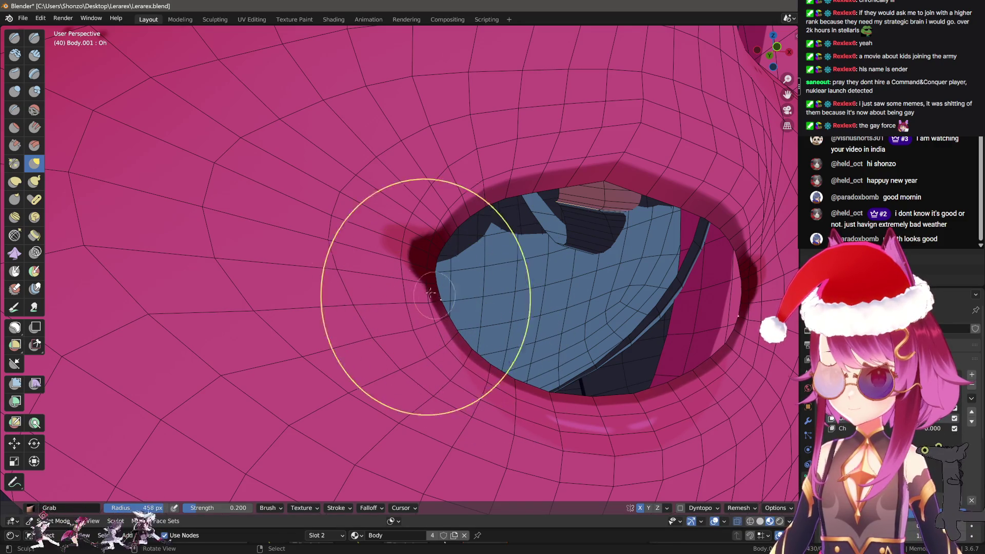
left_click_drag(418, 187, 495, 286)
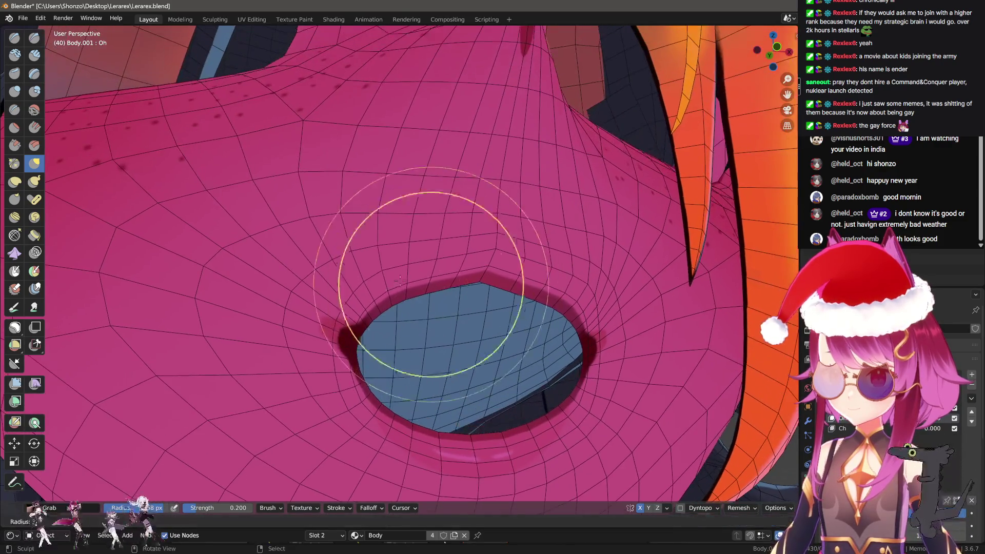
scroll("up", 3)
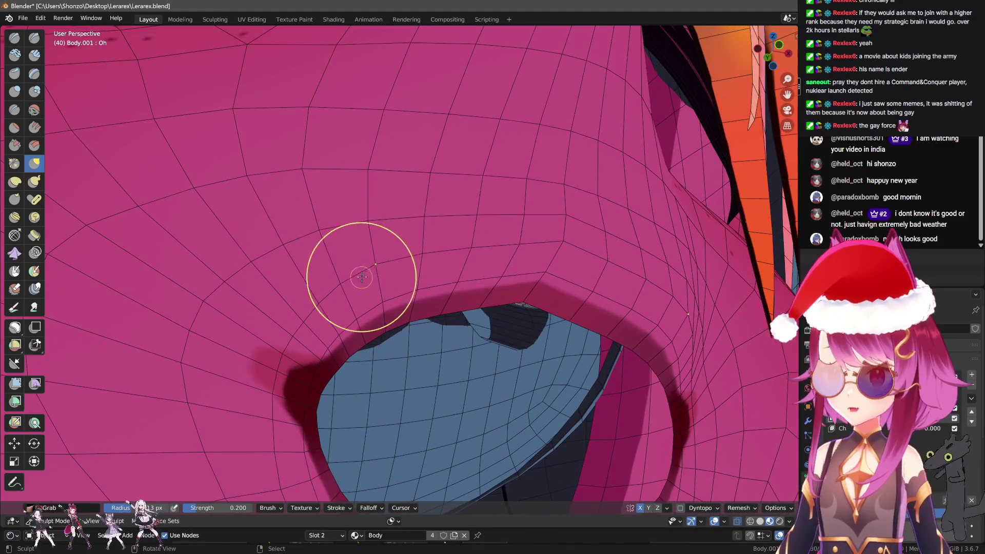
left_click_drag(362, 277, 390, 326)
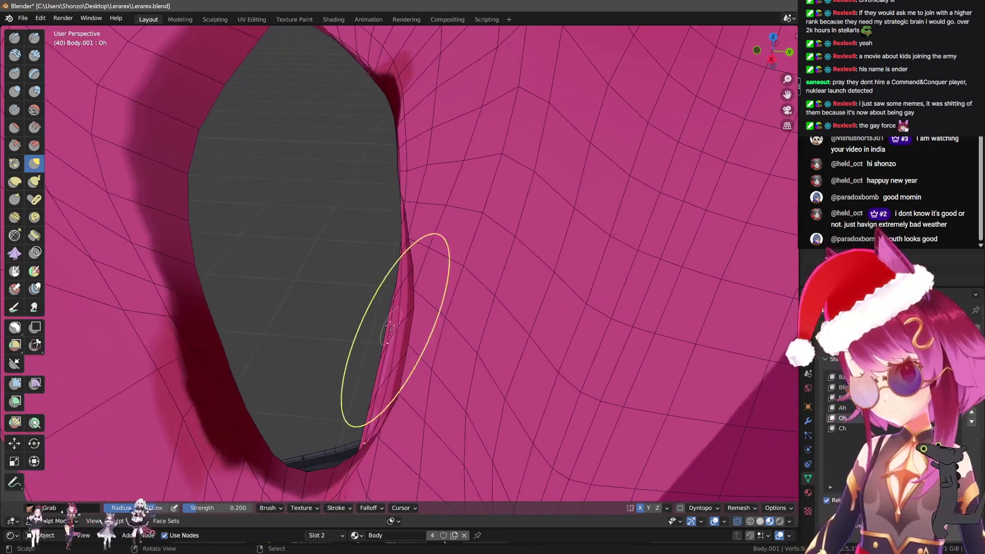
Smooth the lip edge and mouth corner profile while viewing the head from the side
left_click_drag(376, 236, 369, 351)
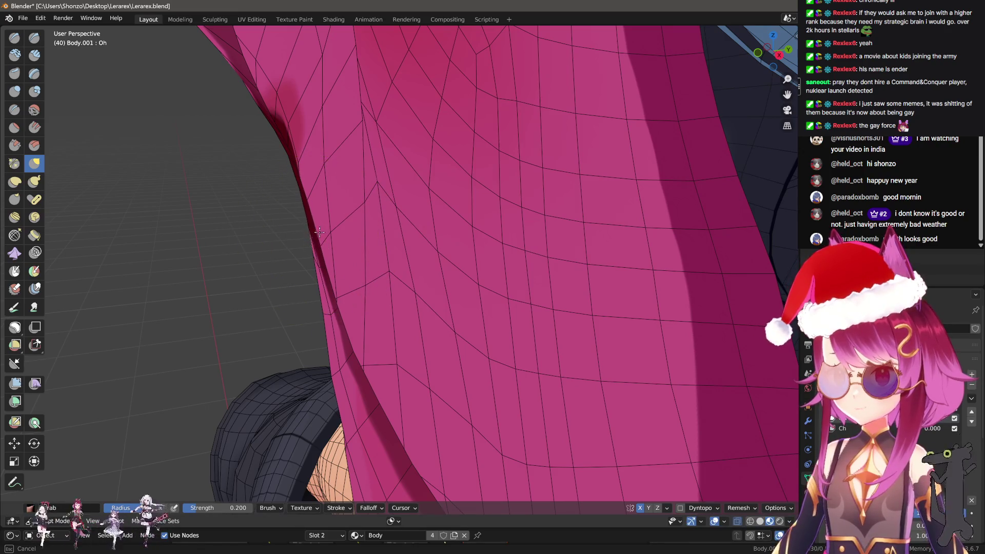
left_click_drag(327, 229, 363, 256)
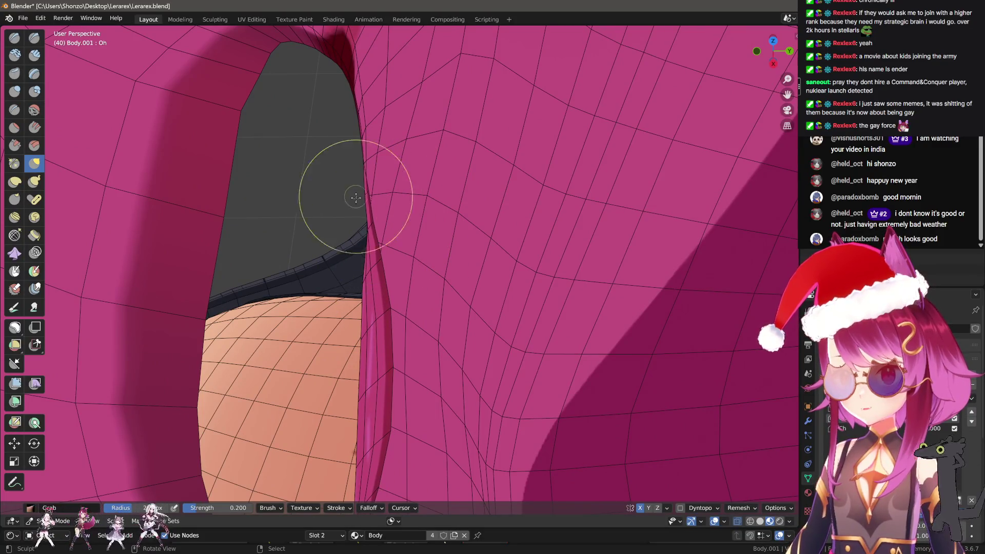
left_click_drag(356, 197, 393, 256)
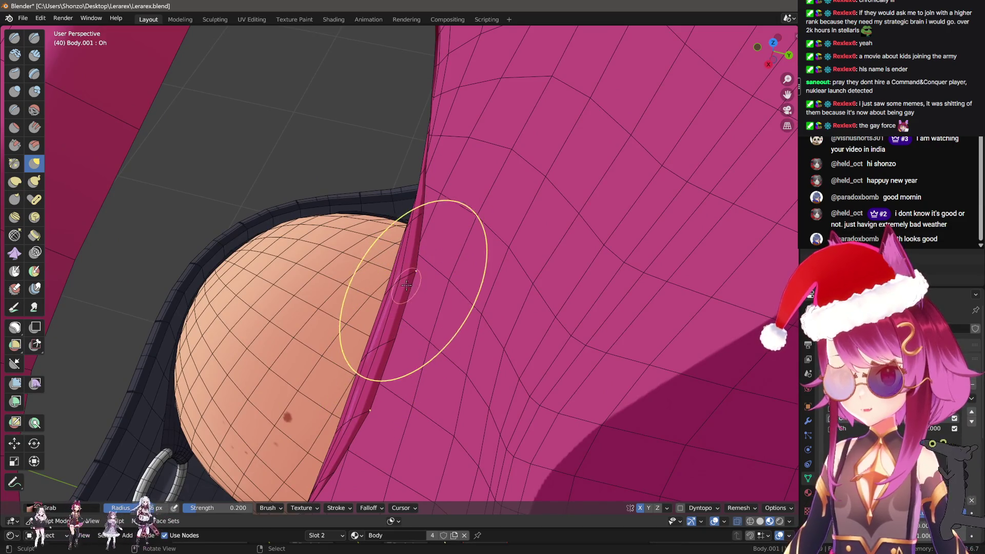
left_click_drag(392, 279, 366, 281)
Centre the mouth, view the lips in side profile and return to Object Mode
scroll("up", 3)
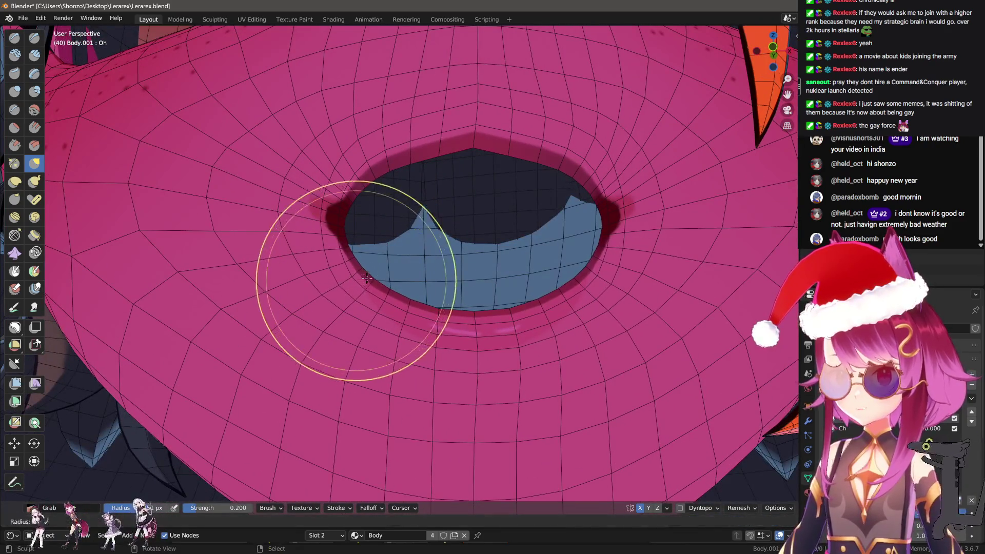
scroll("up", 3)
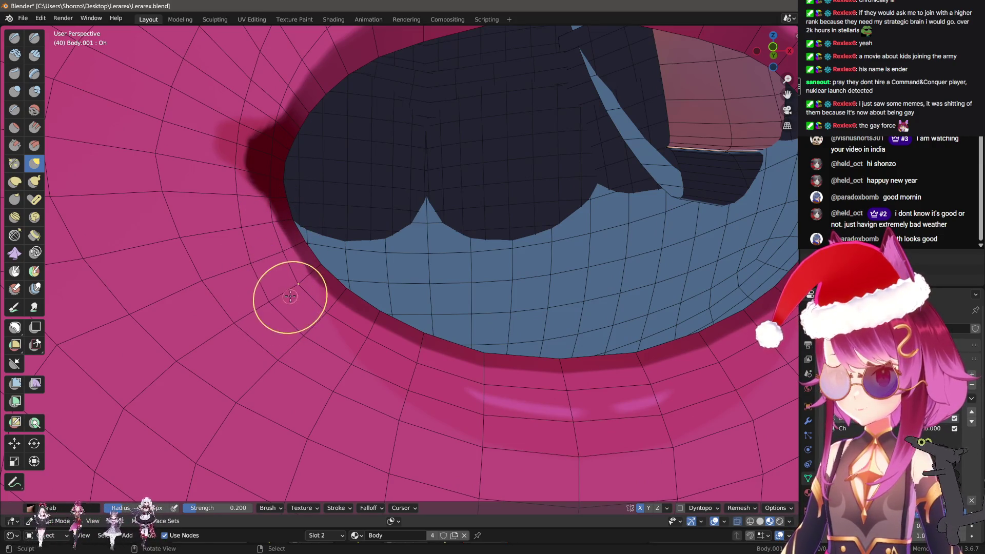
left_click_drag(276, 302, 359, 282)
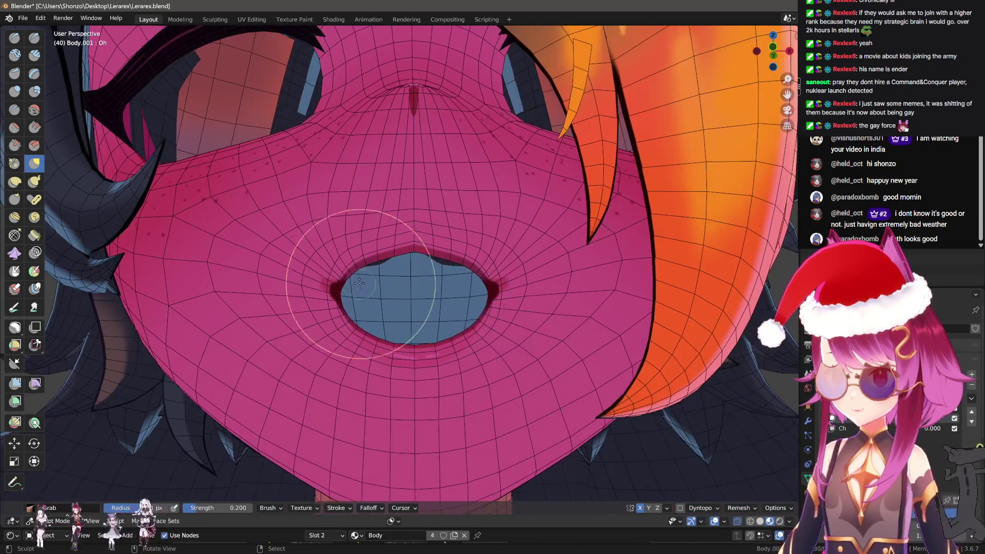
scroll("down", 3)
scroll("up", 3)
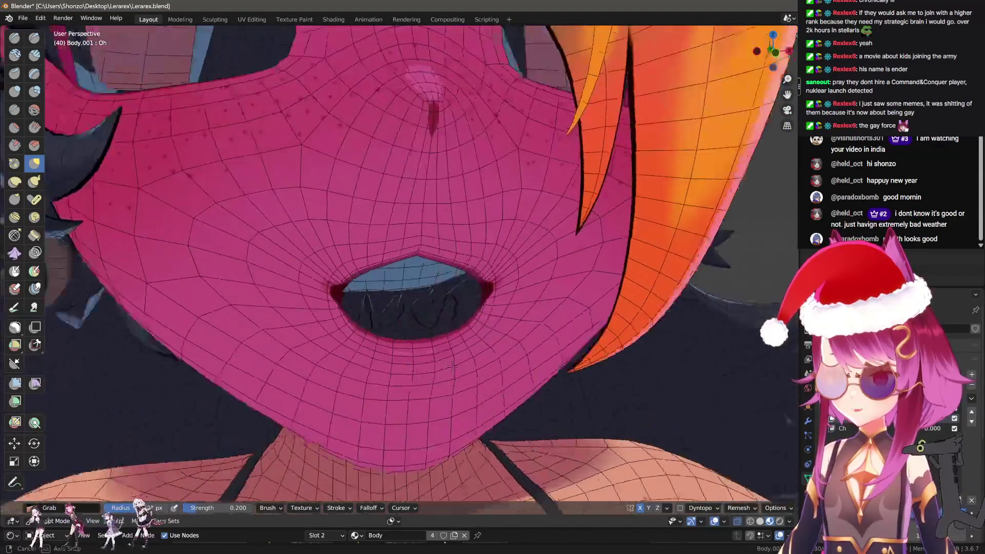
left_click_drag(510, 330, 478, 336)
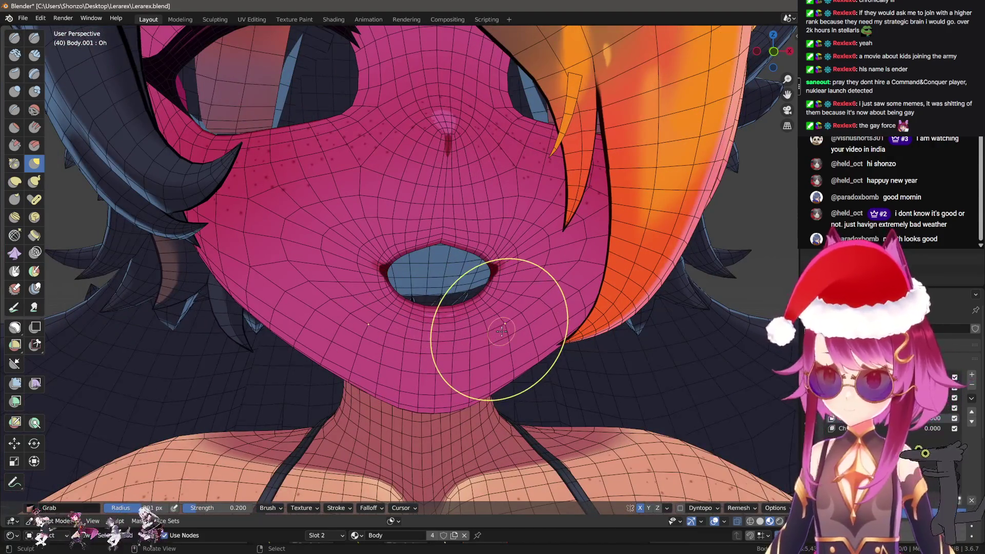
right_click(502, 330)
left_click(555, 319)
Briefly re-enter Sculpt Mode for an angled close-up, then return to Object Mode and inspect the mouth from the side
scroll("down", 3)
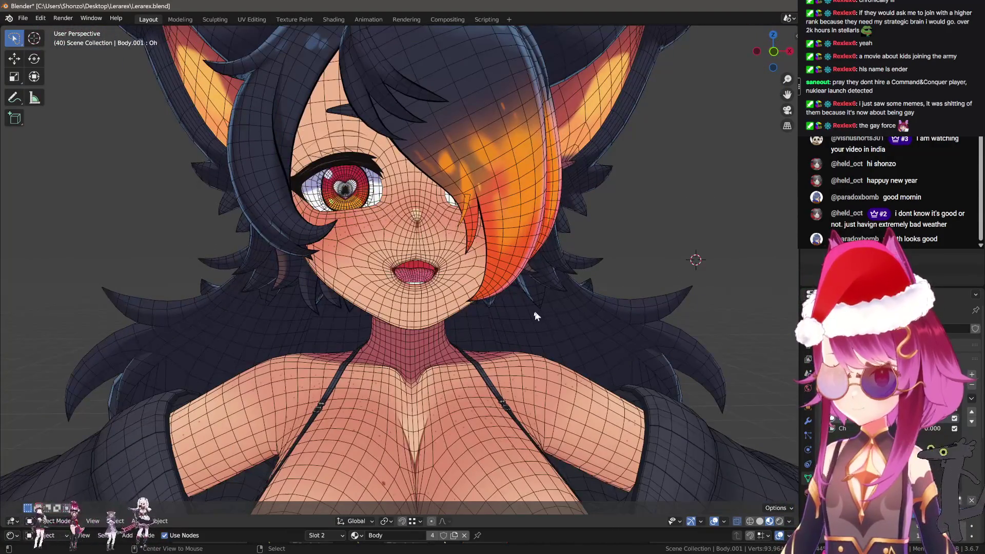
scroll("up", 3)
key("ctrl+Tab")
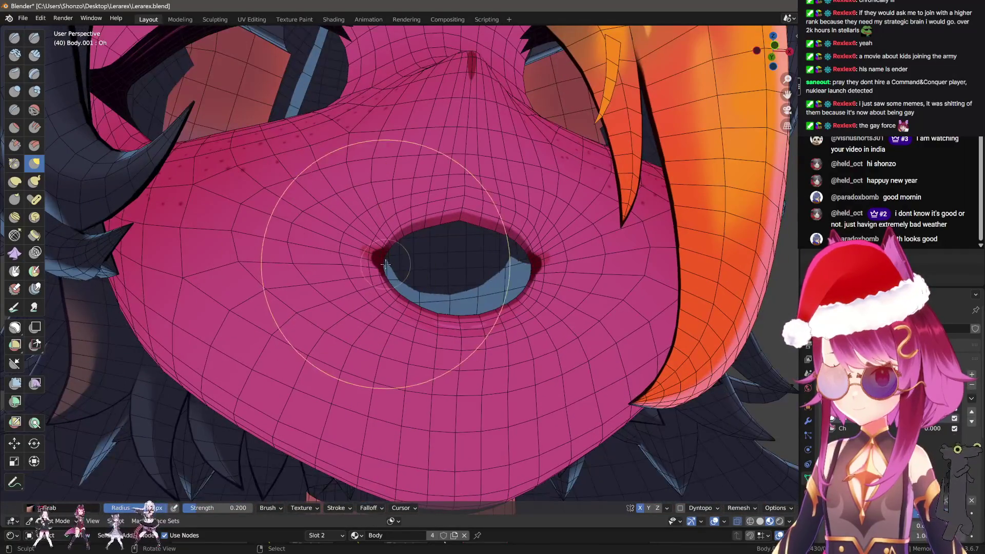
left_click_drag(510, 242, 513, 390)
scroll("down", 3)
right_click(564, 329)
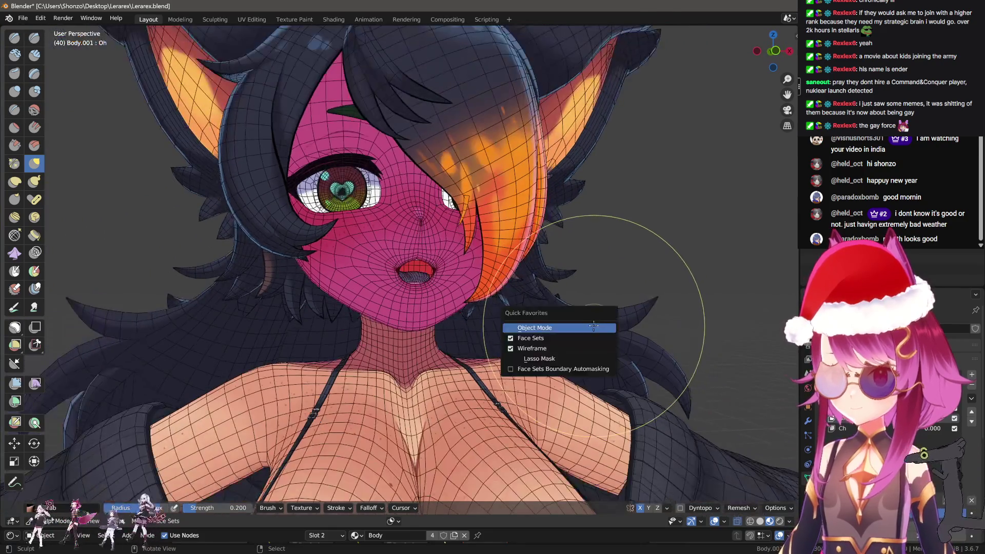
left_click(601, 343)
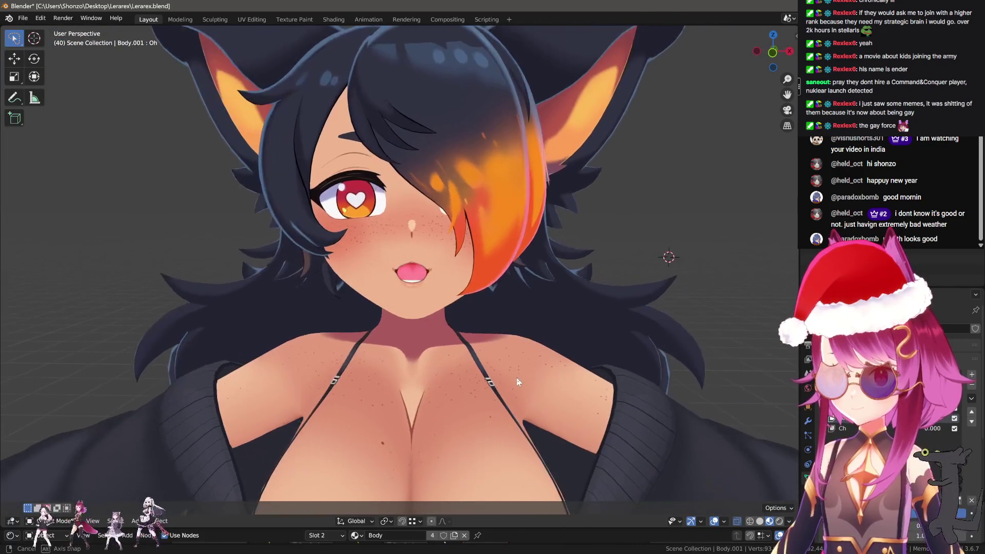
scroll("up", 3)
scroll("down", 3)
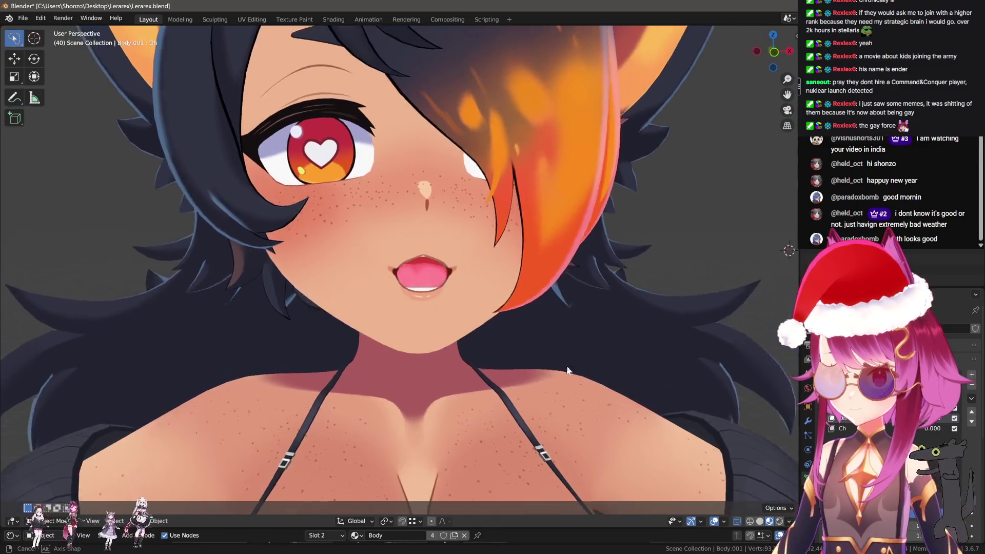
left_click_drag(546, 335, 662, 382)
scroll("up", 3)
Turn the wireframe overlay on from the Quick Favorites menu
key("q")
left_click(438, 296)
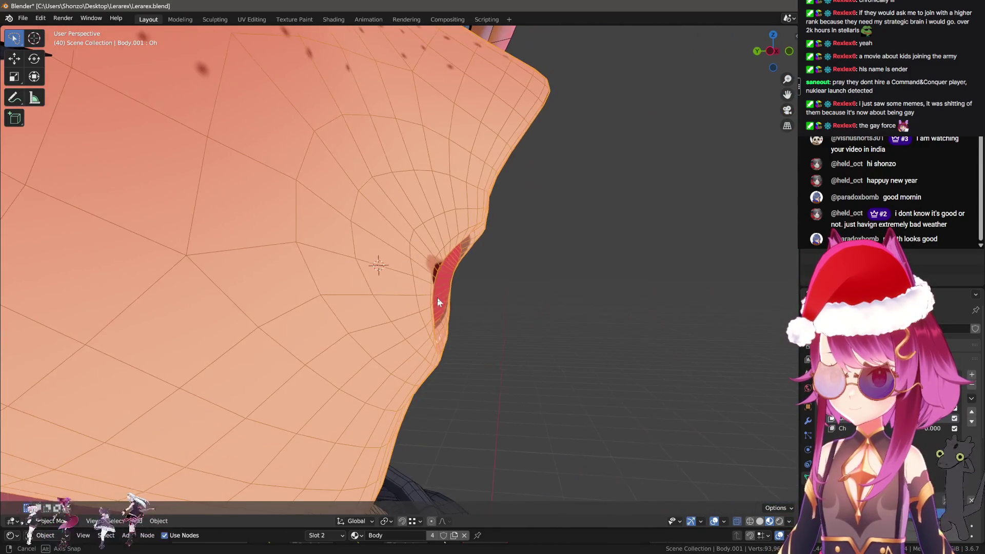
key("q")
left_click(421, 295)
key("q")
left_click(420, 291)
Switch Body.001 to Sculpt Mode with a smaller Grab brush and pull the lips
key("q")
left_click(396, 264)
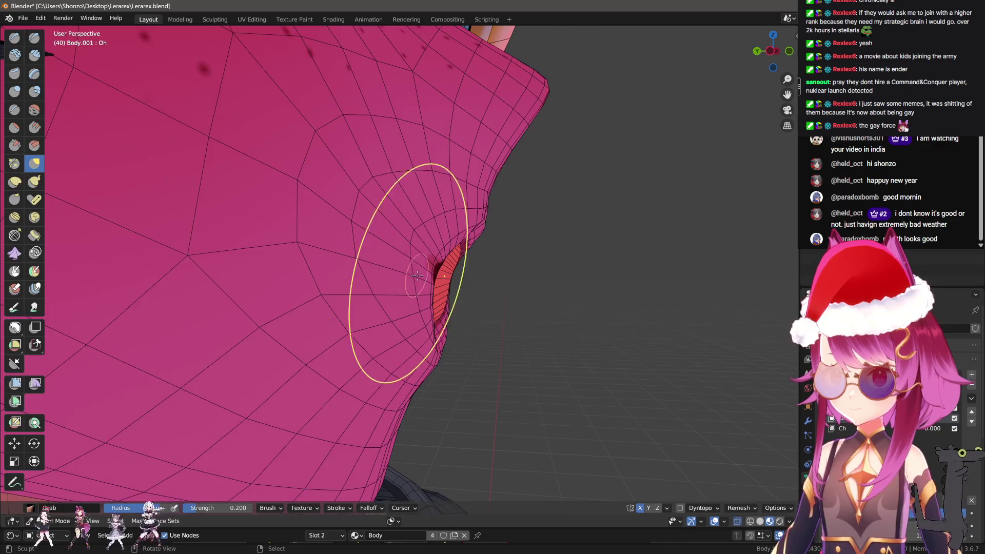
left_click_drag(427, 289, 402, 254)
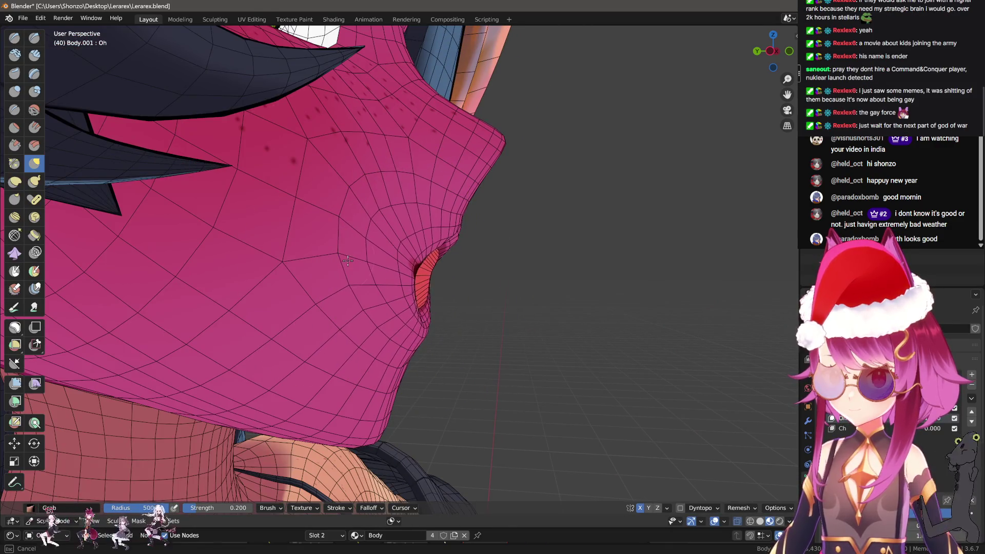
key("f")
left_click(405, 257)
scroll("up", 3)
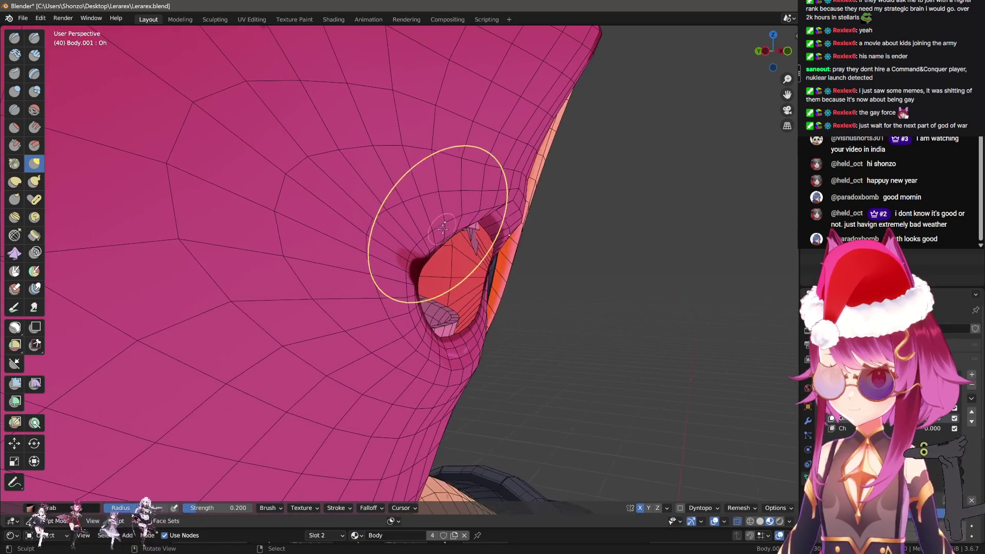
scroll("down", 3)
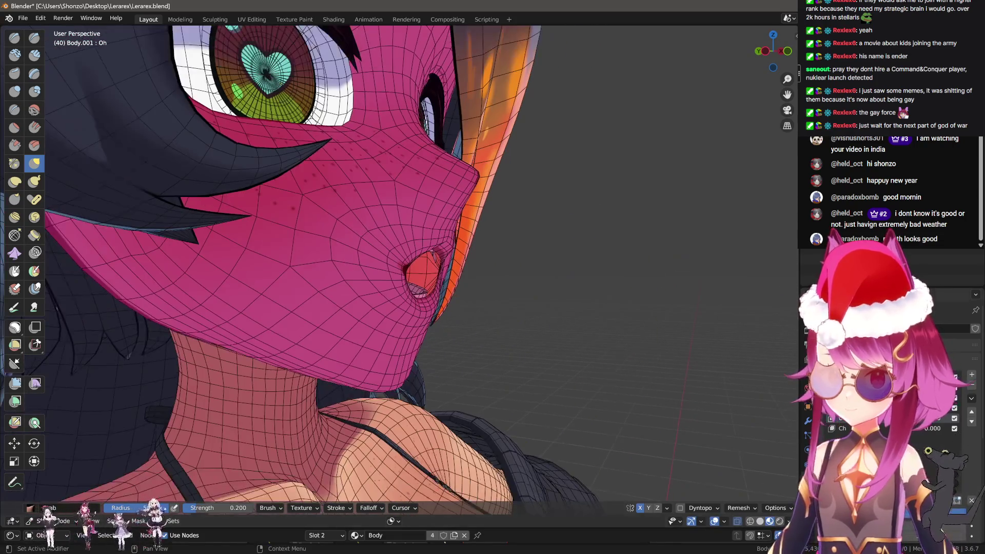
left_click_drag(411, 250, 413, 272)
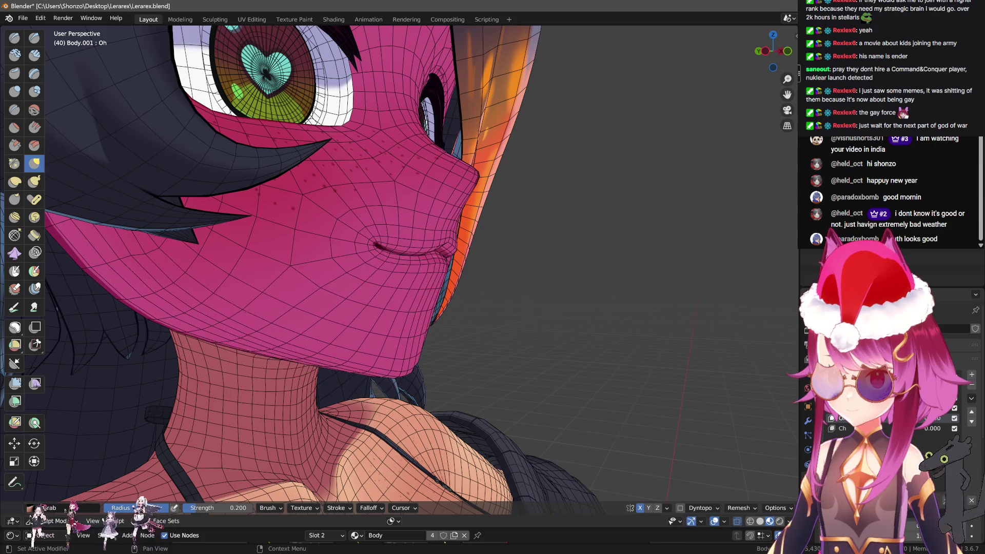
From a frontal close-up, nudge the lip surface into a smooth curve
left_click_drag(462, 318, 507, 374)
scroll("up", 3)
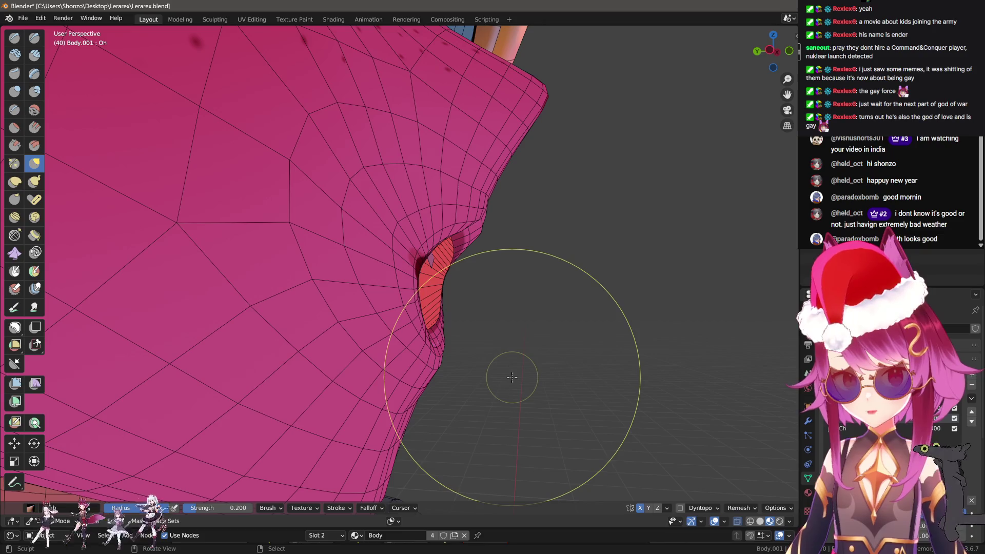
left_click_drag(511, 376, 454, 343)
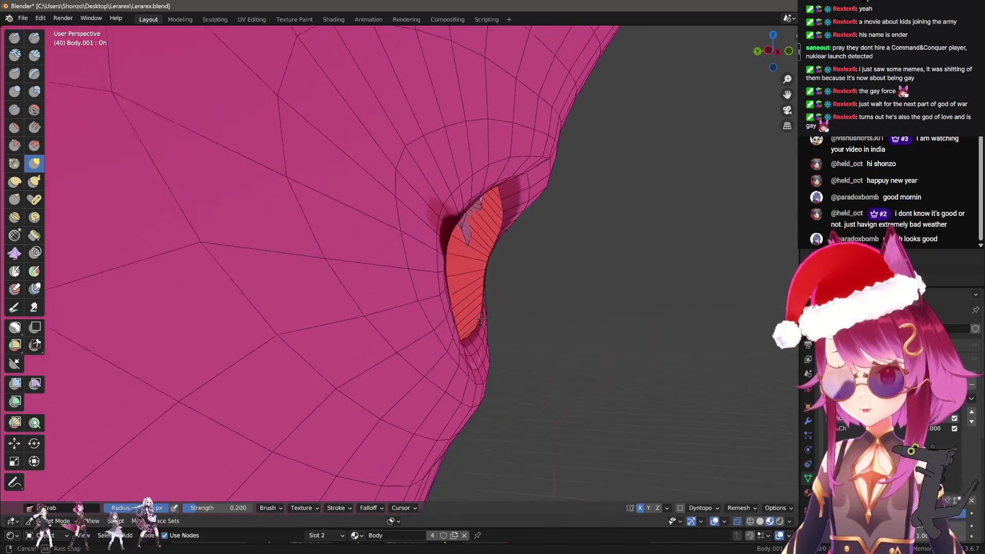
scroll("up", 3)
left_click_drag(453, 343, 431, 340)
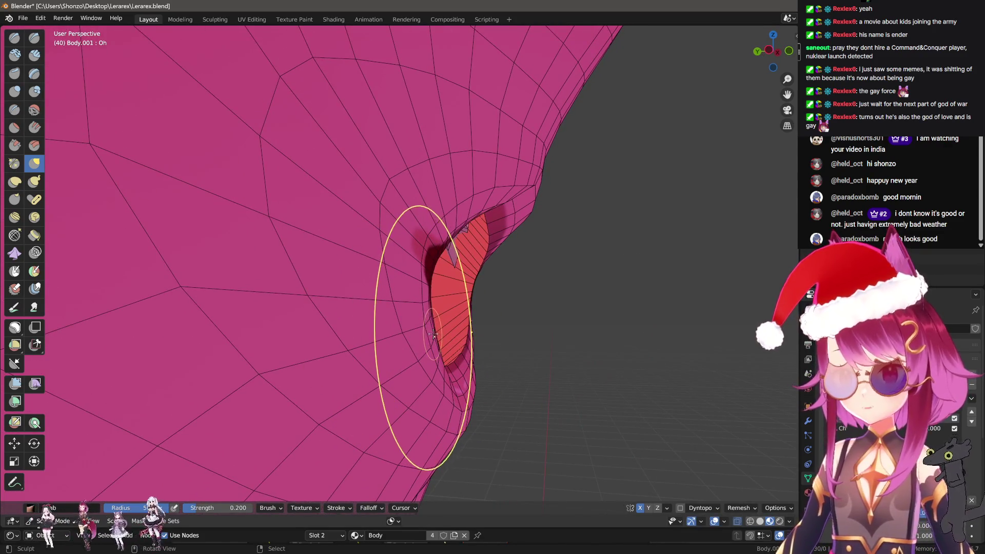
Inspect the lips from inside and around the mouth and resize the Grab brush
left_click_drag(429, 363, 422, 387)
scroll("up", 3)
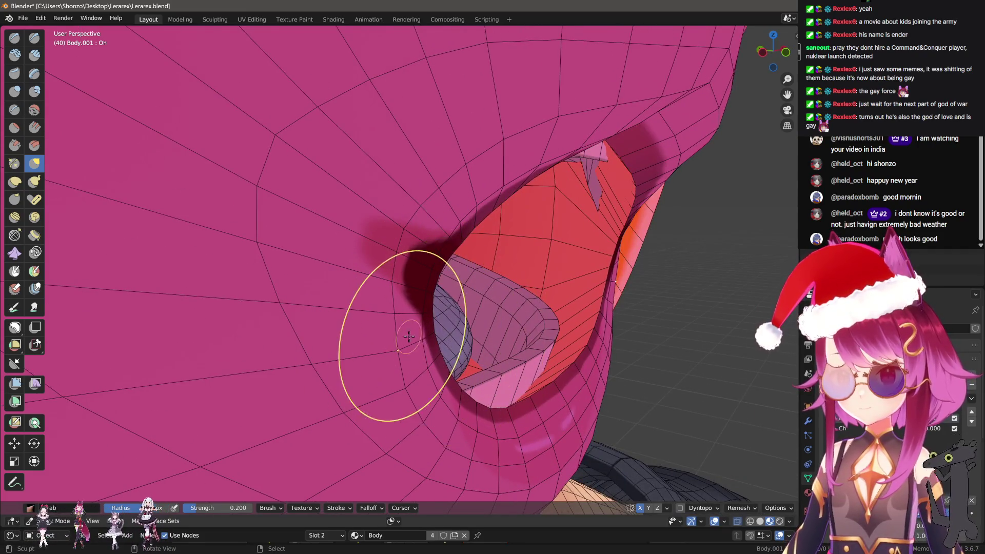
scroll("up", 3)
left_click_drag(422, 340, 390, 321)
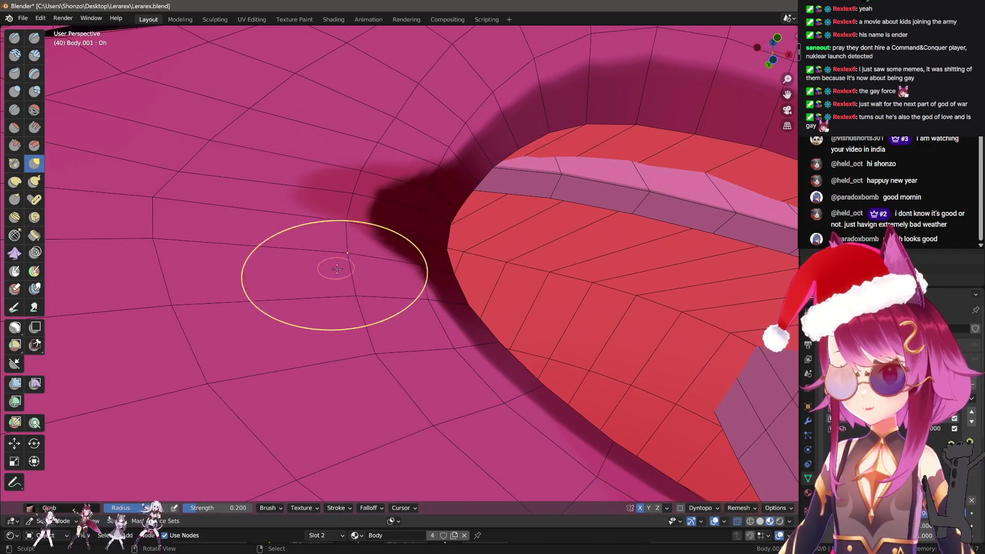
left_click_drag(337, 232, 319, 220)
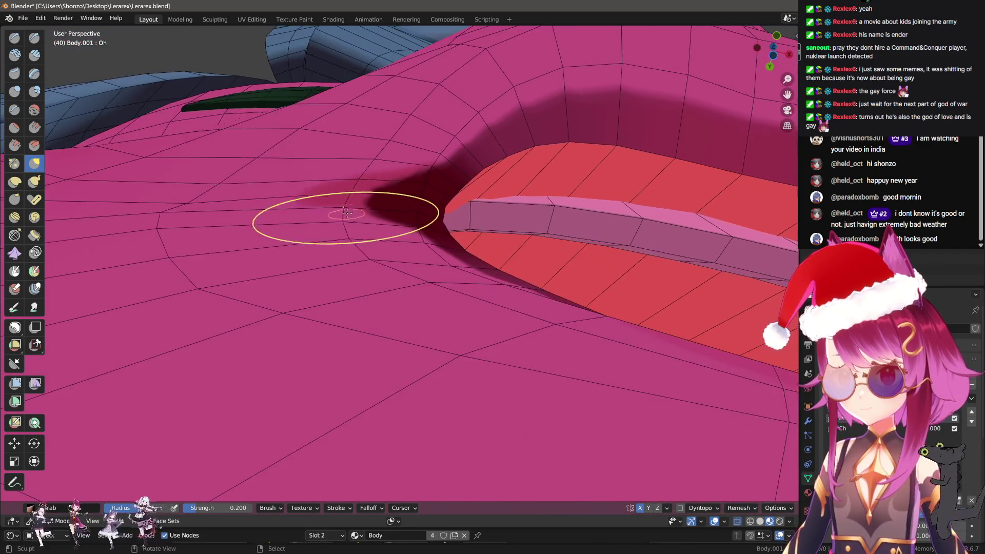
scroll("up", 3)
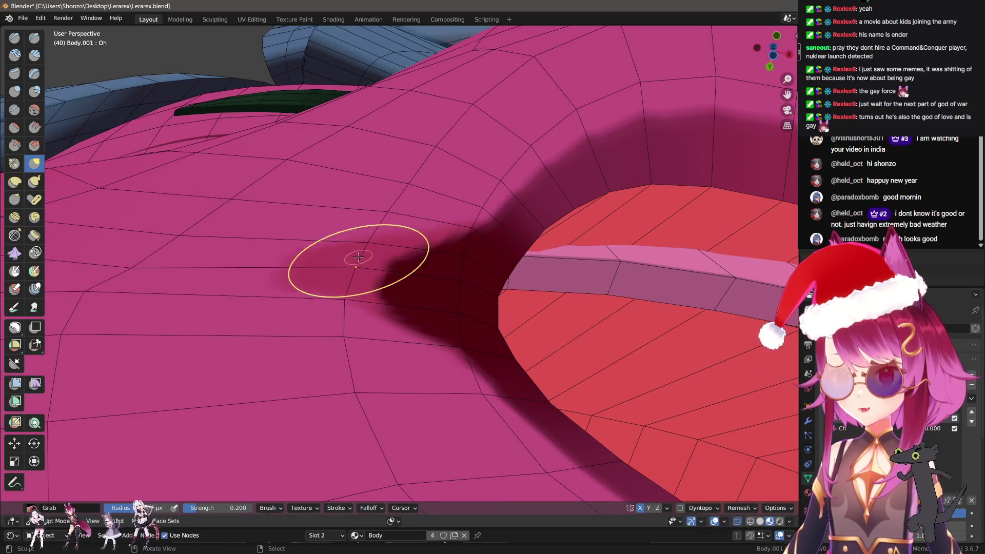
scroll("up", 3)
key("f")
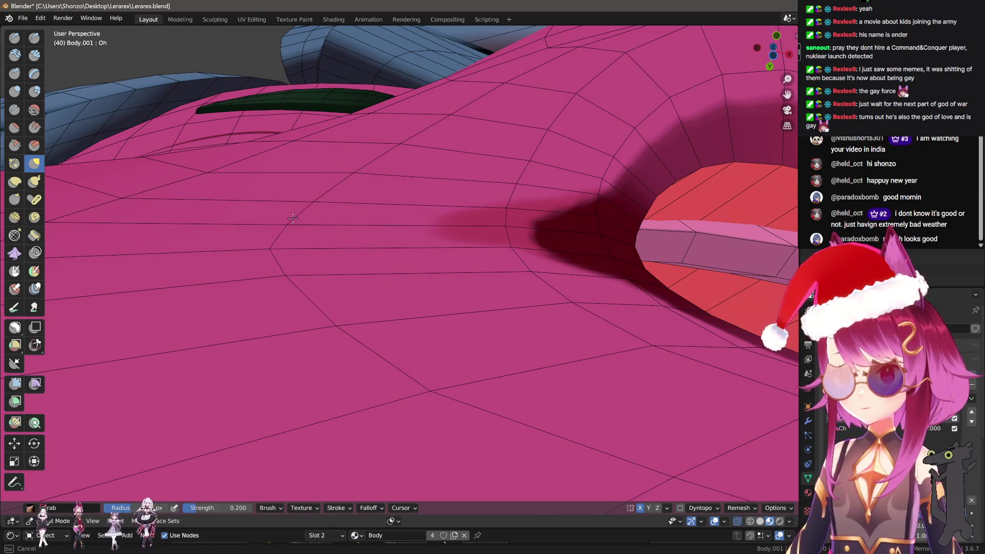
left_click_drag(358, 261, 347, 304)
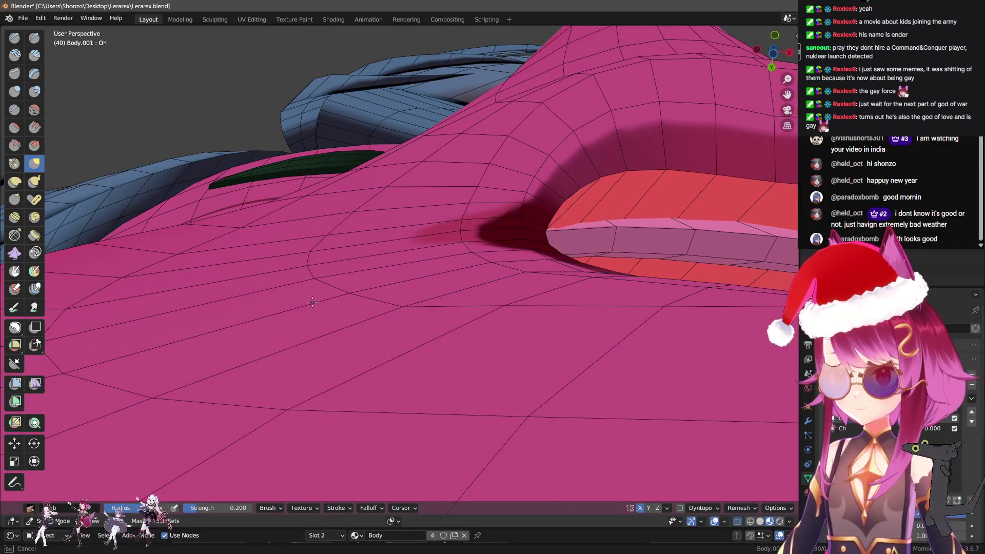
left_click_drag(311, 266, 396, 248)
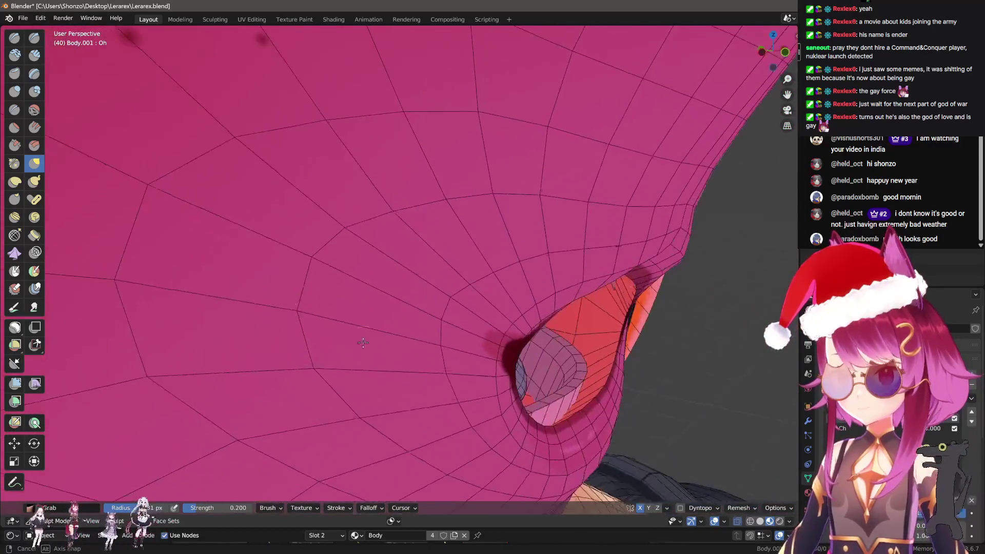
Pull the red lower-lip flap into place with a resized Grab brush, then open the mode pie
key("c")
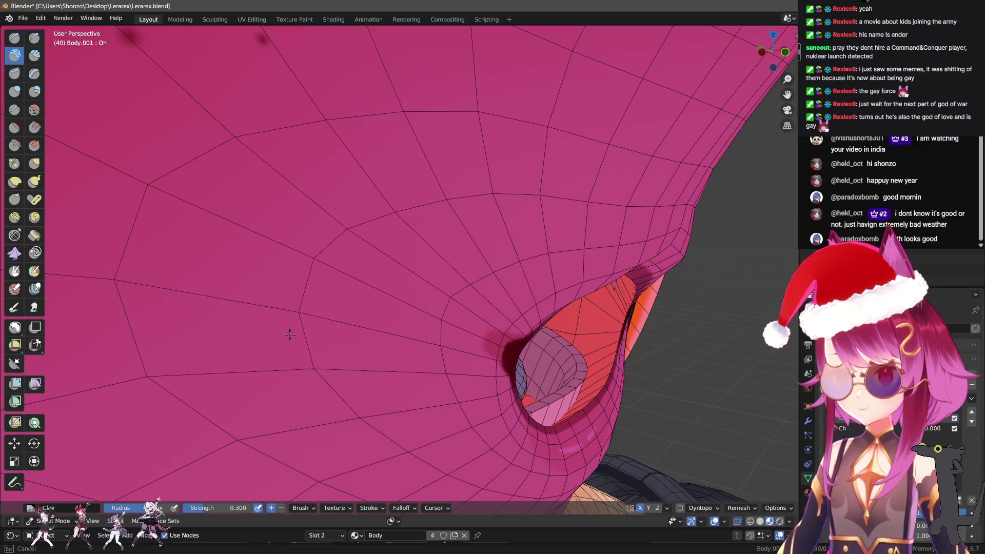
left_click_drag(360, 410, 366, 330)
key("g")
key("f")
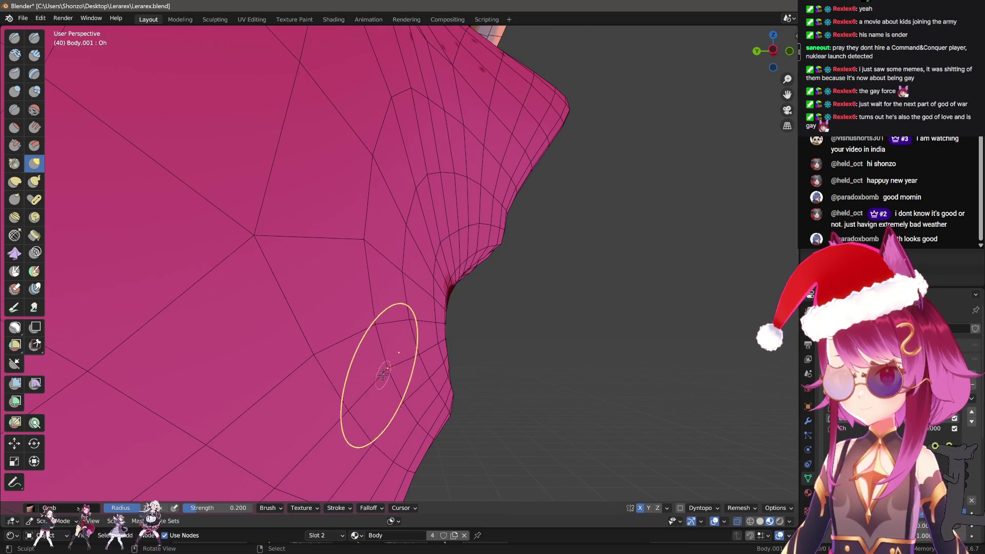
left_click_drag(383, 374, 370, 371)
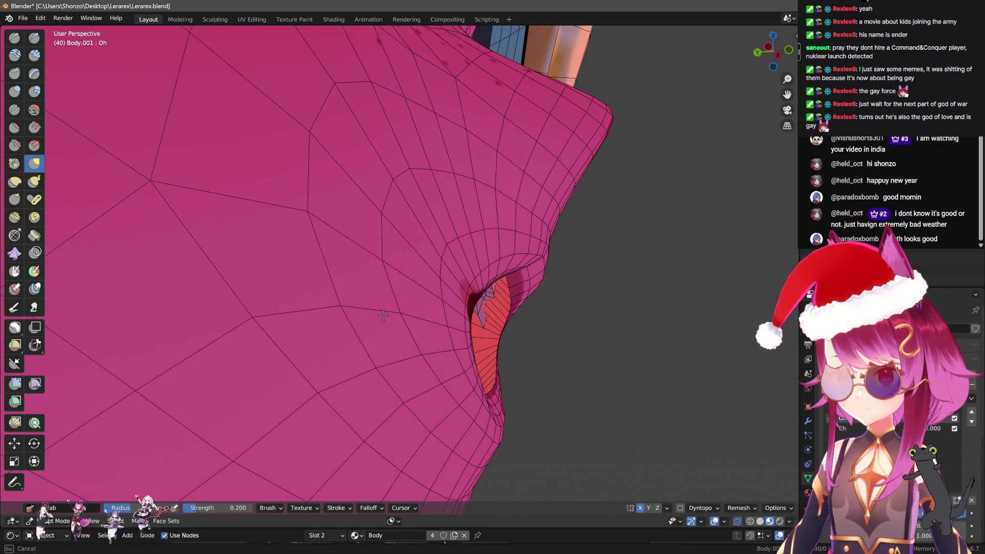
left_click_drag(383, 315, 421, 360)
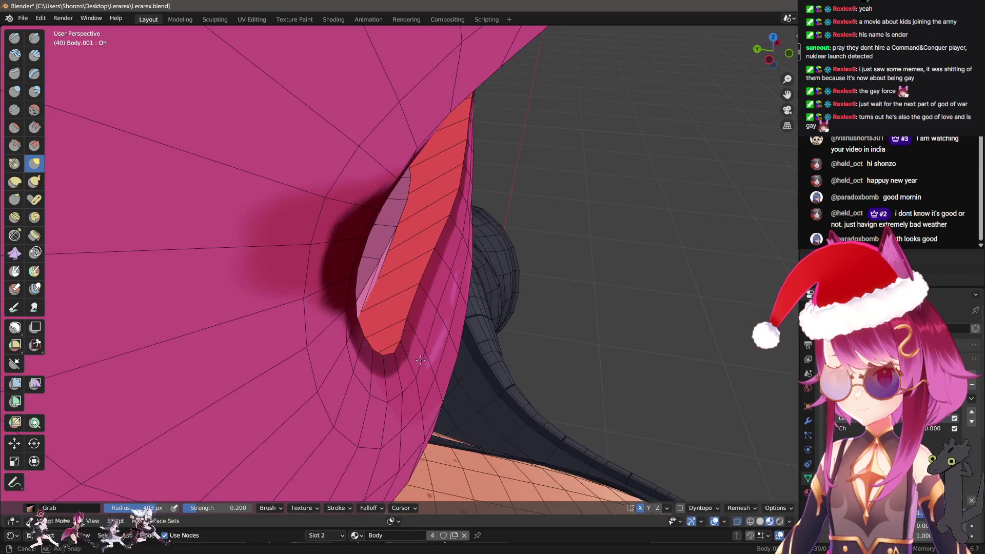
left_click_drag(425, 306, 448, 352)
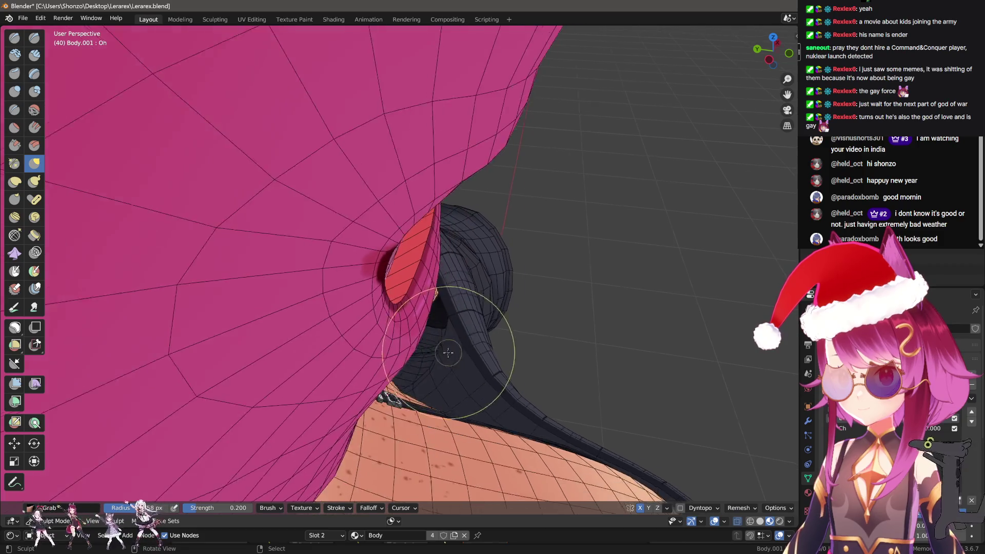
left_click_drag(448, 352, 394, 272)
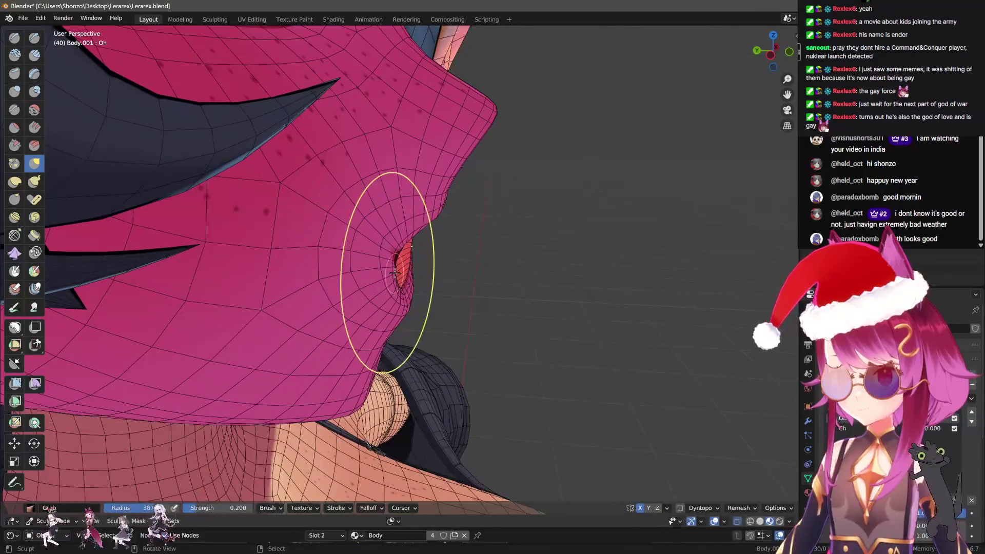
left_click_drag(495, 325, 365, 340)
scroll("up", 3)
key("ctrl+Tab")
Return Body.001 to Object Mode, then enter Edit Mode on the mesh
left_click(400, 290)
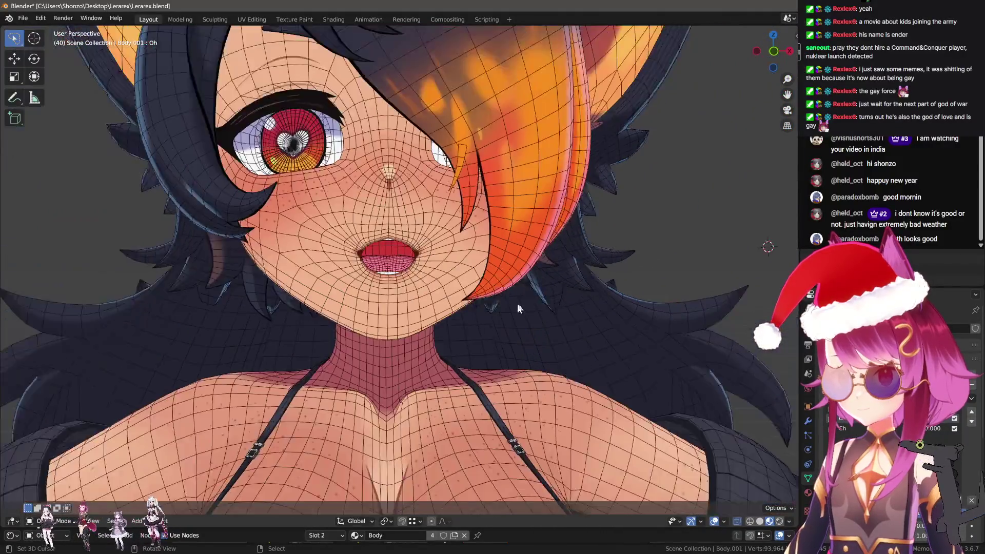
scroll("down", 3)
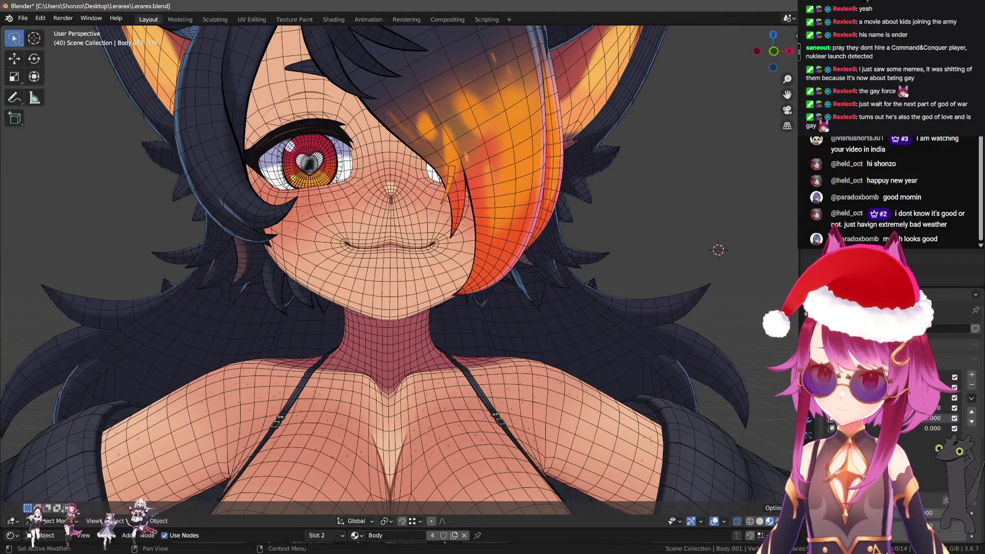
key("Tab")
scroll("up", 3)
scroll("up", 3)
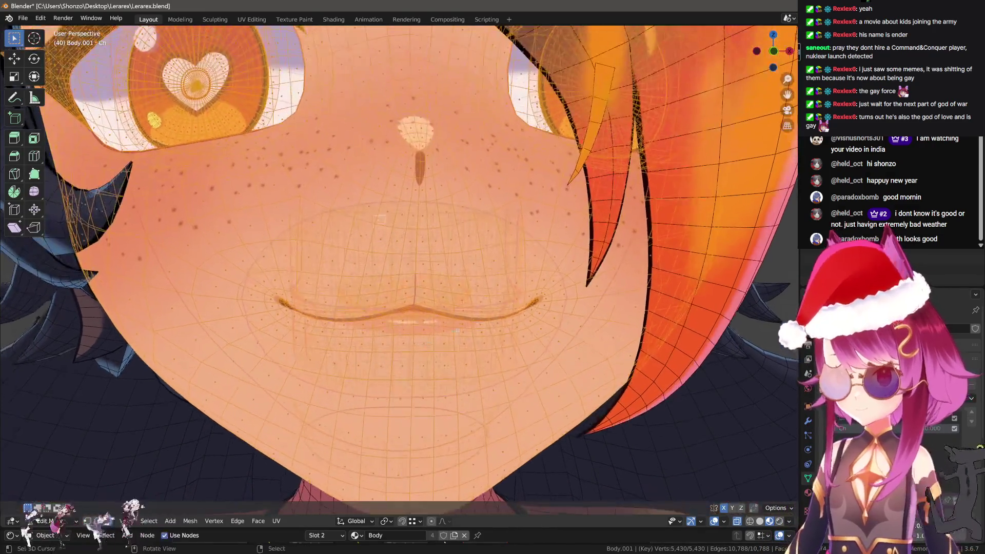
Blend the Ah shape into the Ch key at 0.4 to partly close the mouth
key("F3")
type("blend from shape")
key("Return")
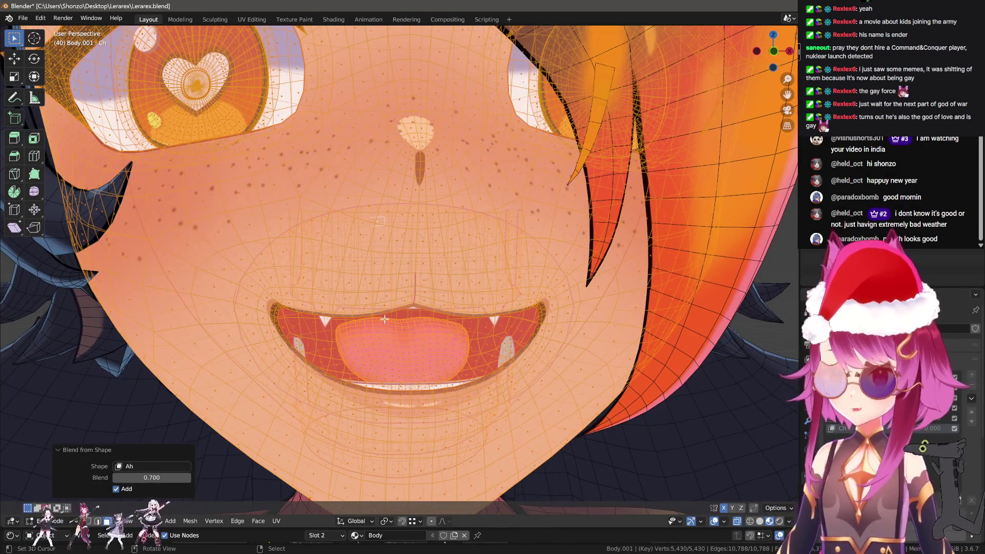
scroll("down", 3)
scroll("up", 3)
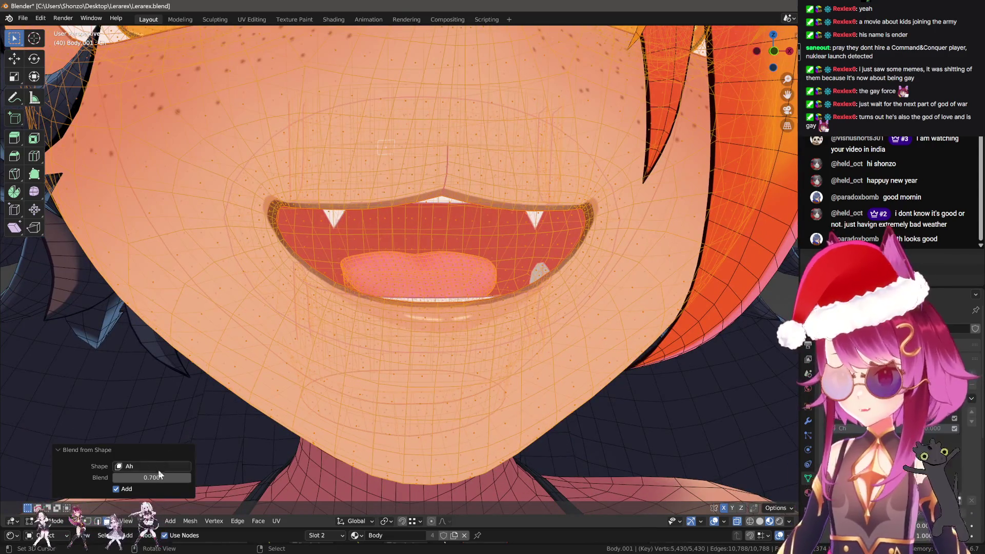
left_click(161, 478)
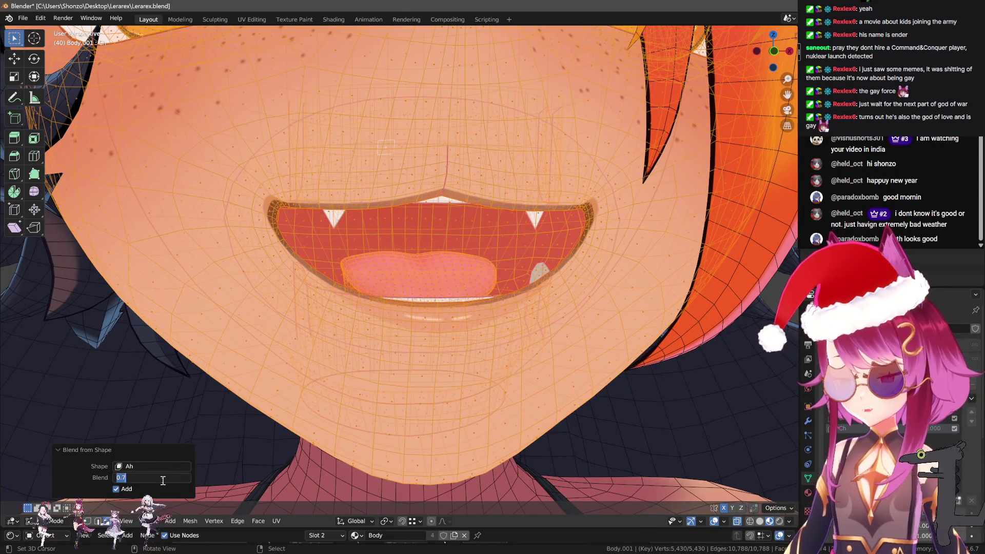
left_click(165, 480)
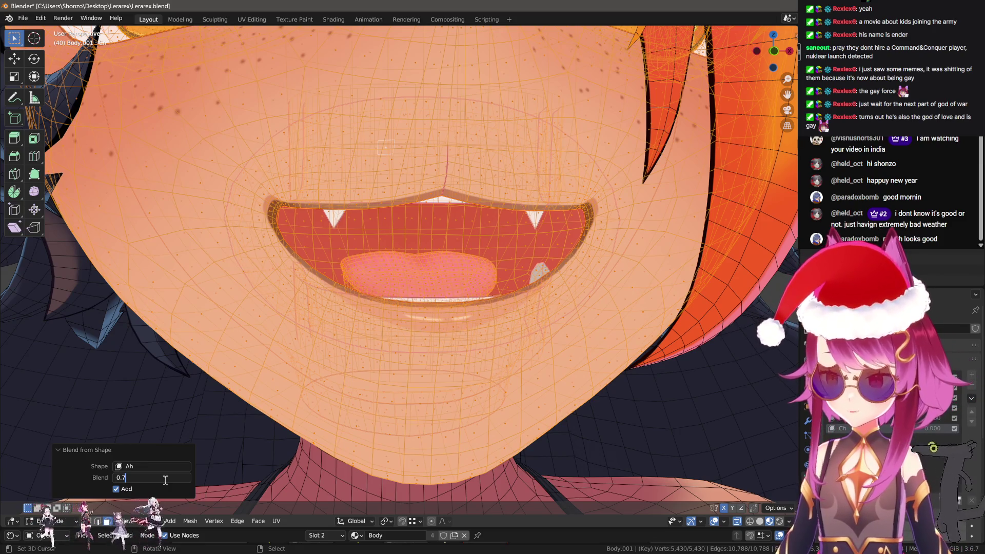
key("BackSpace")
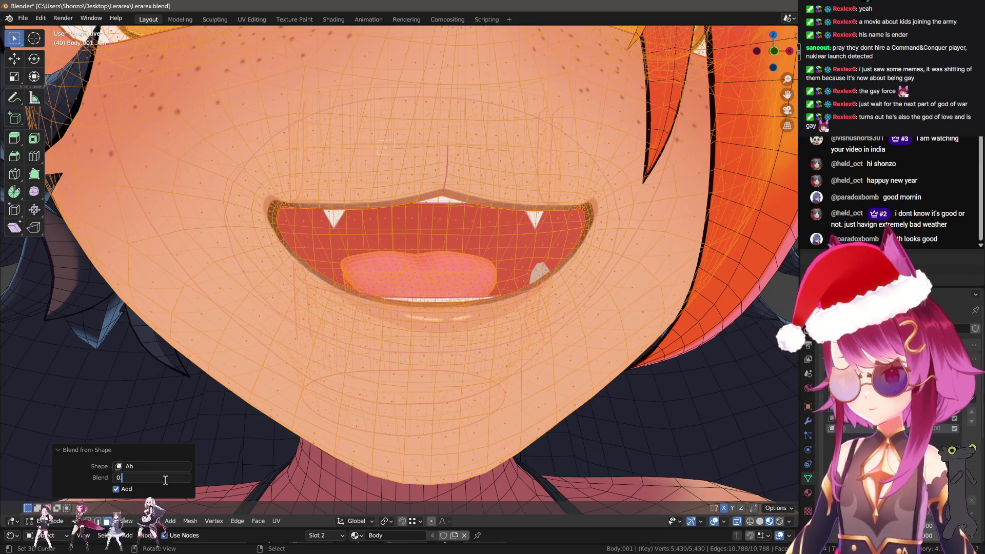
type("4")
key("Return")
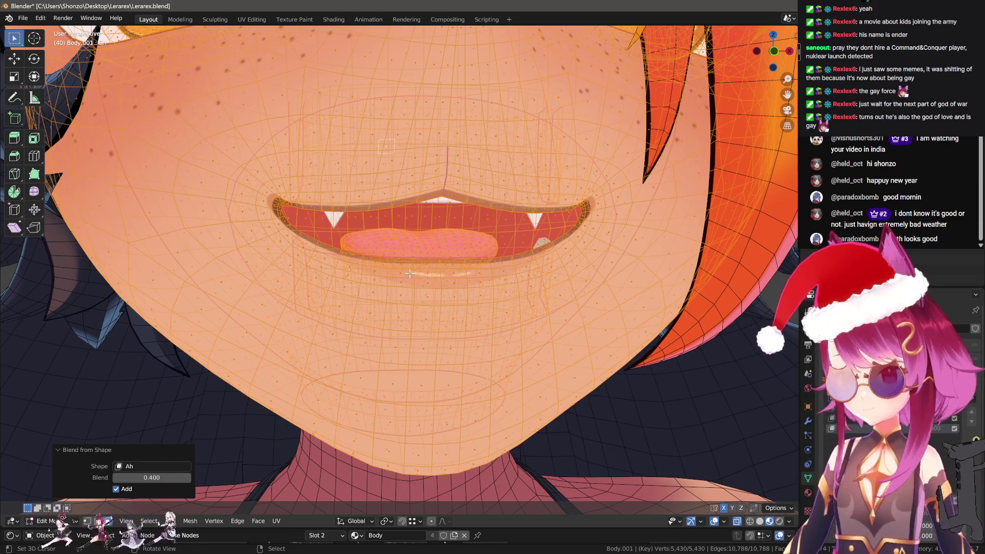
Select only the lower tooth piece and blend Ah at -0.4 to pull it back
key("alt+a")
left_click_drag(410, 273, 521, 169)
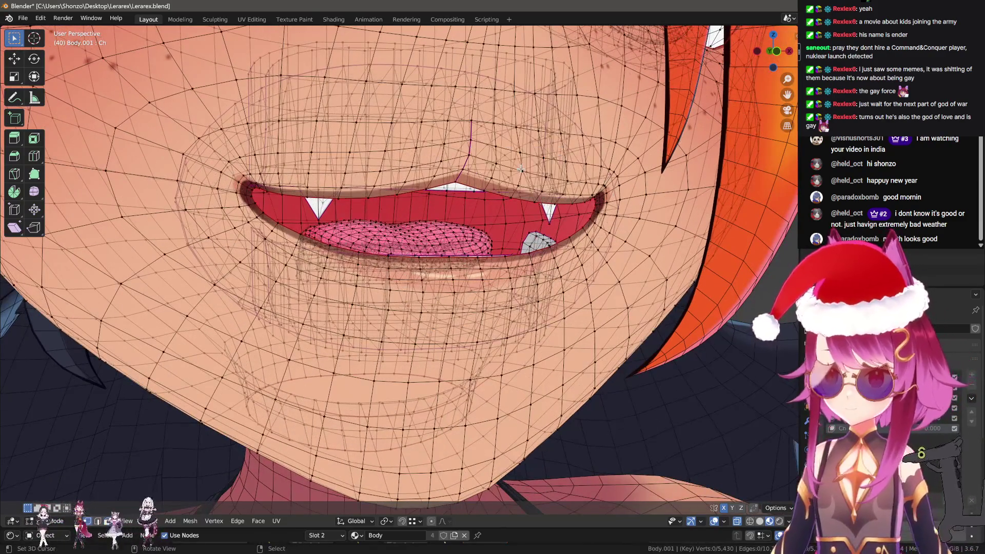
key("l")
left_click_drag(533, 238, 520, 232)
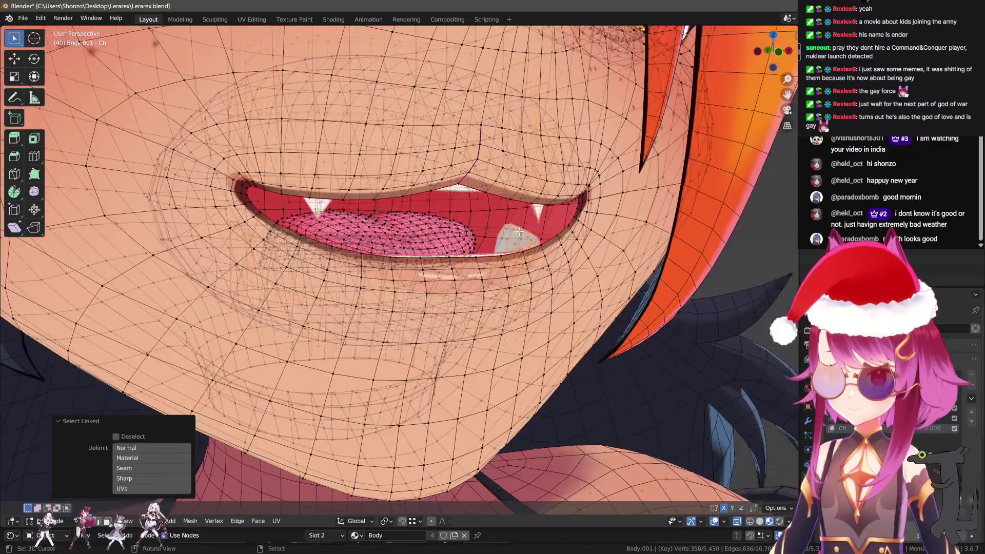
key("F3")
key("Return")
left_click(135, 478)
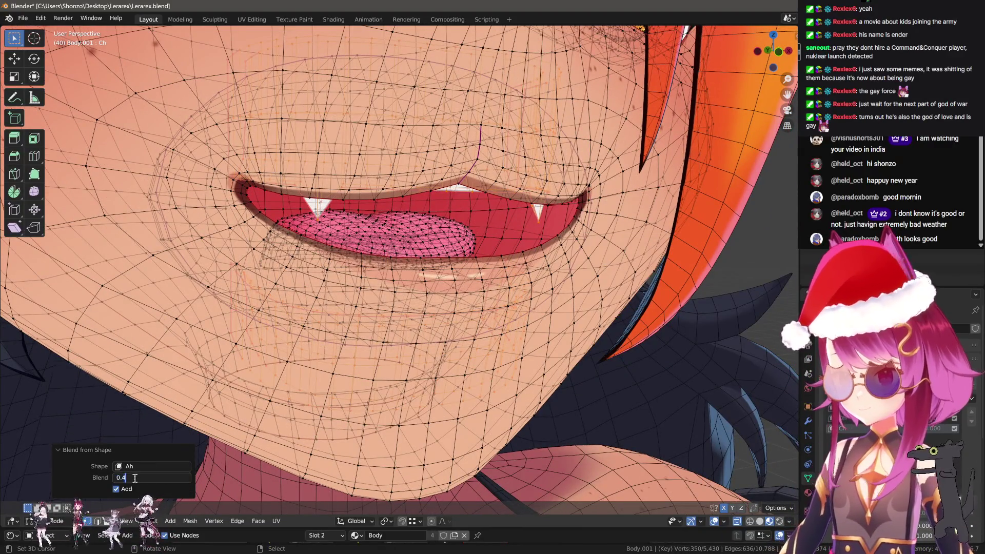
type("-")
key("Return")
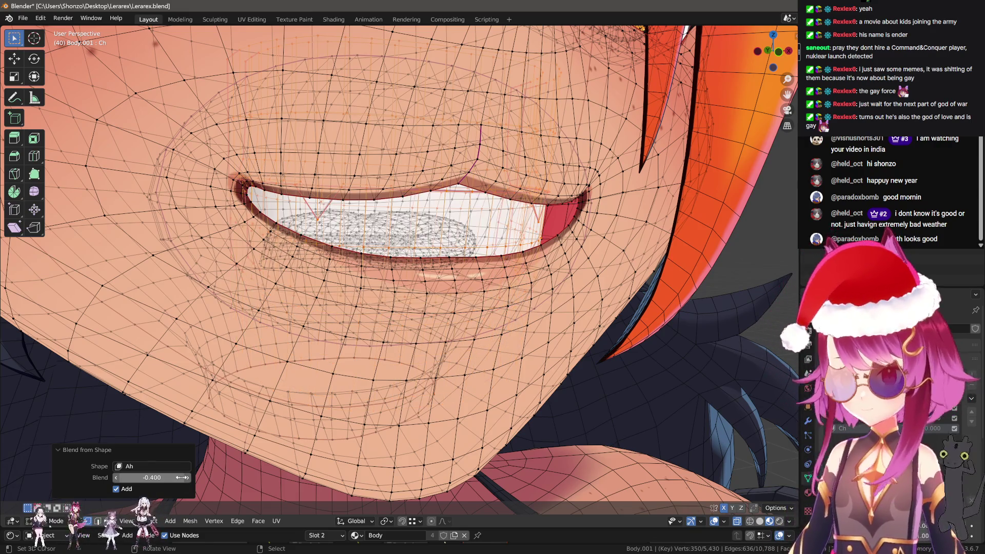
left_click_drag(397, 370, 491, 248)
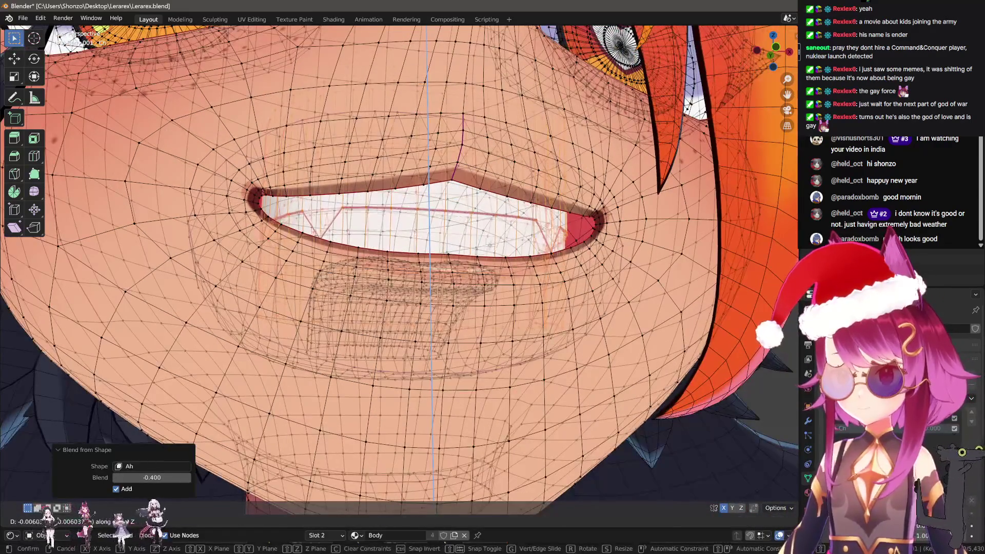
key("ctrl+KP_3")
key("KP_1")
In Left Orthographic view, move and slightly rotate the teeth into place
key("ctrl+KP_3")
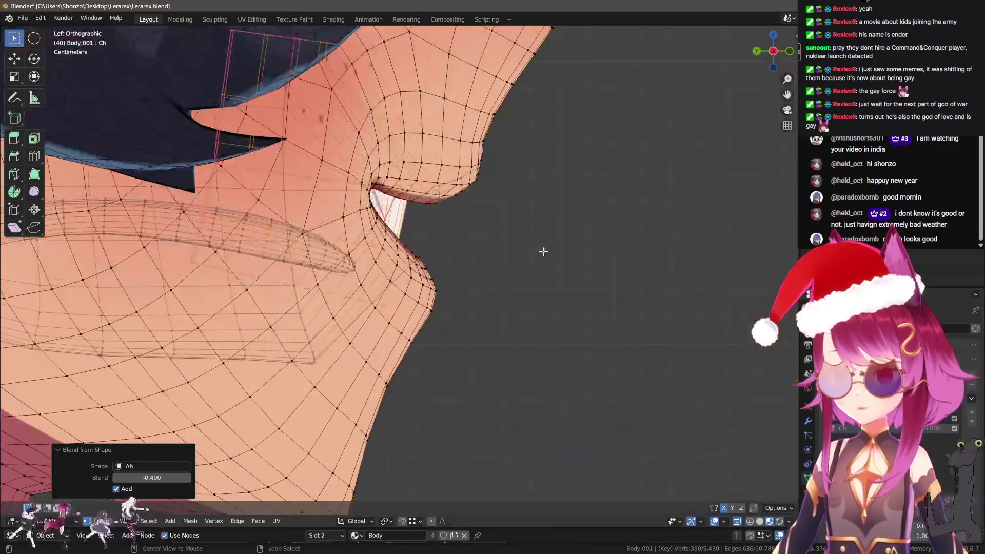
key("g")
left_click(520, 329)
key("r")
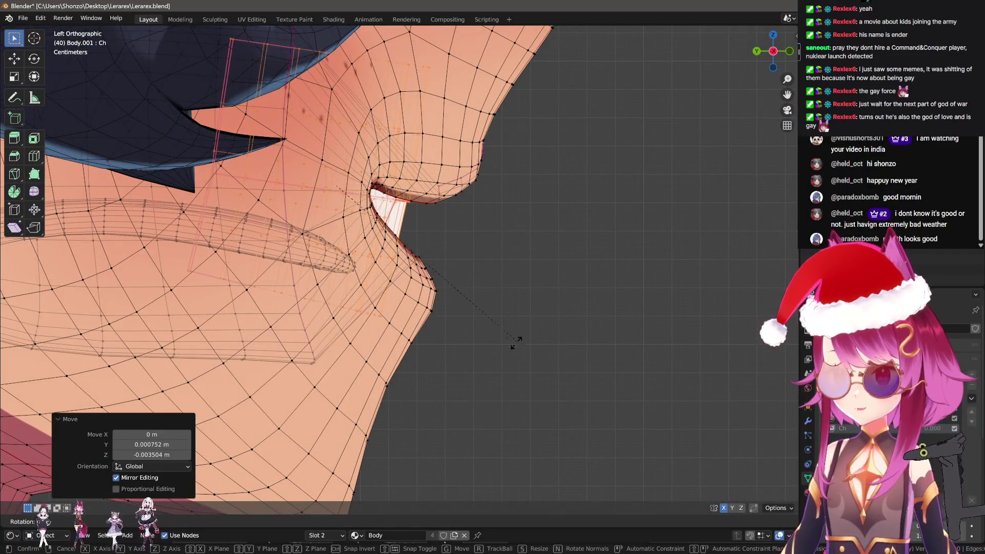
left_click(516, 343)
key("g")
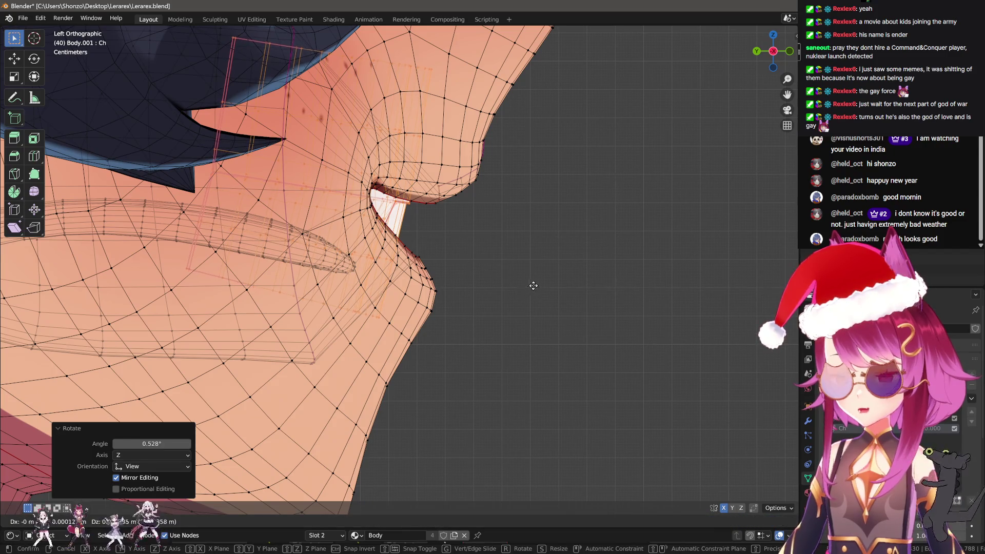
left_click(536, 277)
Preview the toothy grin in Object Mode with the wireframe overlay turned off
left_click_drag(535, 277, 497, 281)
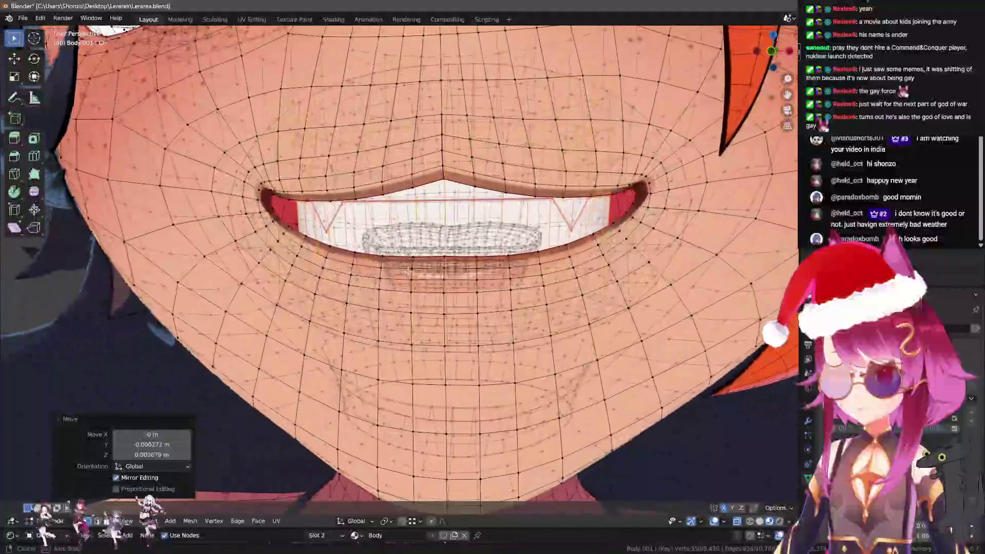
scroll("down", 3)
key("Tab")
scroll("down", 3)
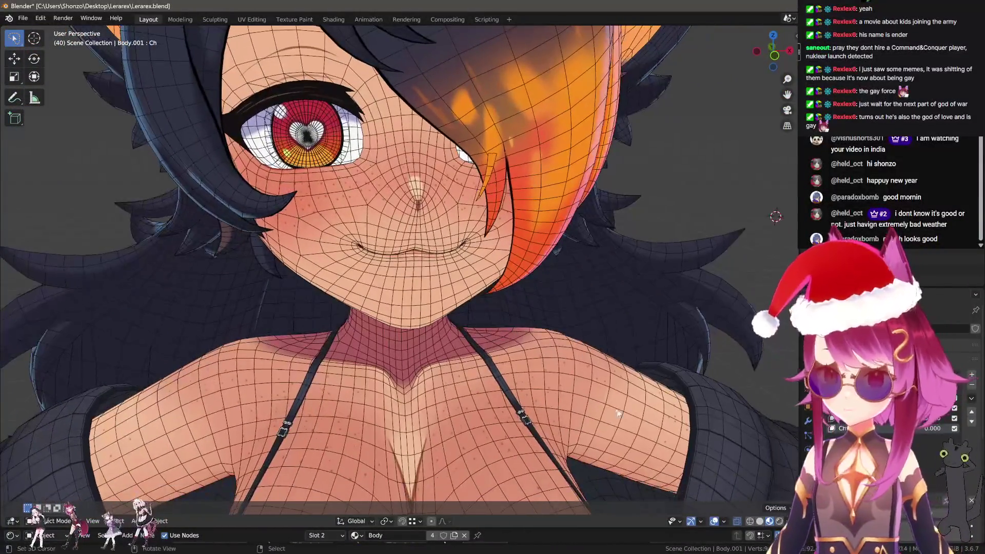
right_click(547, 316)
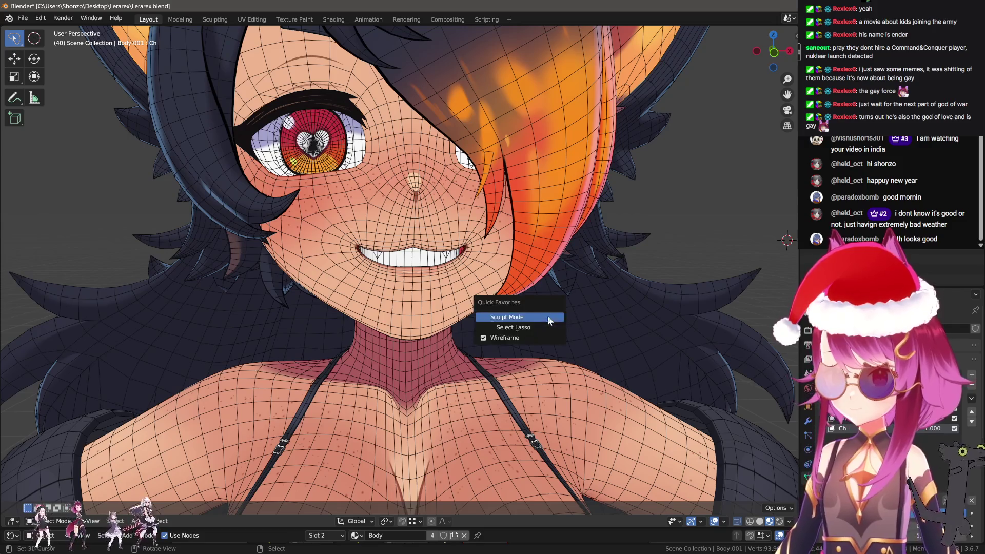
left_click(491, 337)
scroll("down", 3)
scroll("up", 3)
key("Tab")
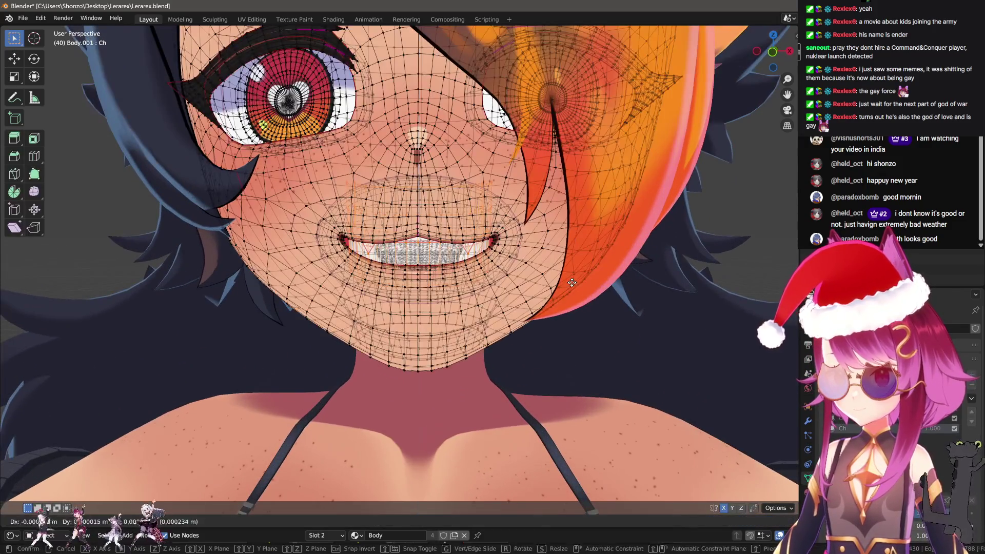
key("Tab")
scroll("down", 3)
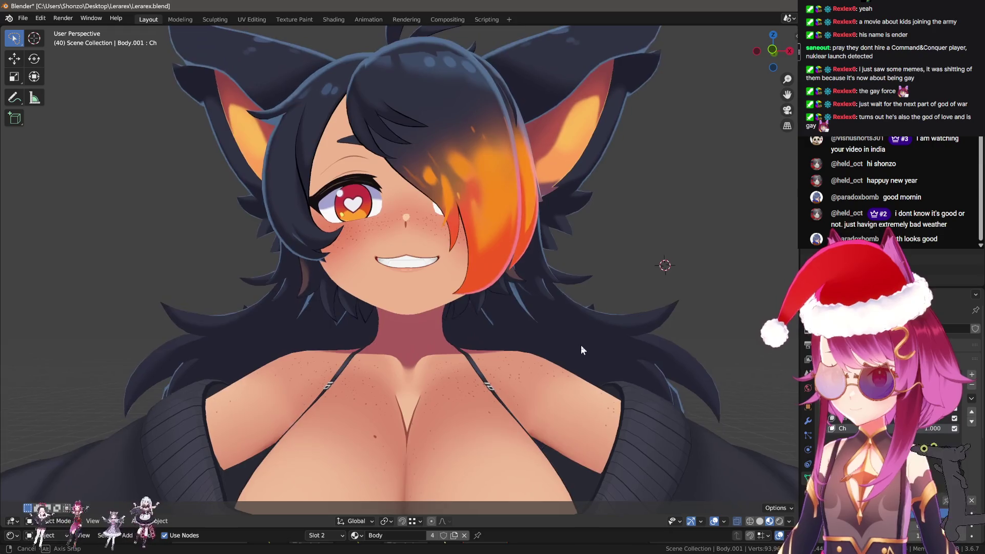
Reset every shape key value to 0.000 and check the closed smile from the side
left_click_drag(581, 344, 590, 373)
scroll("up", 3)
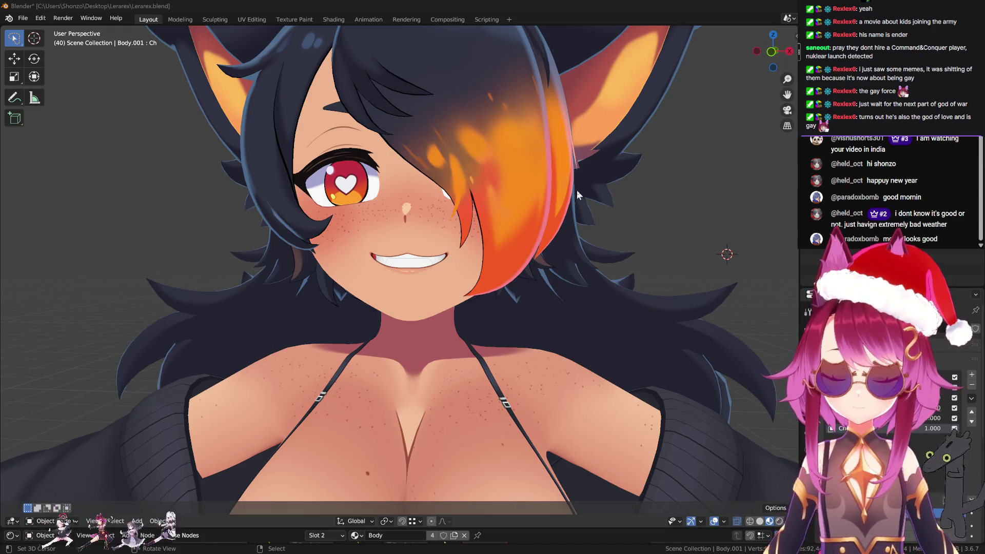
scroll("up", 3)
left_click(972, 500)
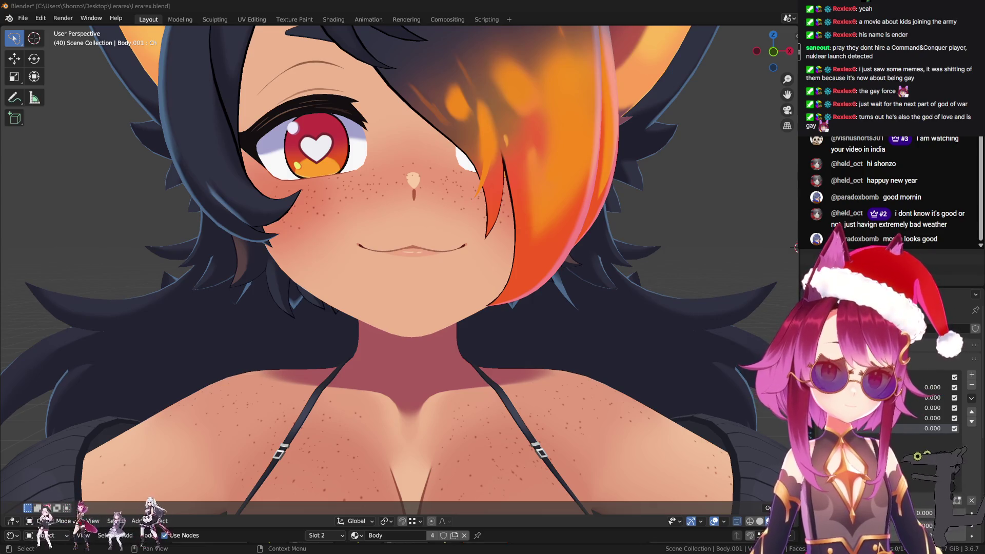
left_click_drag(390, 266, 447, 251)
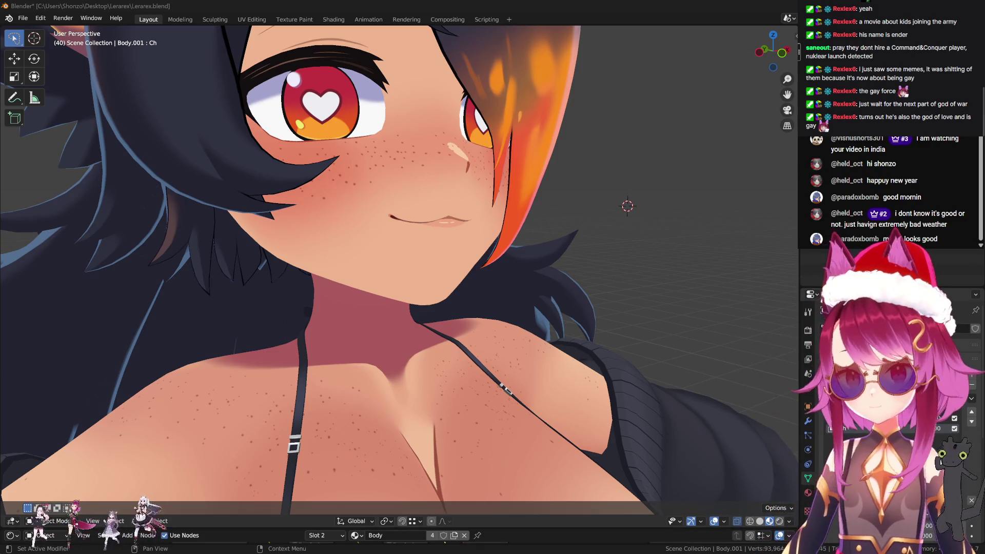
Add the eyeBlinkLeft shape key and enter Edit Mode in front view with nothing selected
left_click(972, 373)
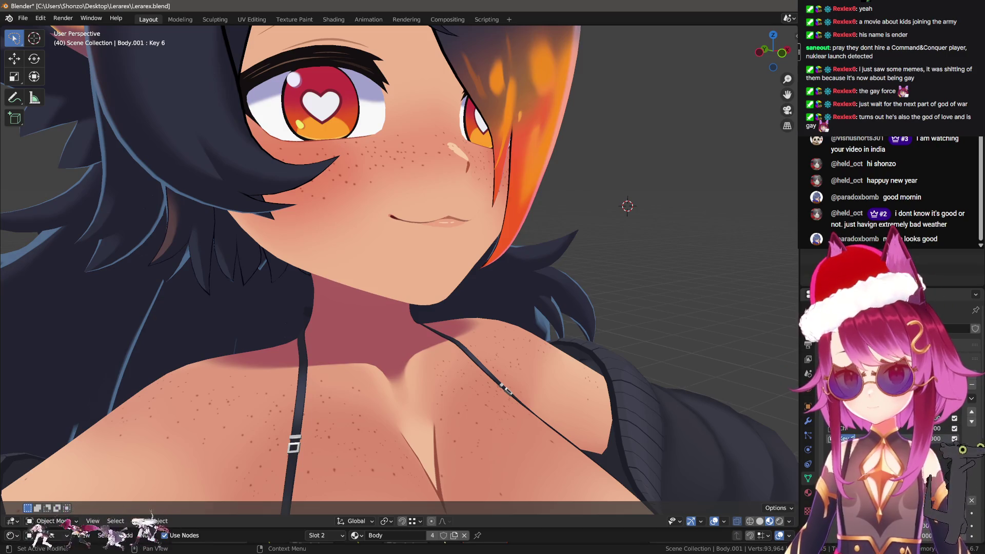
key("Tab")
left_click_drag(565, 246, 516, 259)
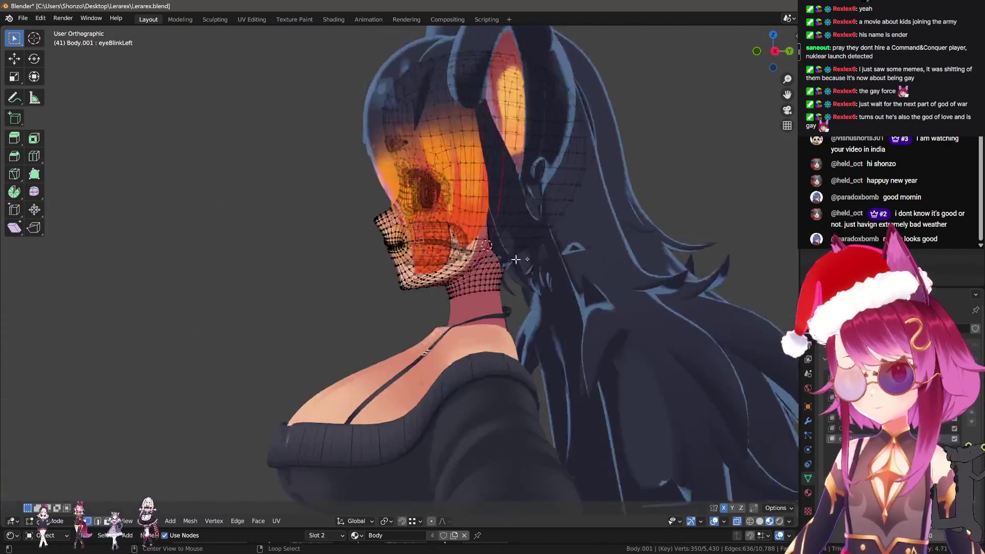
key("KP_1")
key("a")
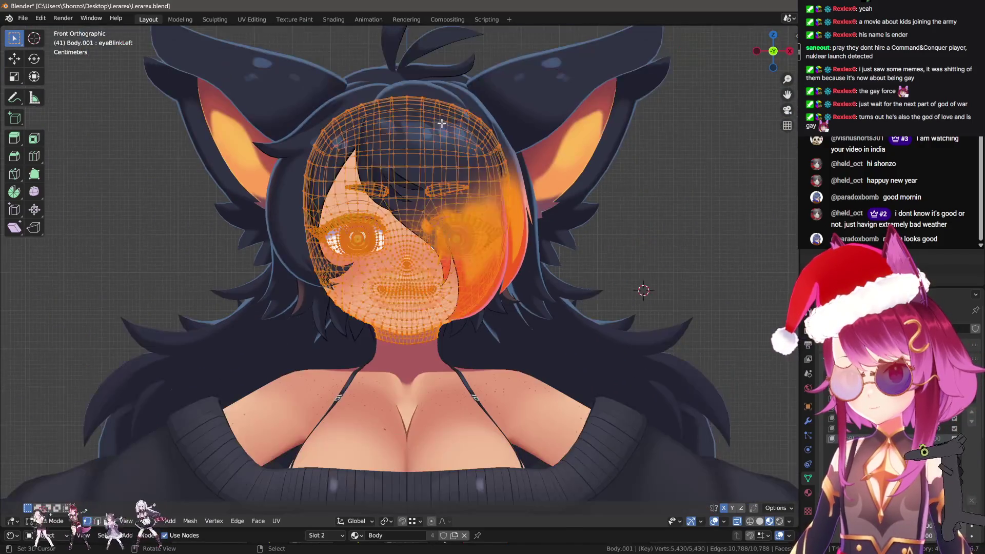
key("alt+a")
Box-select the character's left face half, excluding the nose centre line, in see-through view
key("b")
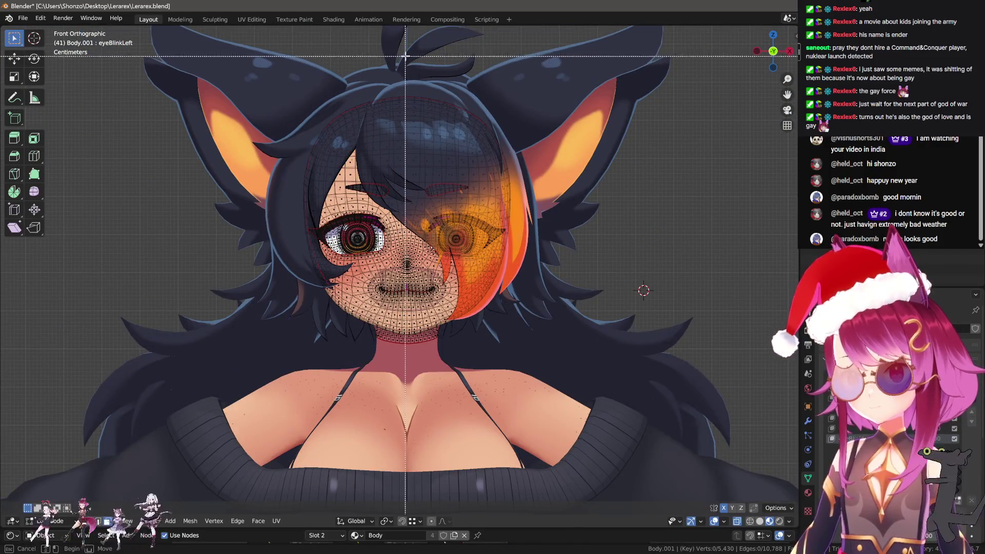
left_click_drag(406, 55, 718, 449)
key("KP_Decimal")
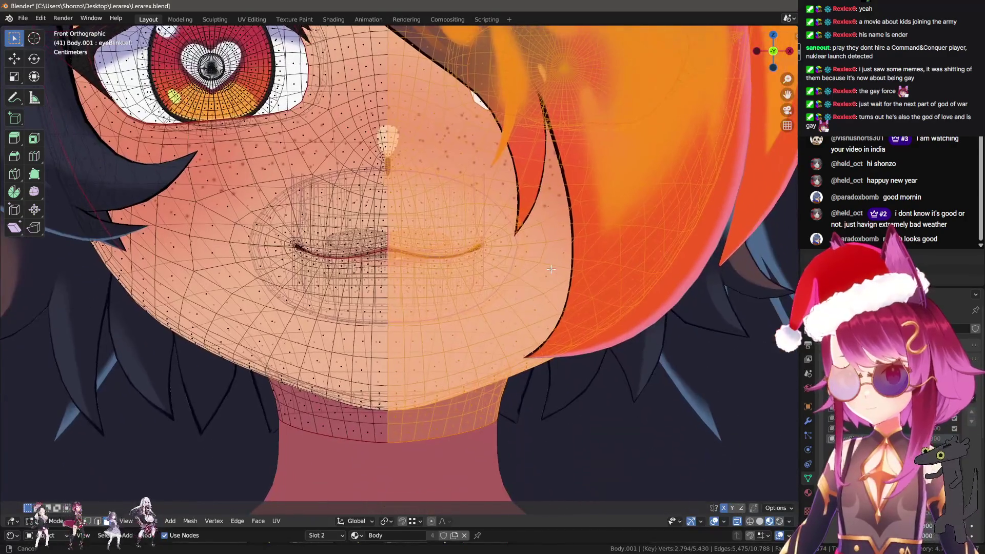
key("b")
left_click_drag(361, 108, 386, 227)
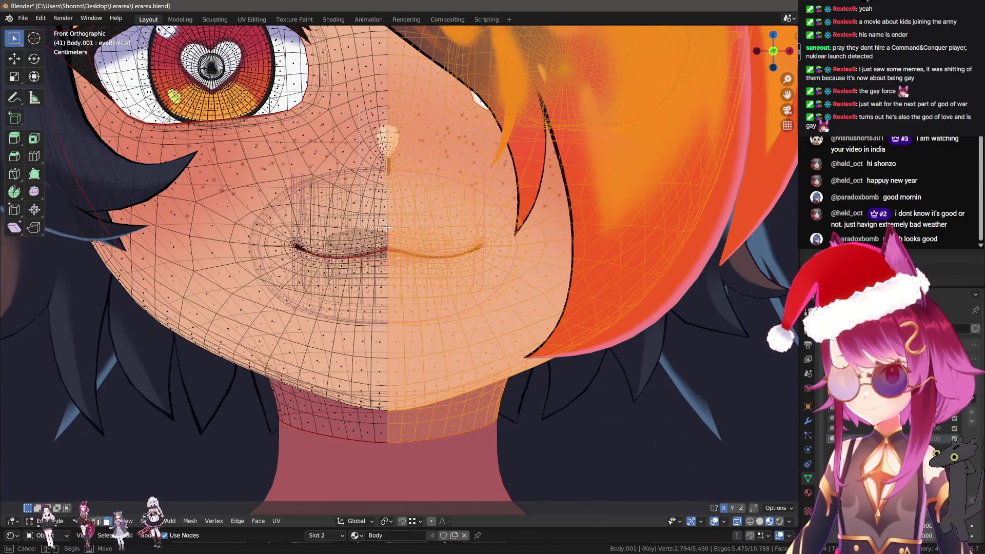
left_click_drag(386, 228, 385, 228)
scroll("down", 3)
key("z")
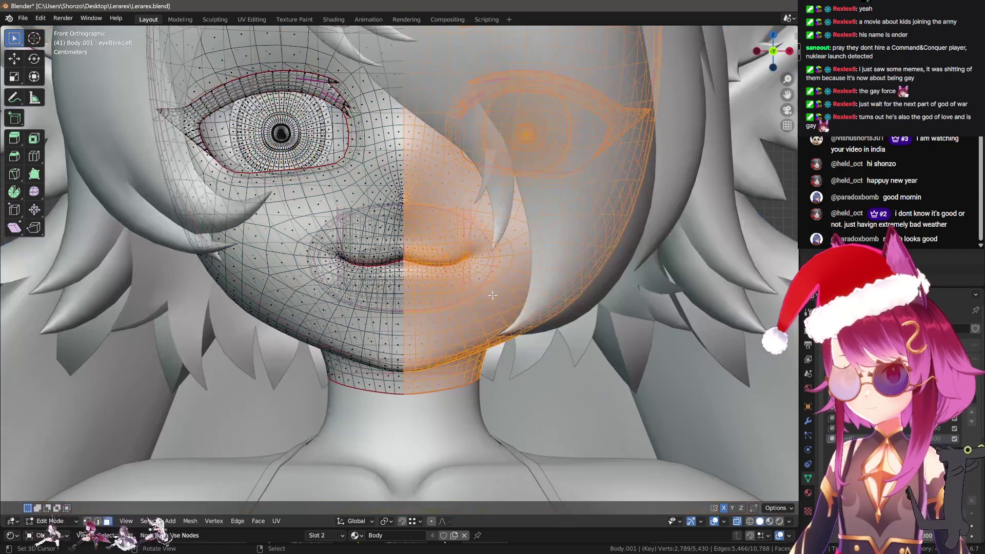
key("shift+z")
scroll("down", 3)
Blend the Blink shape into the selection at 1.0, then return to Object Mode
key("F3")
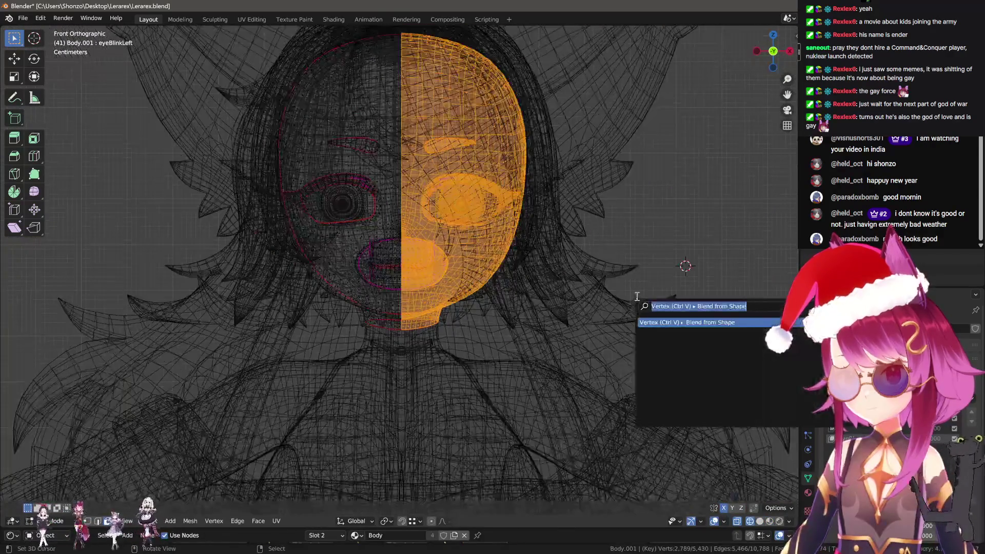
key("Return")
left_click(164, 465)
type("b")
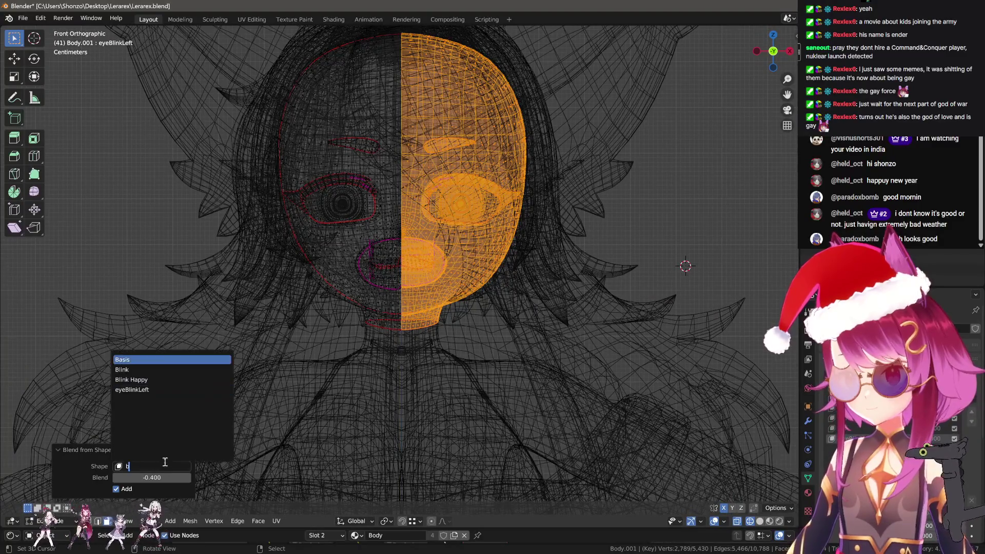
key("Down")
key("Return")
left_click(174, 477)
type("1")
key("Return")
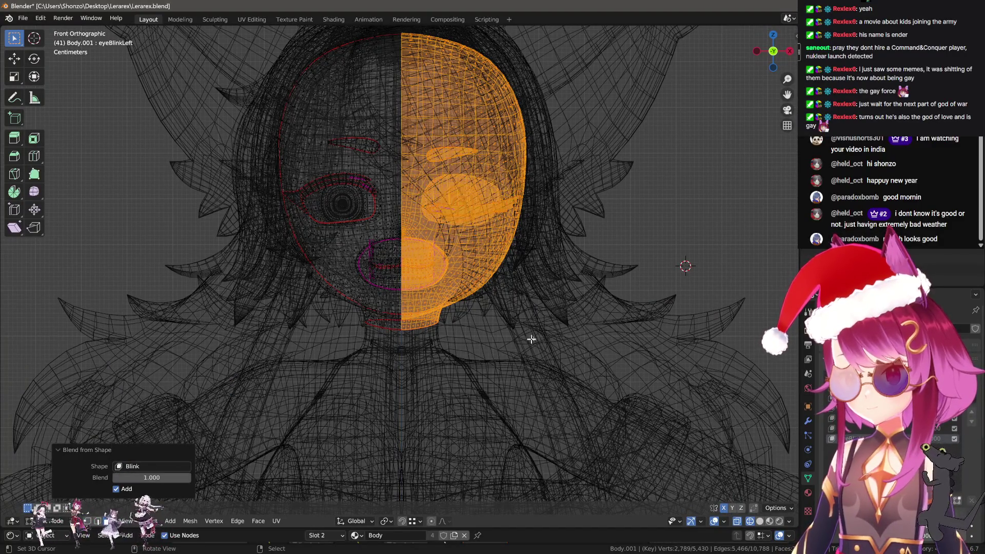
key("Tab")
scroll("up", 3)
key("shift+z")
Hide the hair piece covering the face and reselect the body mesh
left_click(520, 230)
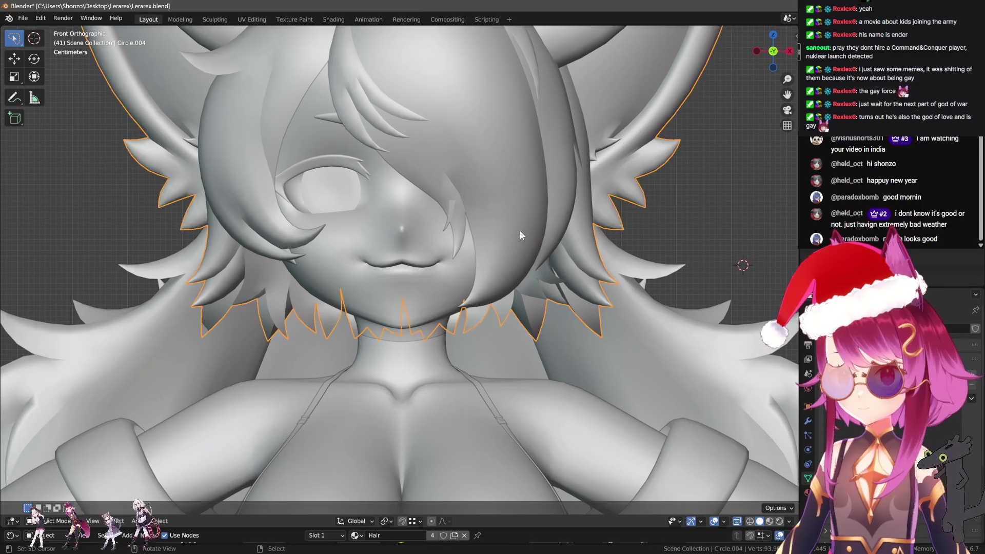
key("h")
left_click(480, 266)
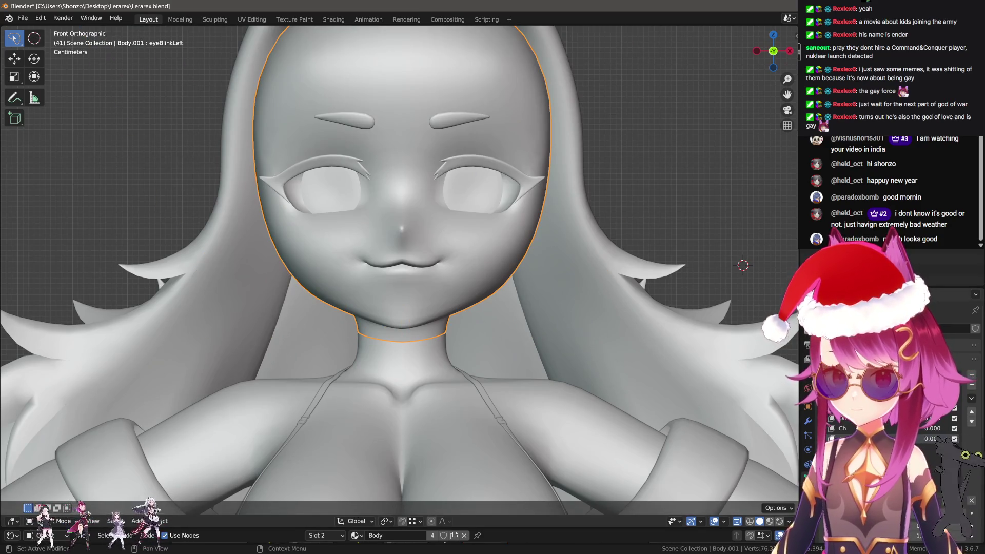
Mirror the eyeBlinkLeft blink into a new eyeBlinkRight key, reset eyeBlinkLeft, and add eyeLookDownLeft
left_click_drag(933, 439, 964, 439)
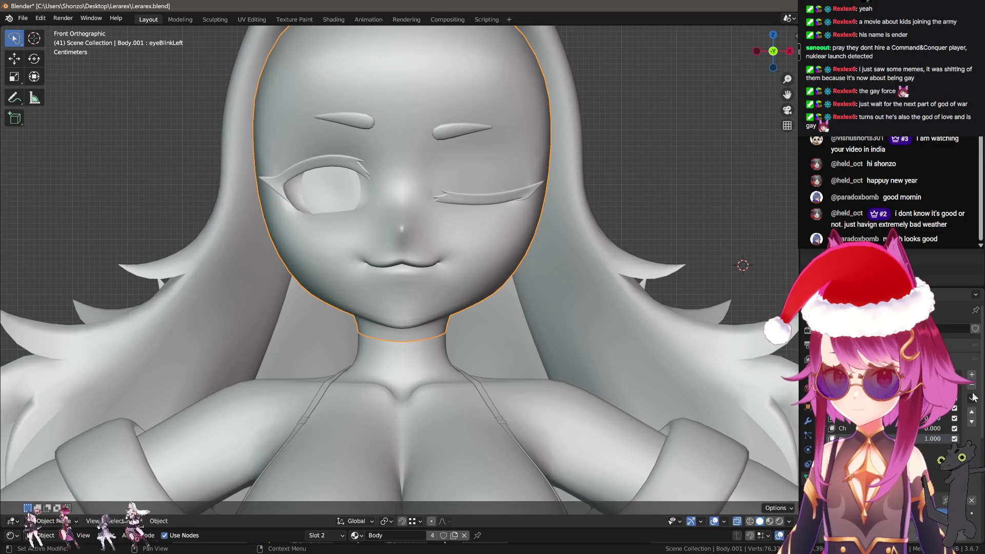
left_click(972, 375)
left_click(972, 398)
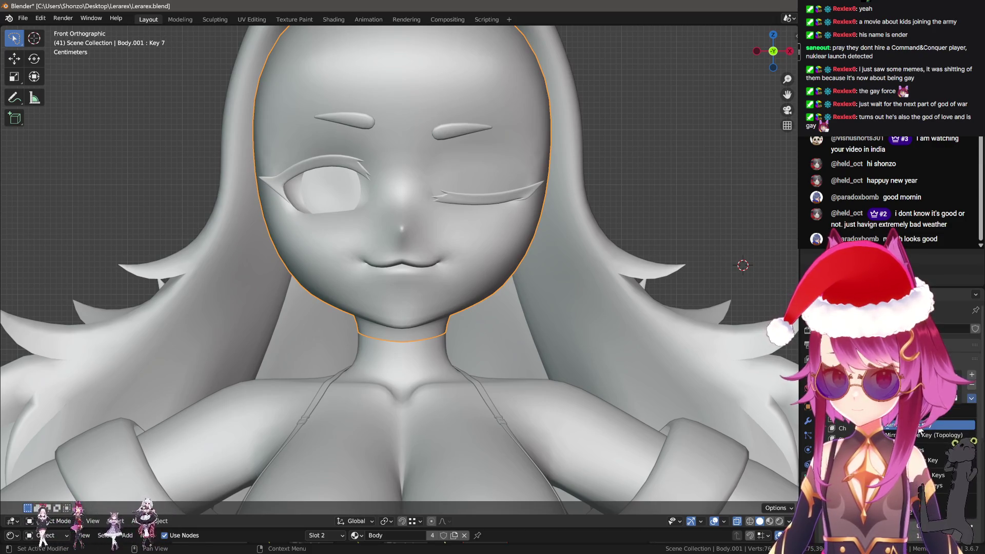
left_click(921, 426)
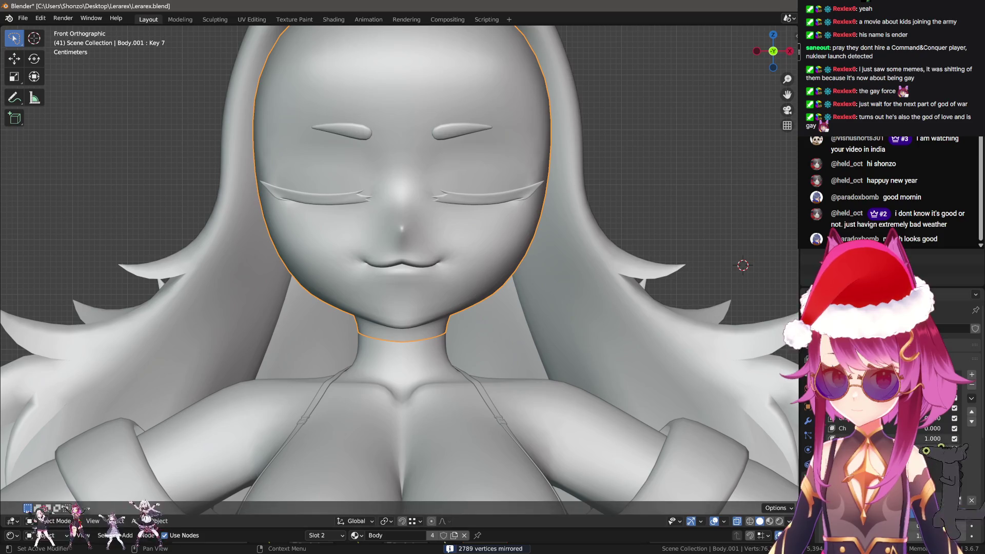
left_click_drag(933, 438, 903, 439)
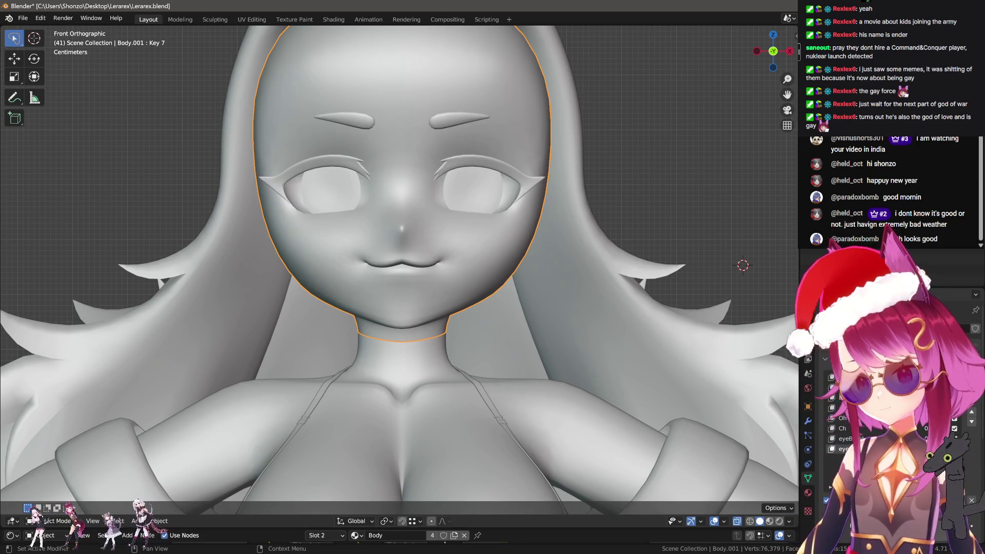
left_click(862, 449)
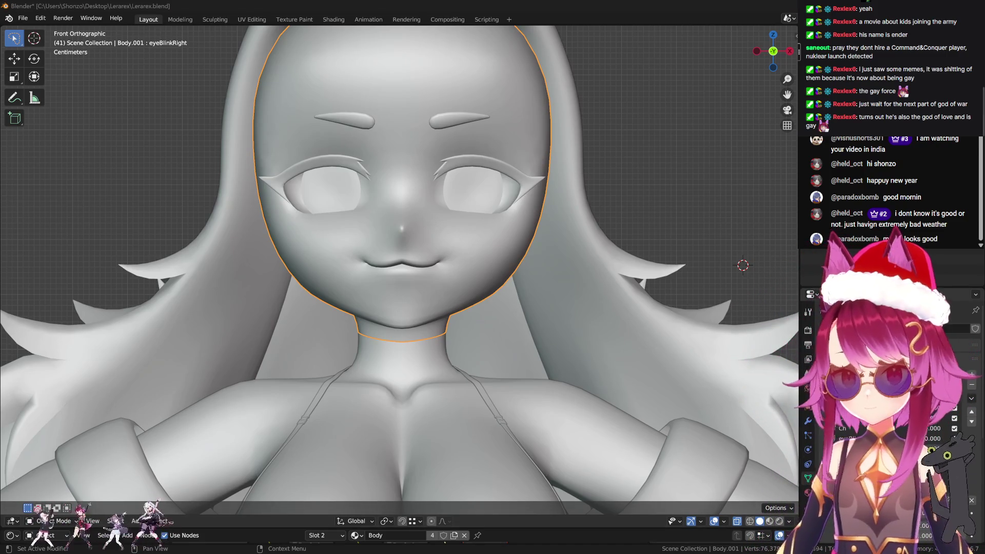
left_click(862, 428)
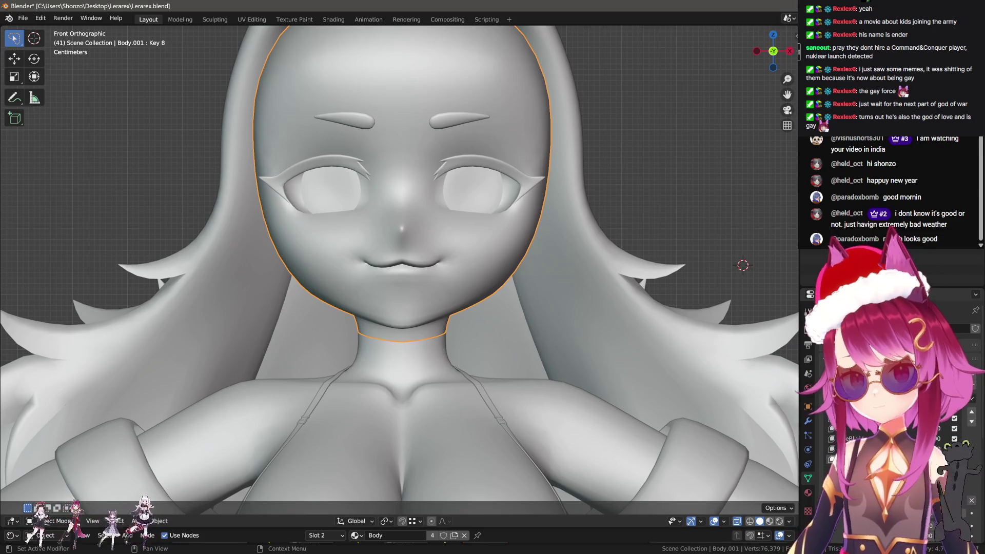
scroll("up", 3)
Select the linked eyeball geometry and frame it from the right side view
key("Tab")
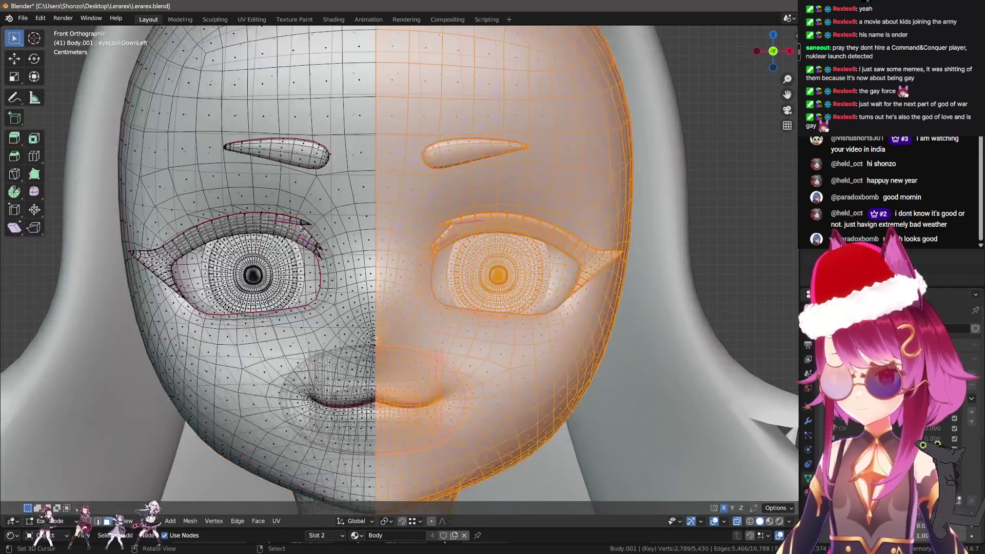
left_click_drag(527, 301, 390, 236)
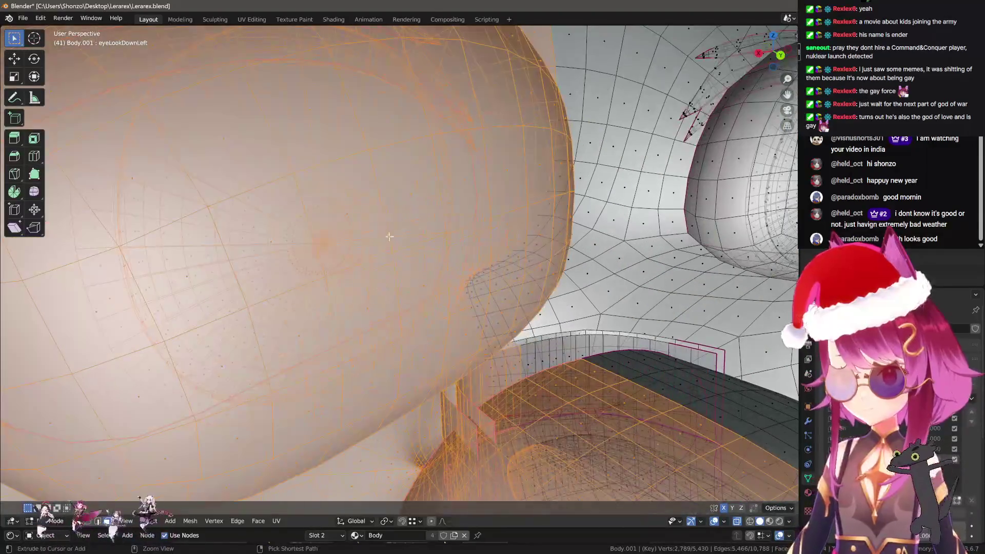
key("alt+a")
key("l")
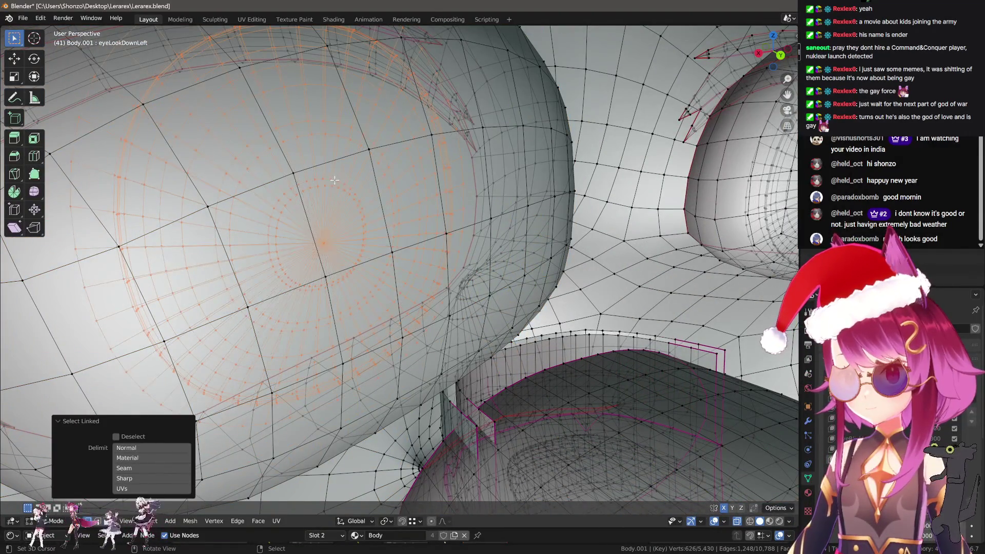
scroll("down", 3)
left_click_drag(335, 180, 416, 234)
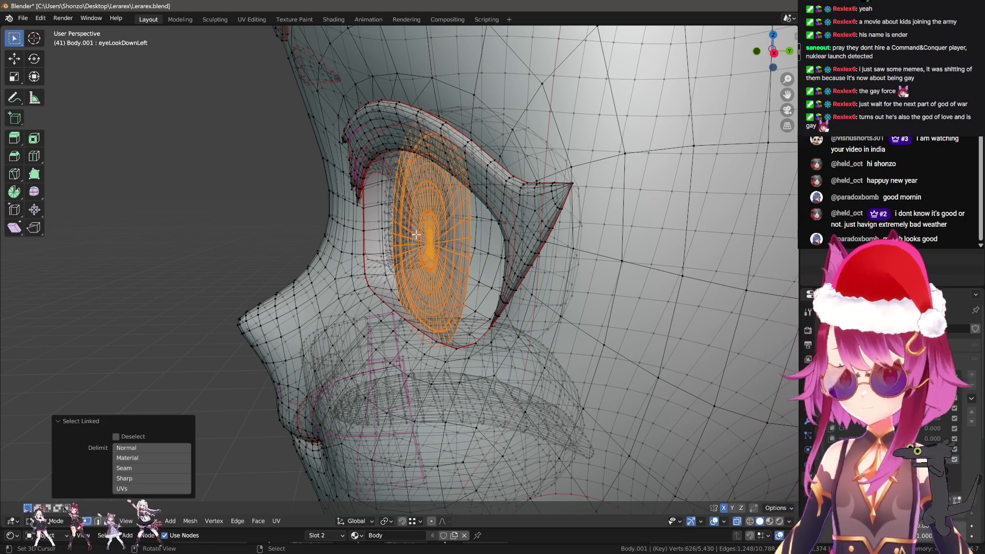
key("KP_1")
key("KP_3")
key("KP_Decimal")
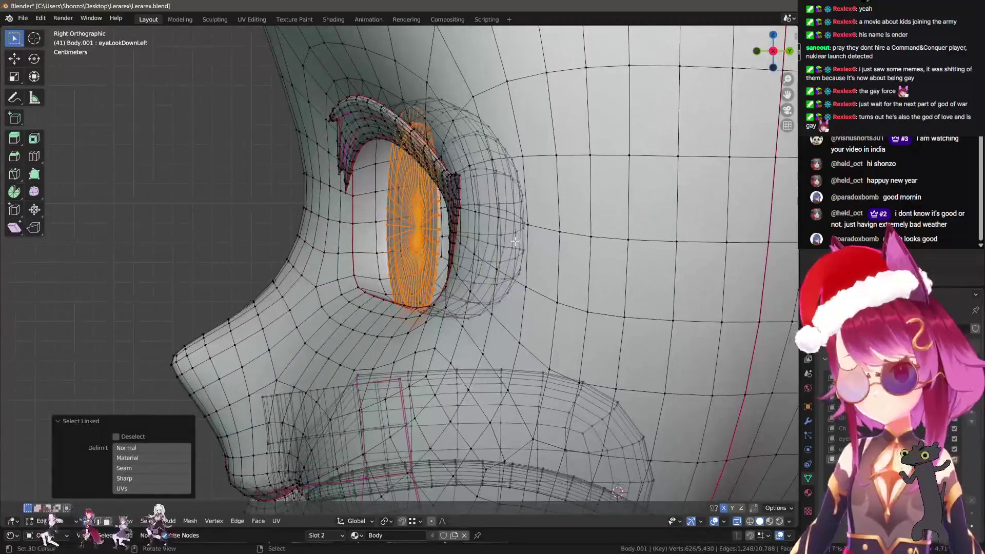
left_click_drag(515, 241, 208, 315)
Tilt the eyeball down about -8.73° and lower it slightly along Z
key("r")
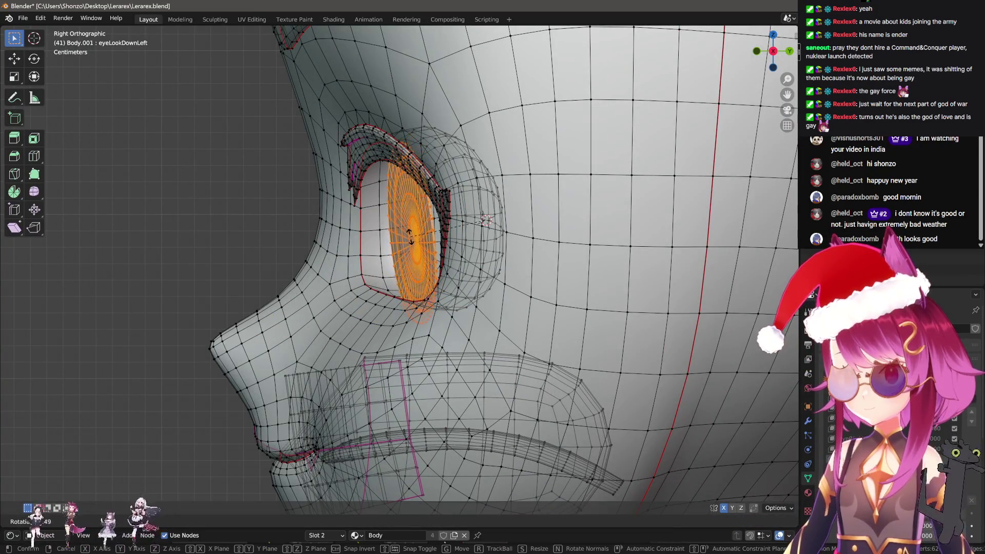
left_click(411, 239)
key("ctrl+z")
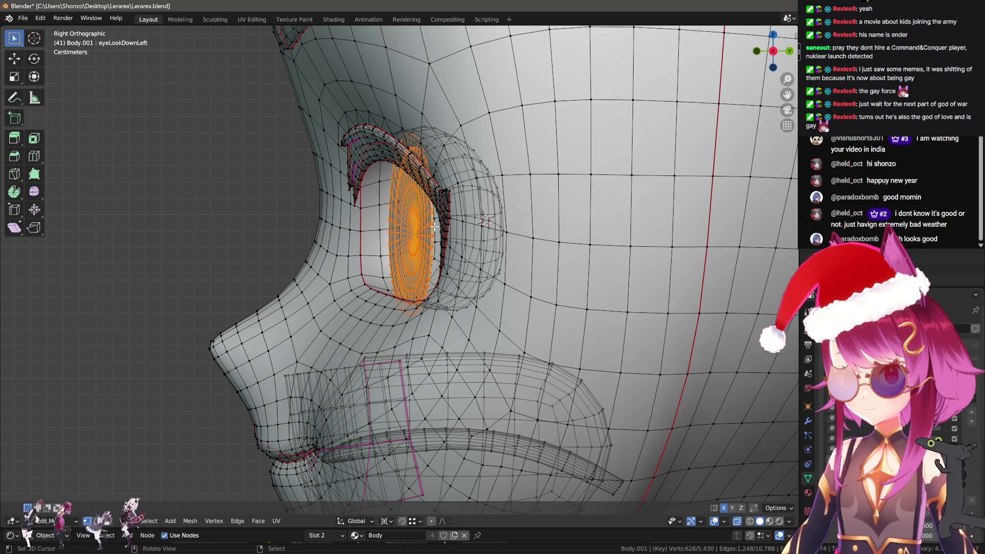
key("r")
left_click(438, 236)
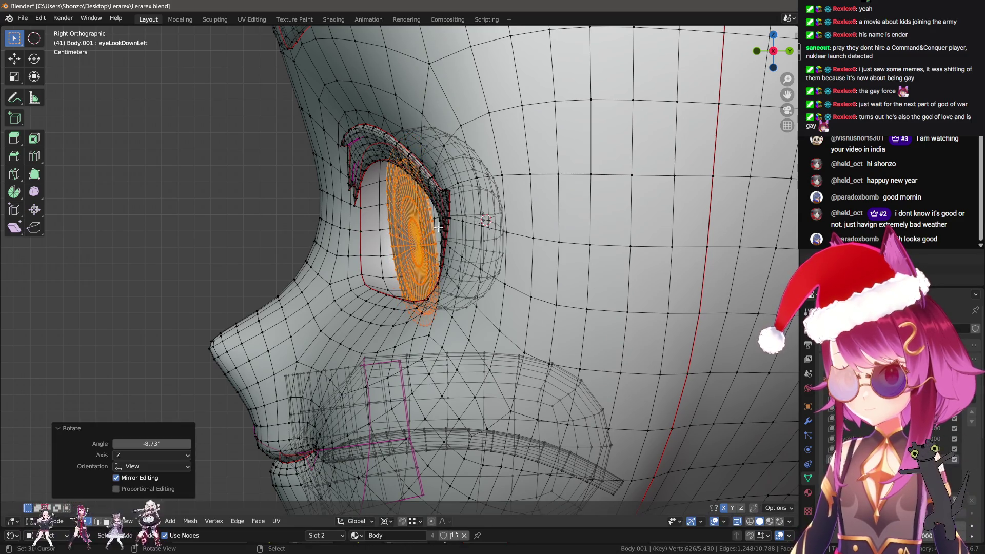
key("g")
key("z")
left_click(431, 289)
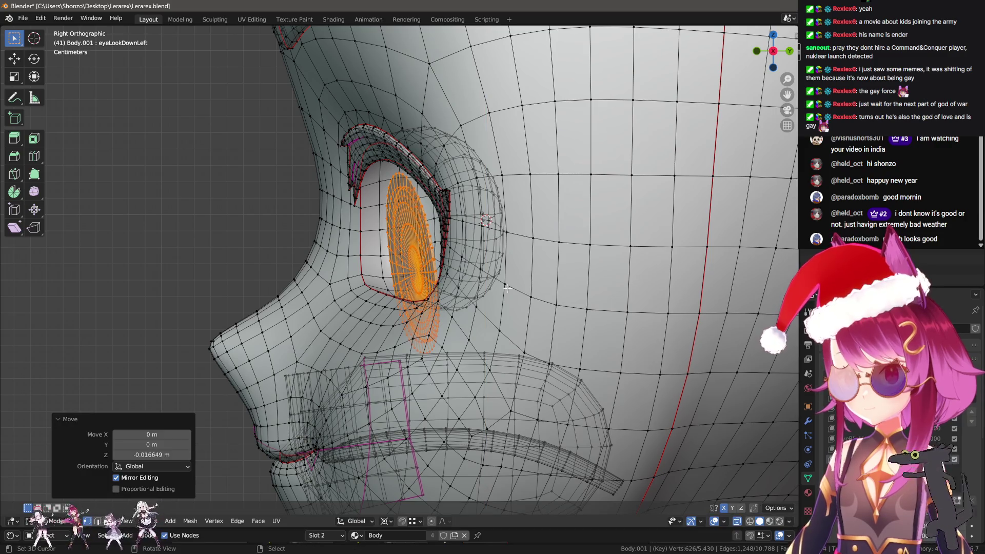
key("r")
left_click(513, 300)
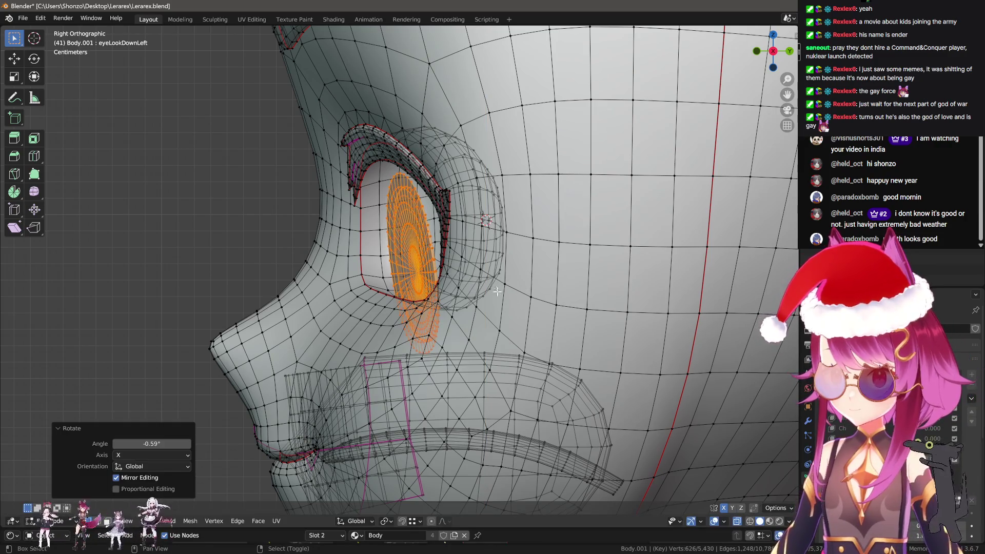
key("g")
key("z")
left_click(484, 271)
Scale the eyeball down slightly
left_click_drag(484, 271, 642, 309)
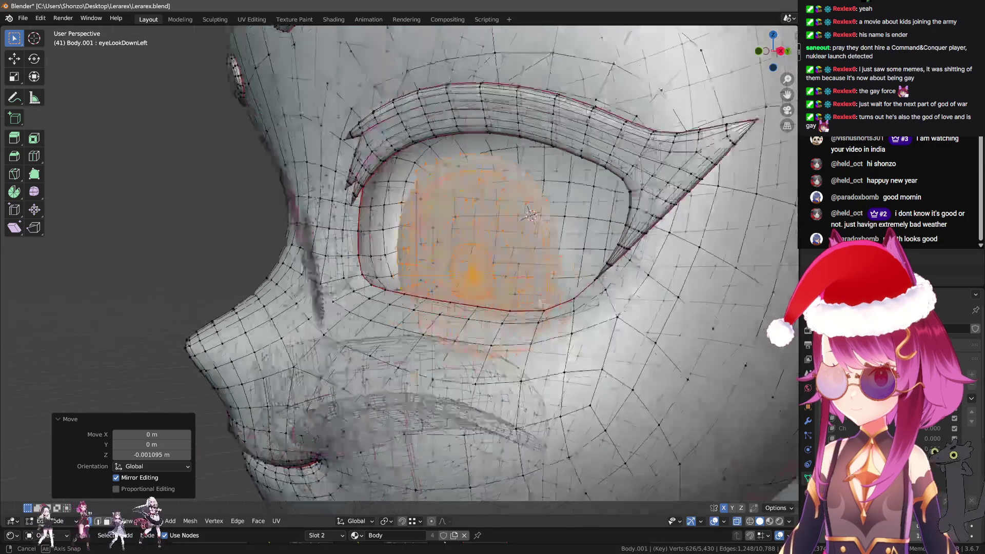
scroll("up", 3)
key("s")
left_click_drag(545, 288, 600, 298)
Confirm the eyeball scale and switch the viewport to Material Preview
left_click(607, 298)
key("Tab")
scroll("down", 3)
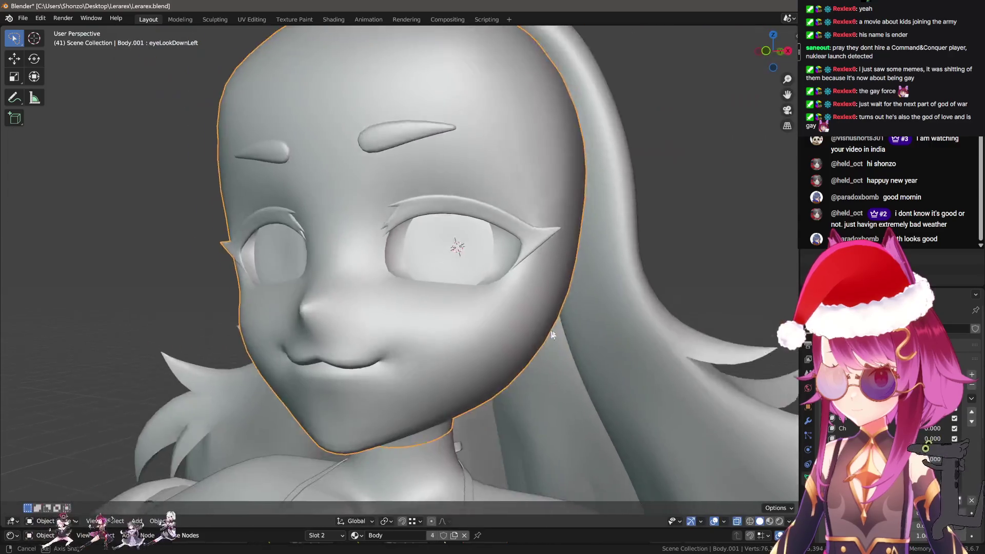
left_click_drag(564, 349, 582, 352)
key("shift+z")
key("shift+z")
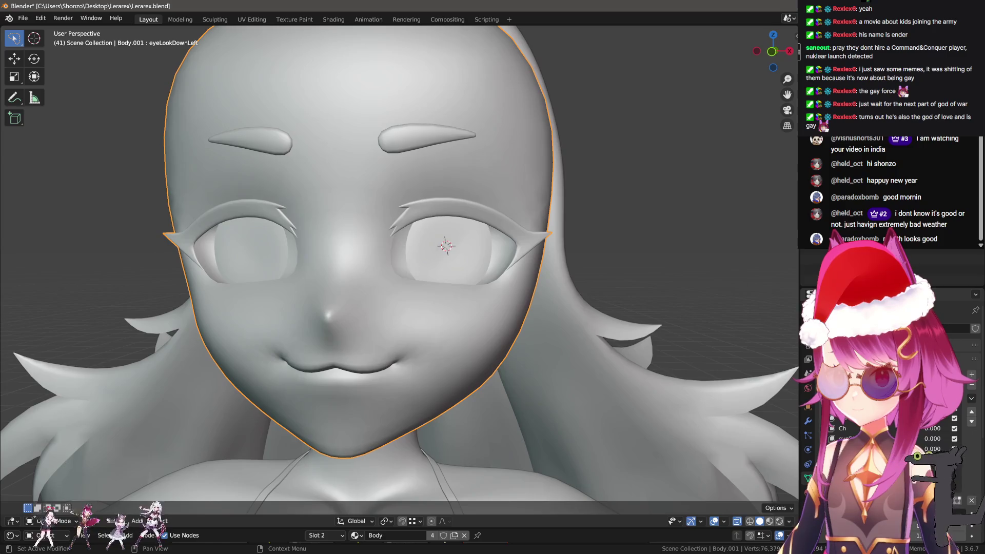
key("Tab")
key("Tab")
key("z")
left_click(555, 341)
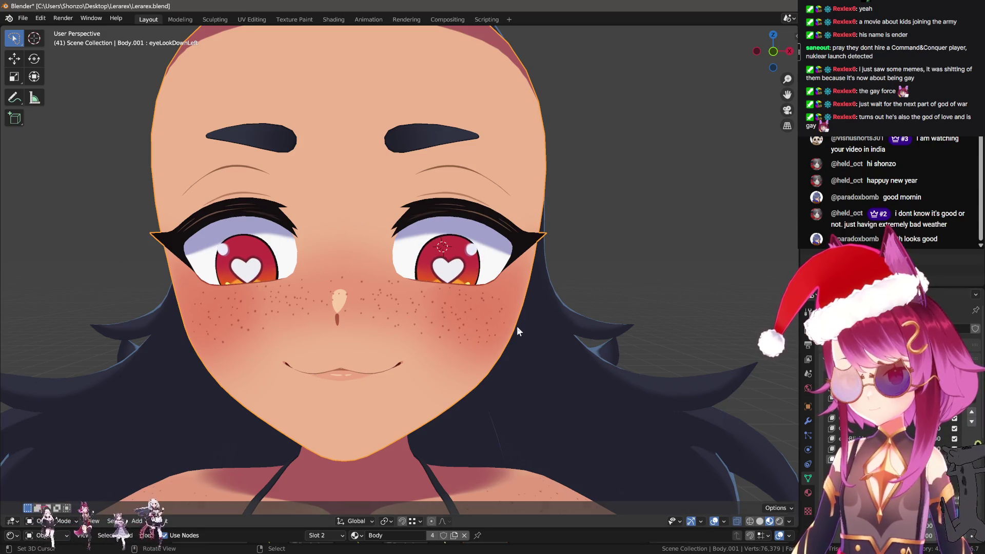
scroll("up", 3)
Shift the eyeball slightly sideways along X
key("Tab")
key("g")
key("x")
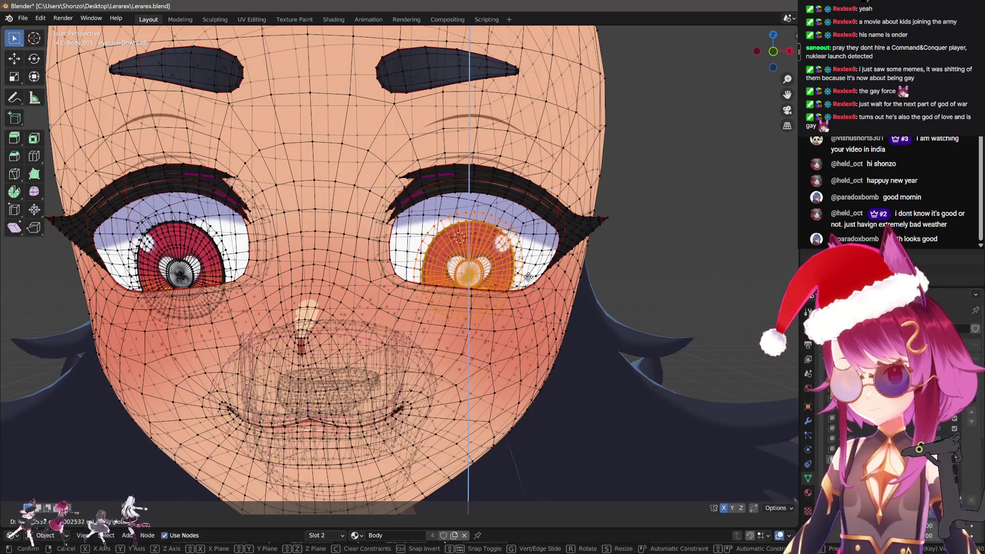
left_click(528, 277)
key("g")
key("z")
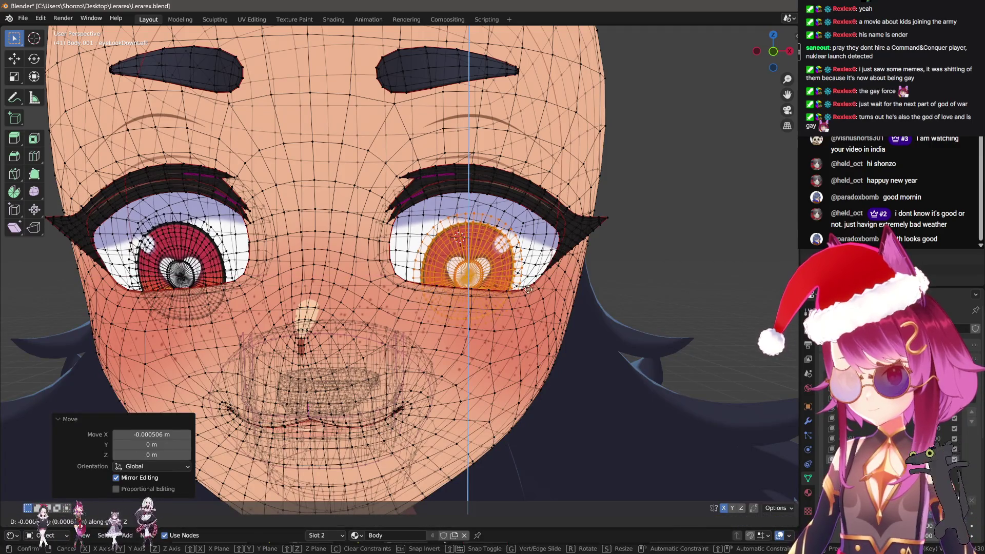
key("Escape")
key("Tab")
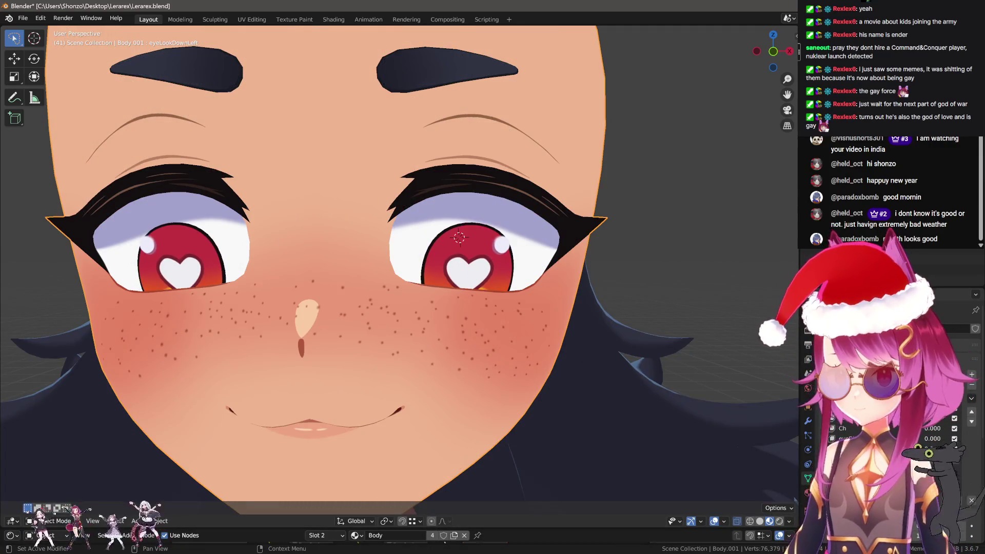
Try a Blend from Shape on the eye with value 0, then undo it
key("Tab")
key("ctrl+z")
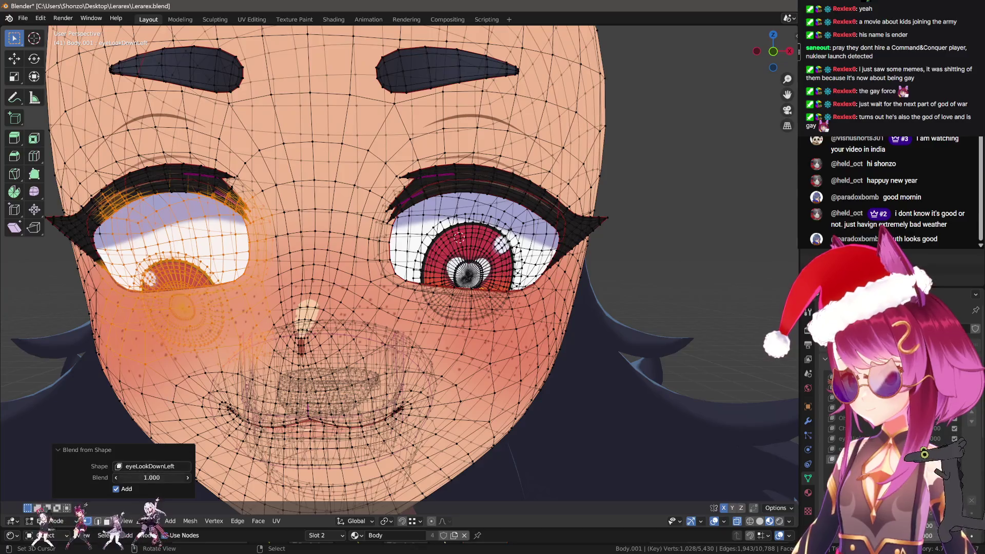
type("0")
key("Return")
key("Tab")
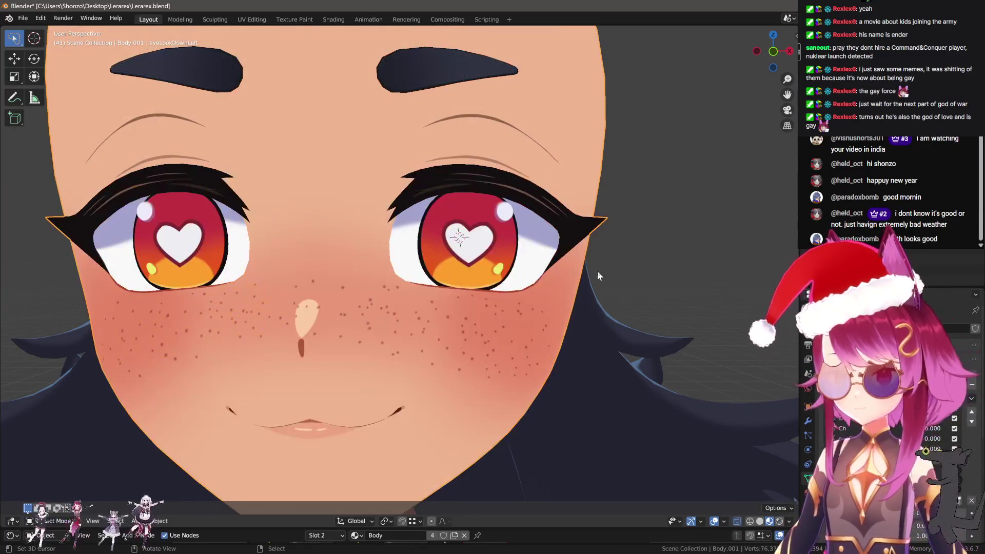
key("Tab")
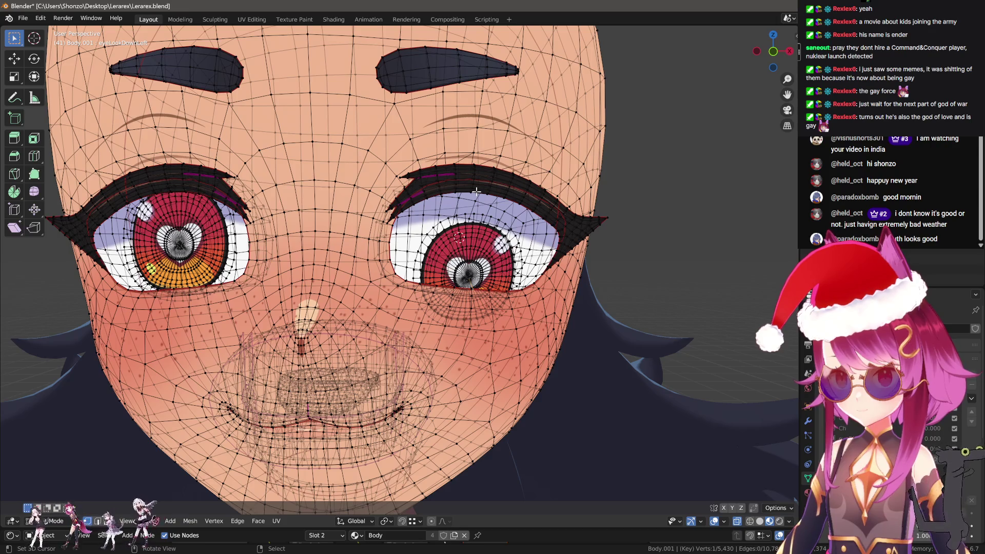
key("Tab")
scroll("up", 3)
key("Tab")
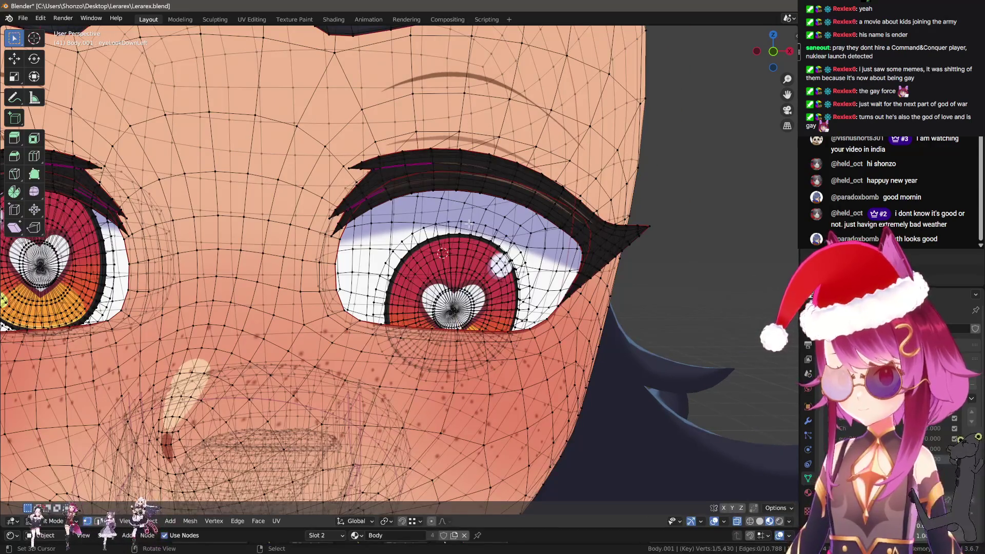
key("Tab")
scroll("down", 3)
Turn on wireframe, enter Sculpt Mode, hide the eyeball face set and resize the brush
key("q")
left_click(454, 321)
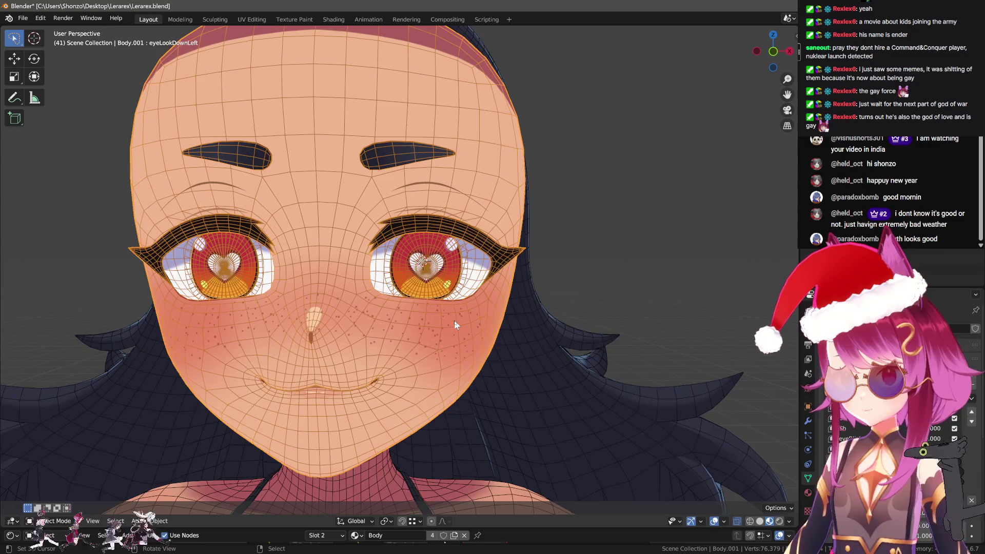
key("q")
left_click(444, 305)
key("h")
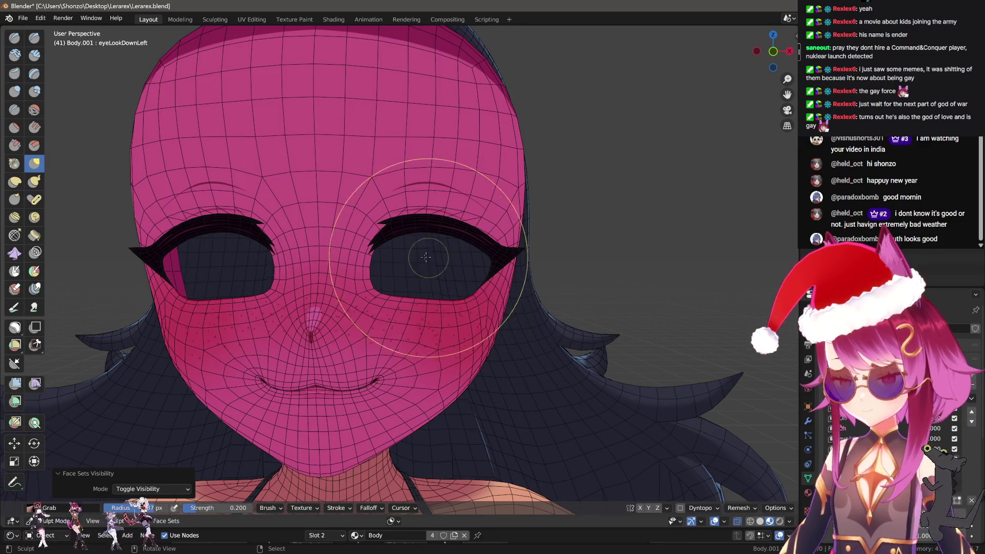
key("f")
left_click(488, 295)
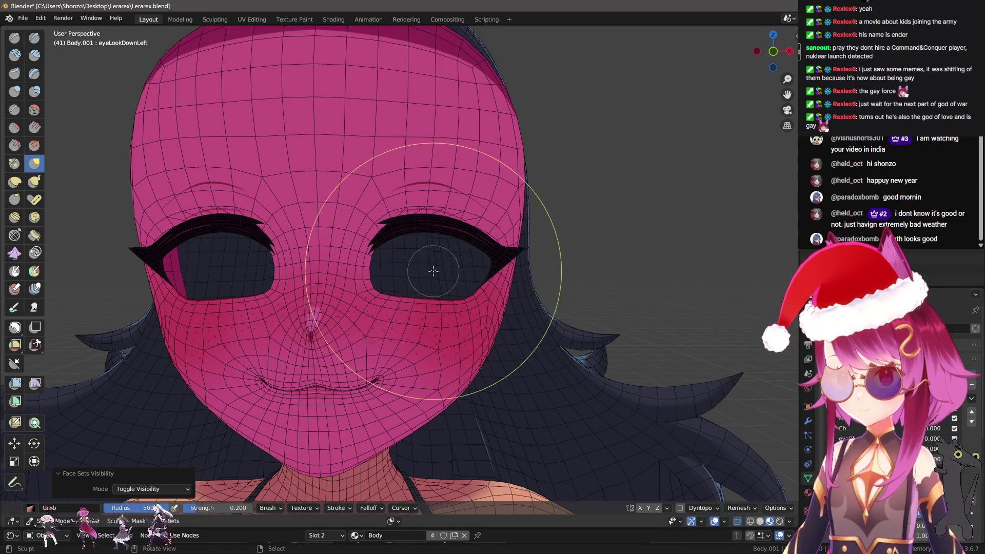
Set a larger brush radius, then leave Sculpt Mode for Object Mode
scroll("down", 3)
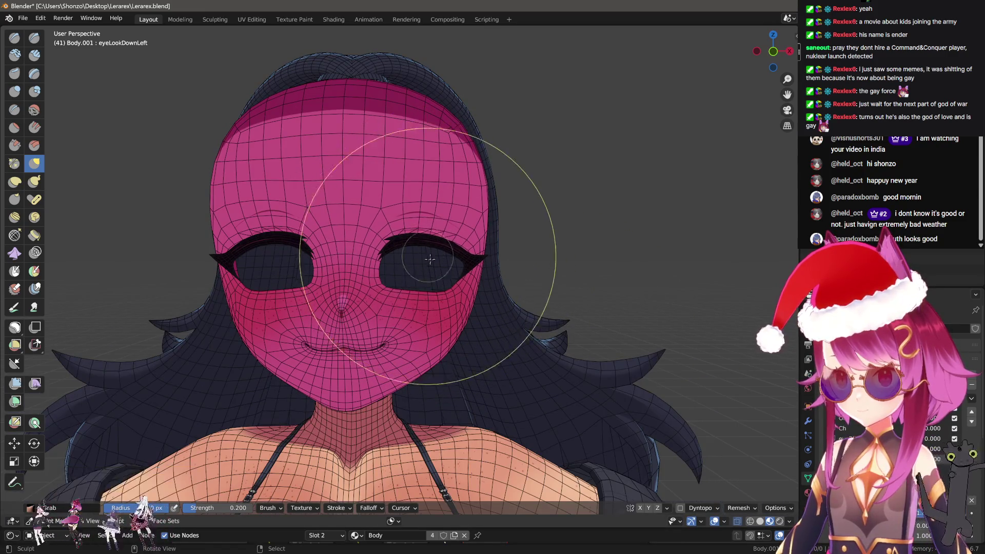
scroll("up", 3)
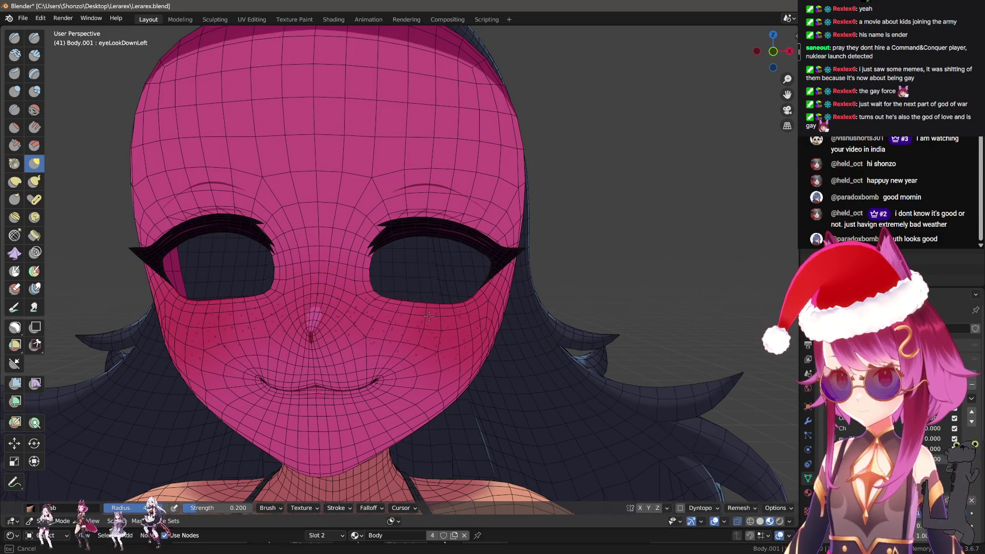
left_click(452, 308)
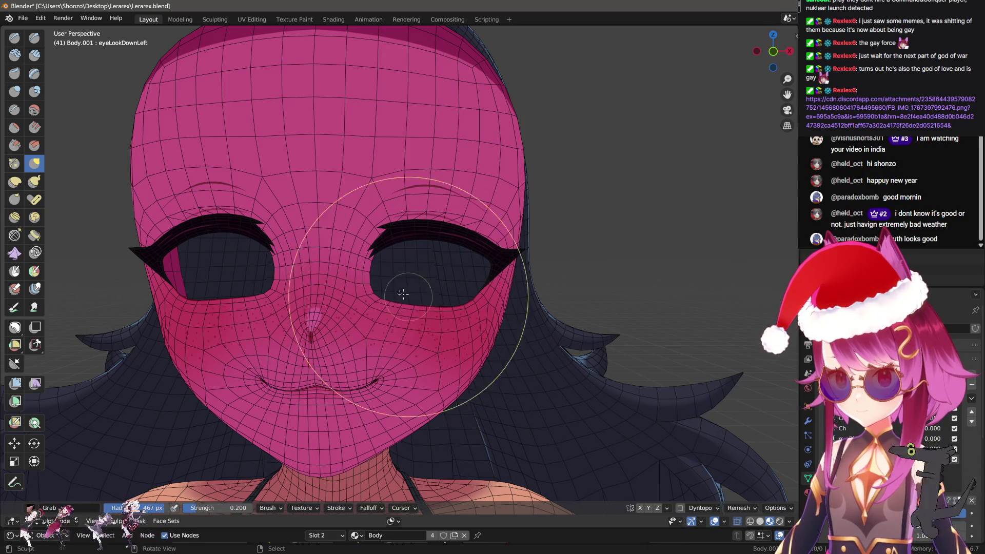
key("ctrl+Tab")
left_click(507, 277)
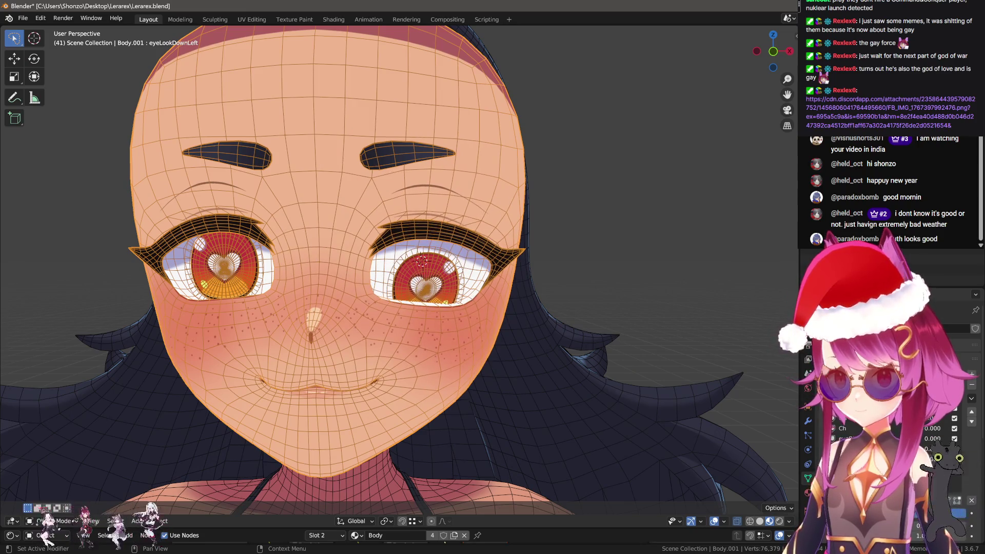
In Edit Mode, reveal the hidden eye geometry and select the eyelid face loop
key("Tab")
left_click_drag(483, 201, 374, 333)
key("alt+h")
key("ctrl+Tab")
left_click(415, 262)
key("alt+a")
left_click_drag(414, 262, 401, 348)
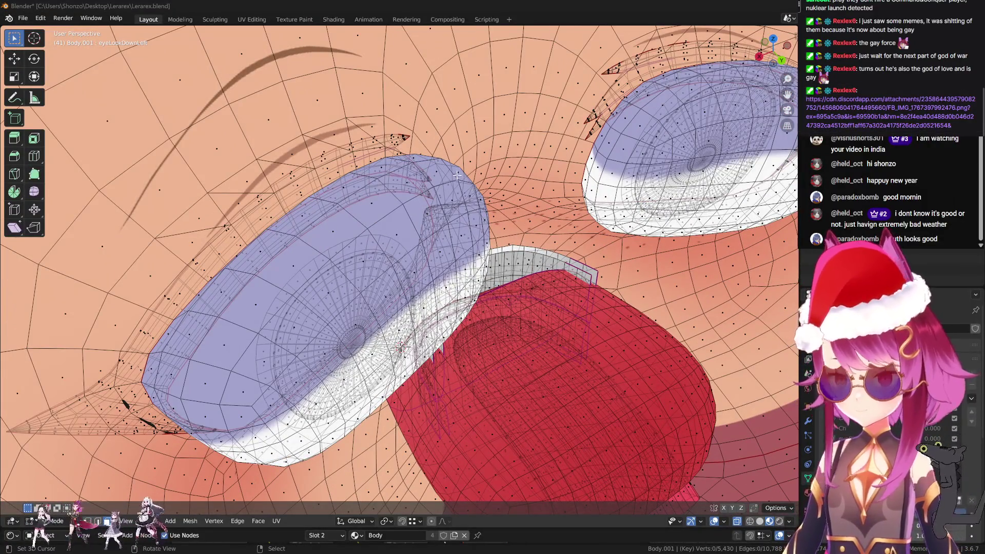
left_click(455, 174)
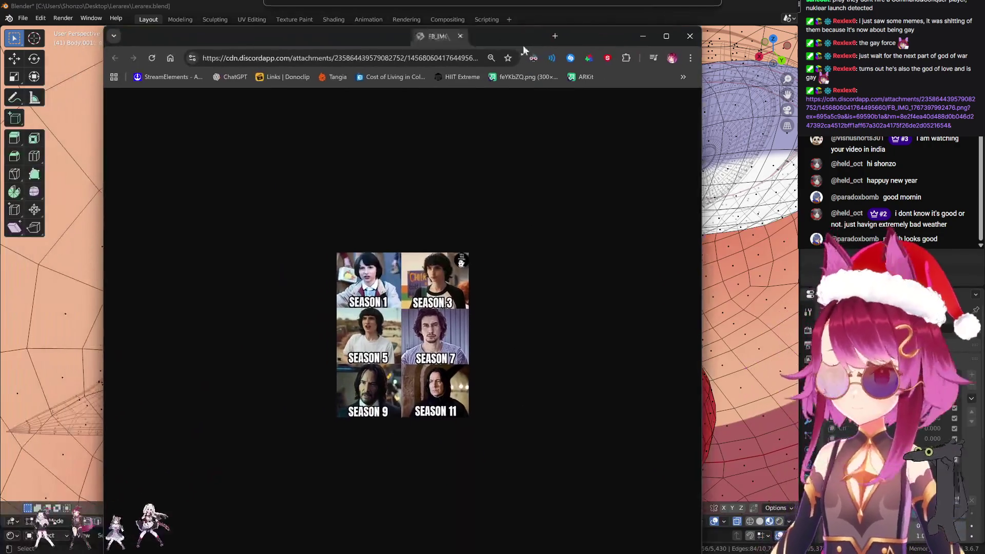
Scroll the Chrome page to view the SEASON 1 to SEASON 11 meme grid
scroll("up", 3)
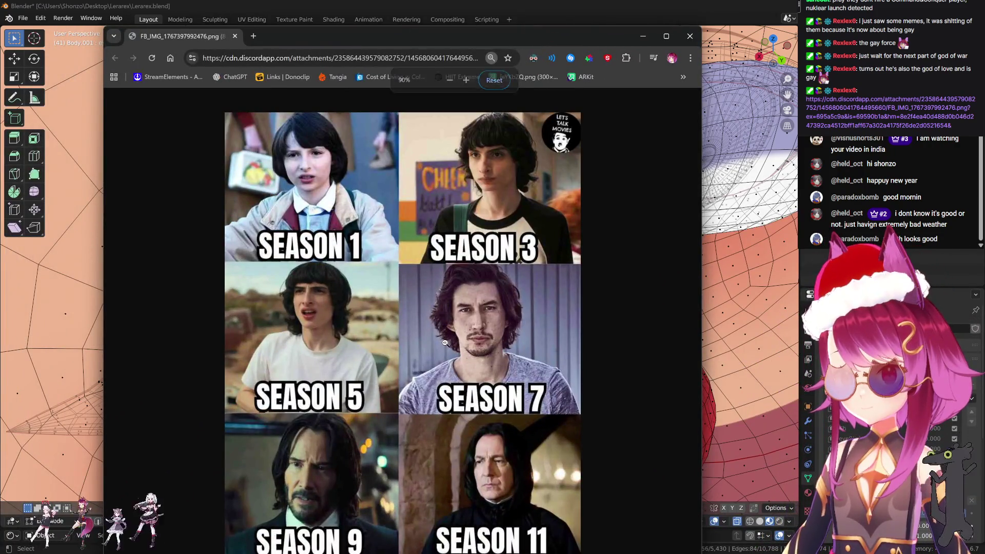
scroll("down", 3)
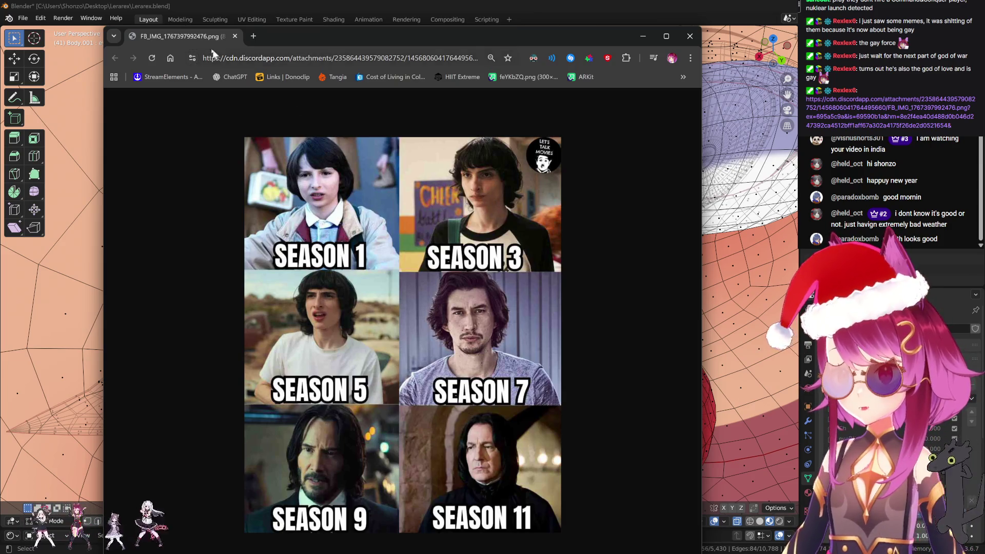
Close the browser and lower the selected eyelid geometry slightly along Z
left_click(235, 36)
left_click_drag(406, 208, 479, 131)
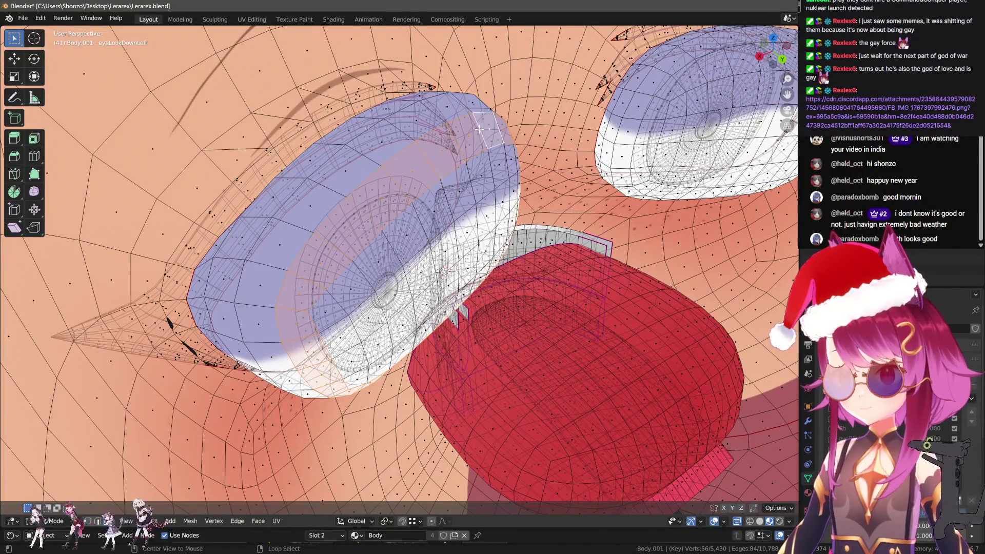
left_click(474, 130)
key("g")
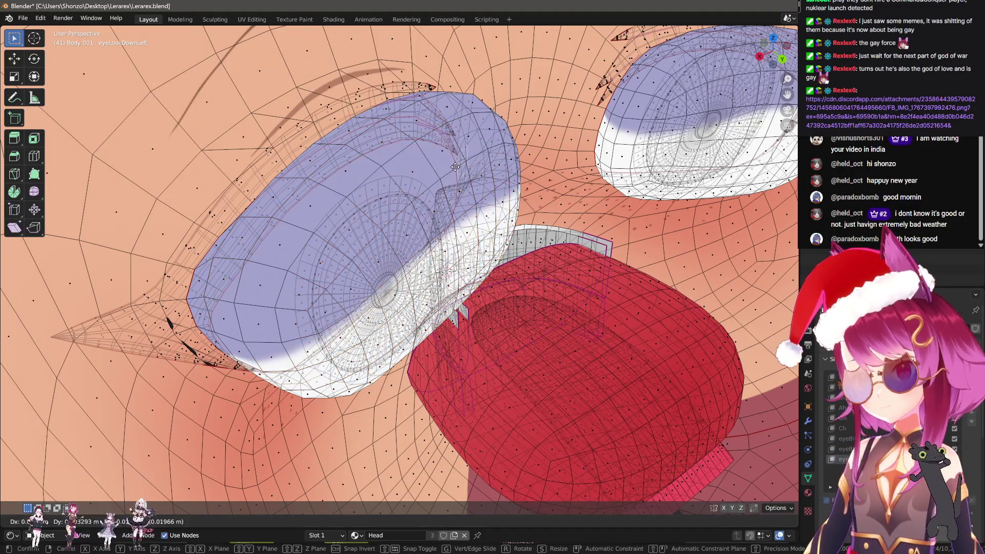
left_click(385, 174)
left_click_drag(385, 174, 470, 226)
key("g")
key("z")
left_click(462, 169)
left_click(463, 167)
scroll("down", 3)
Turn off wireframe in Object Mode and set eyeLookDownLeft to 1.000 to preview it
key("Tab")
scroll("down", 3)
scroll("up", 3)
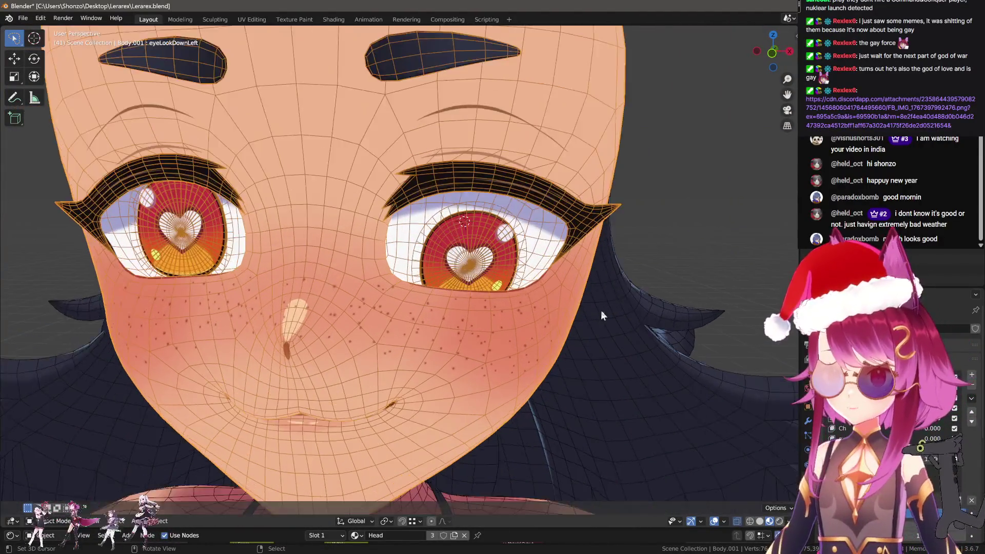
key("q")
left_click(587, 345)
scroll("down", 3)
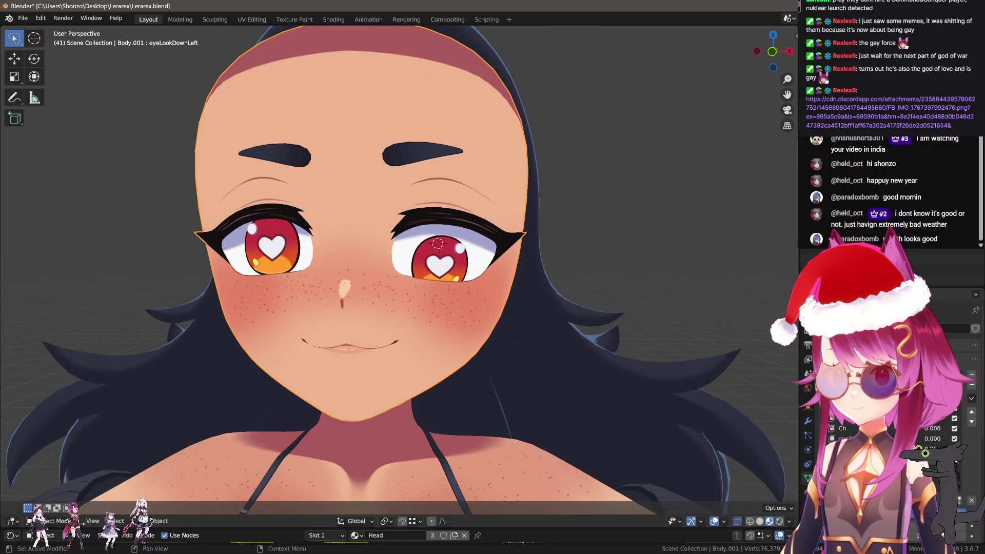
left_click_drag(932, 459, 971, 492)
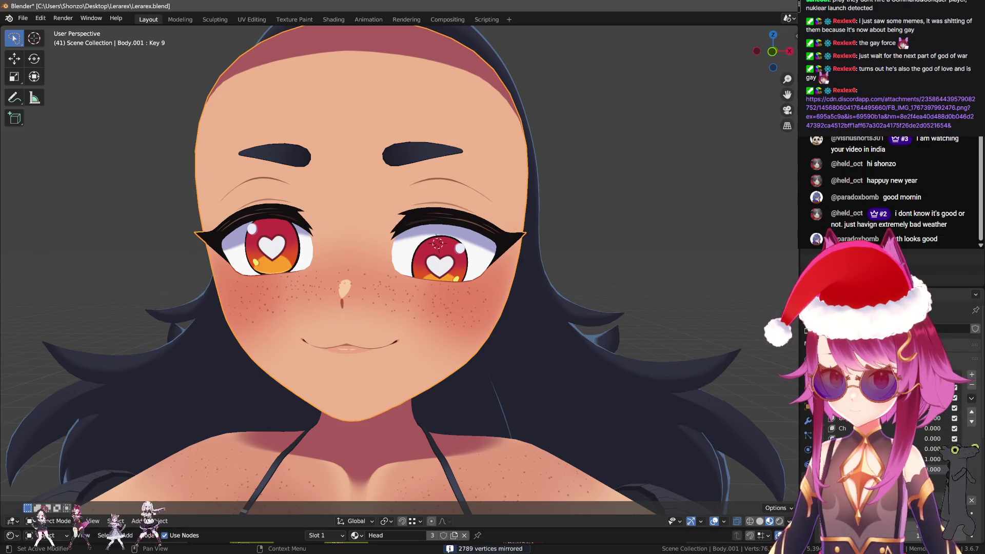
Clear all shape key values to zero and add a new Key 10 to Body.001
scroll("down", 3)
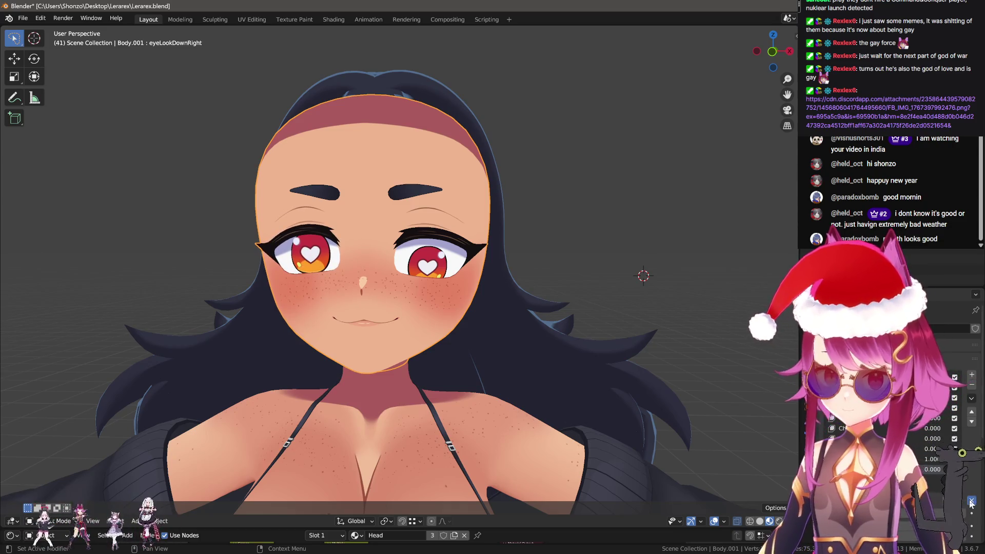
left_click(971, 502)
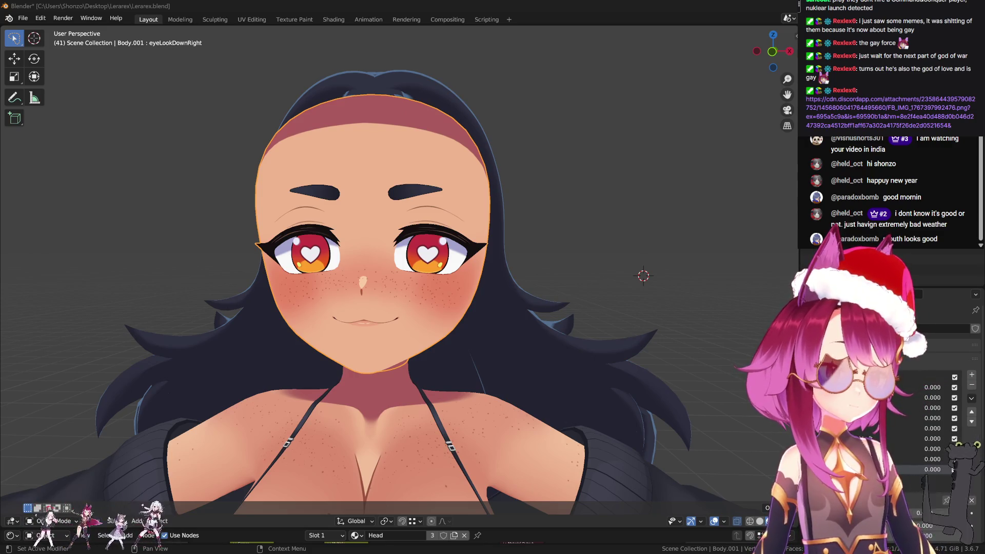
left_click(872, 449)
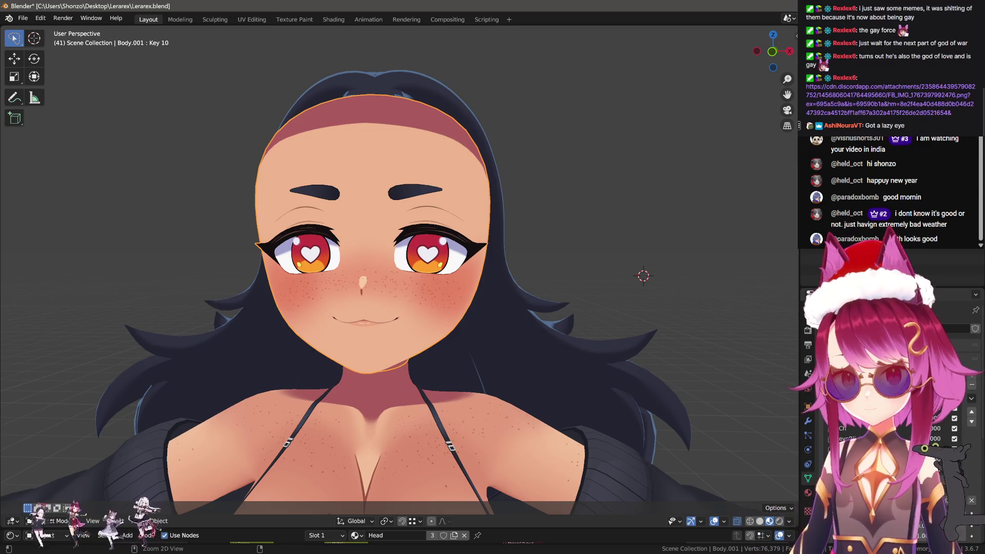
Select the iris geometry of the eye in edge select mode
left_click_drag(620, 340, 539, 267)
key("Tab")
scroll("up", 3)
key("ctrl+Tab")
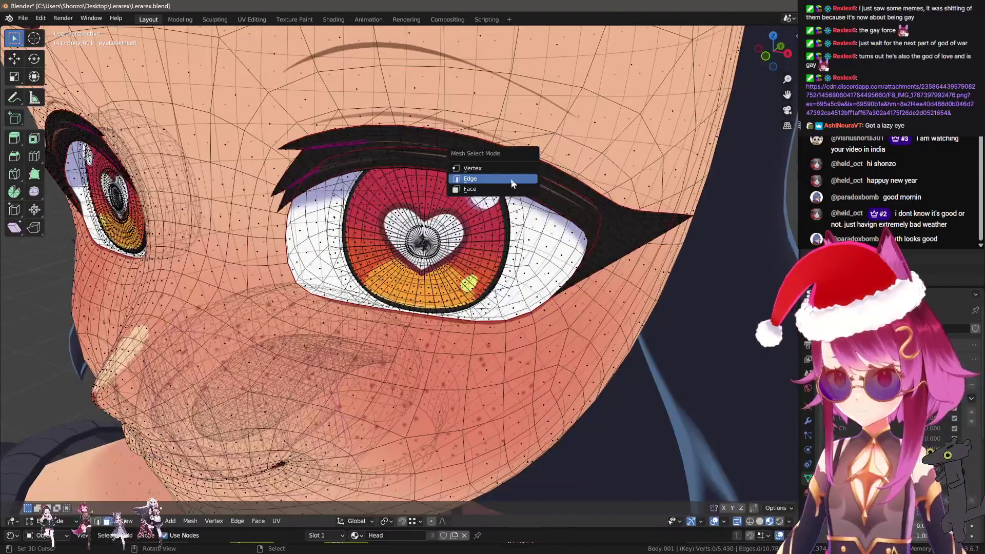
left_click(510, 176)
key("l")
key("l")
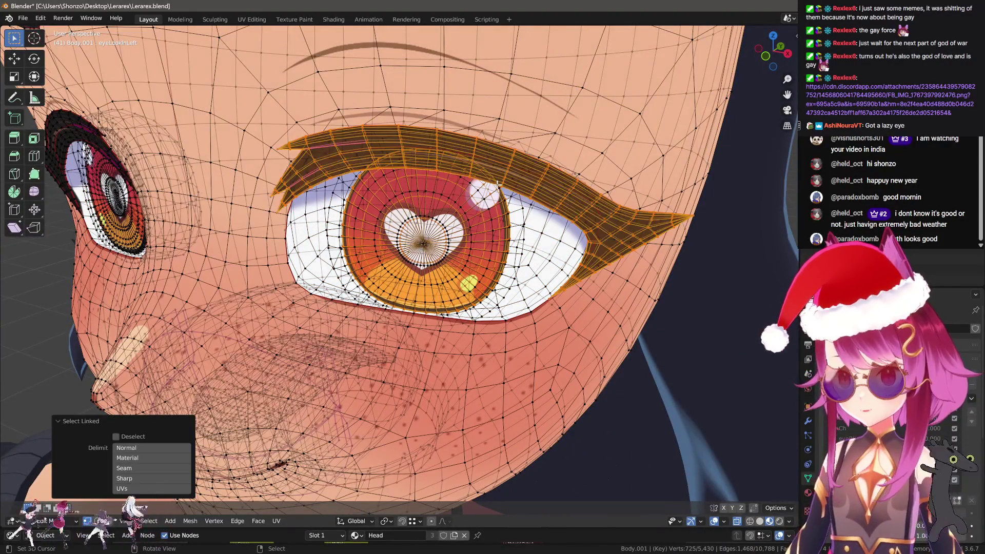
key("ctrl+z")
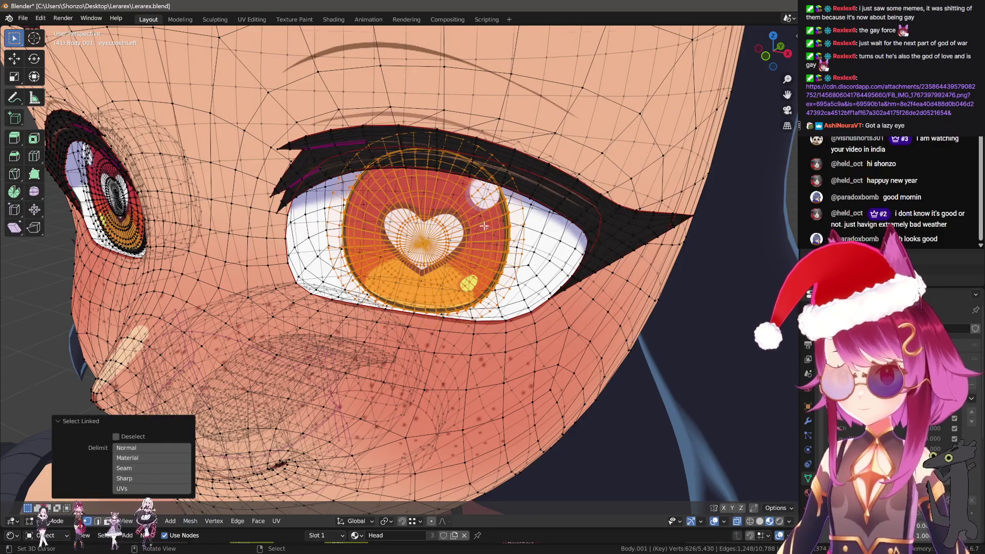
left_click_drag(543, 287, 496, 301)
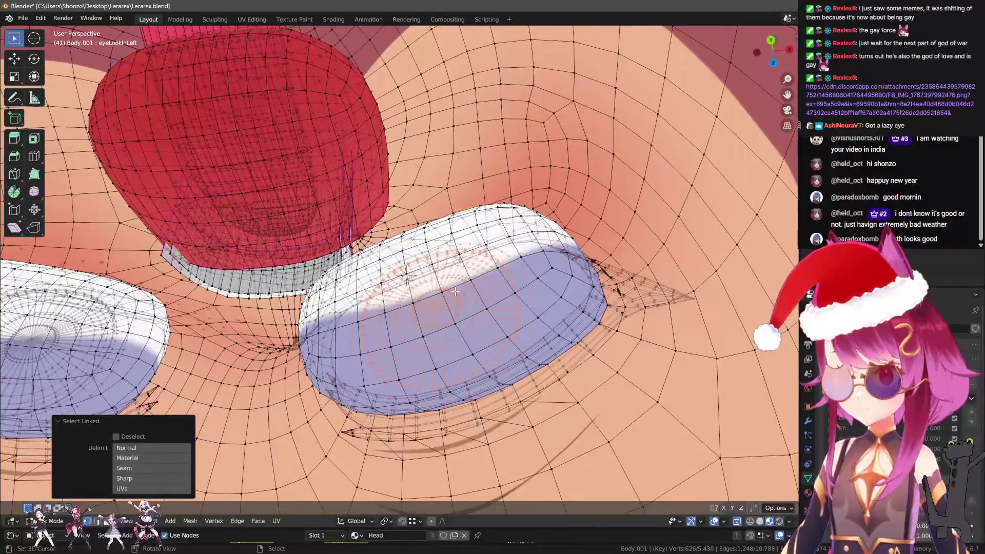
Rotate the iris -14.4° about Z and shift it sideways along X
key("KP_1")
scroll("up", 3)
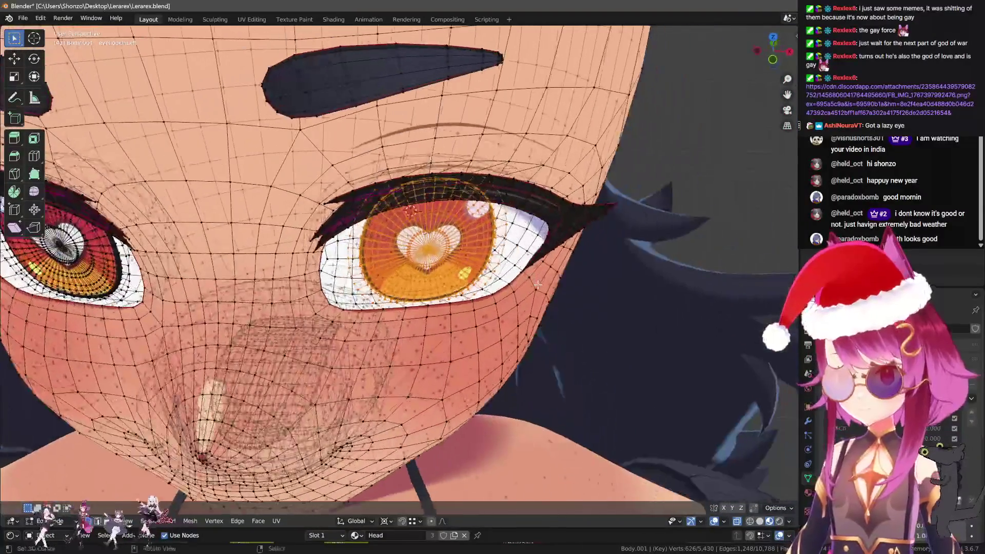
key("r")
key("x")
key("z")
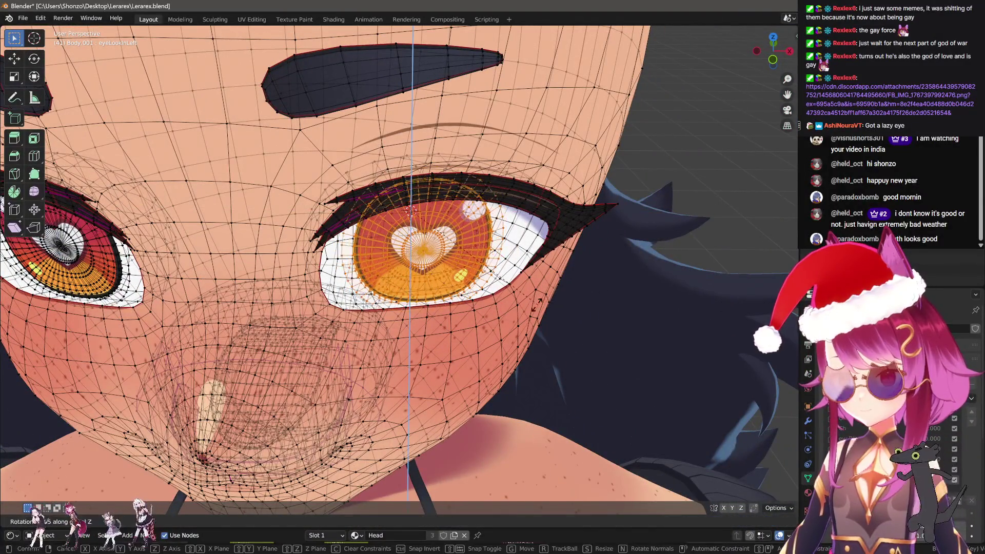
left_click(511, 308)
key("g")
key("x")
left_click(508, 307)
Scale the iris slightly and shift it left along X
left_click_drag(508, 307, 518, 254)
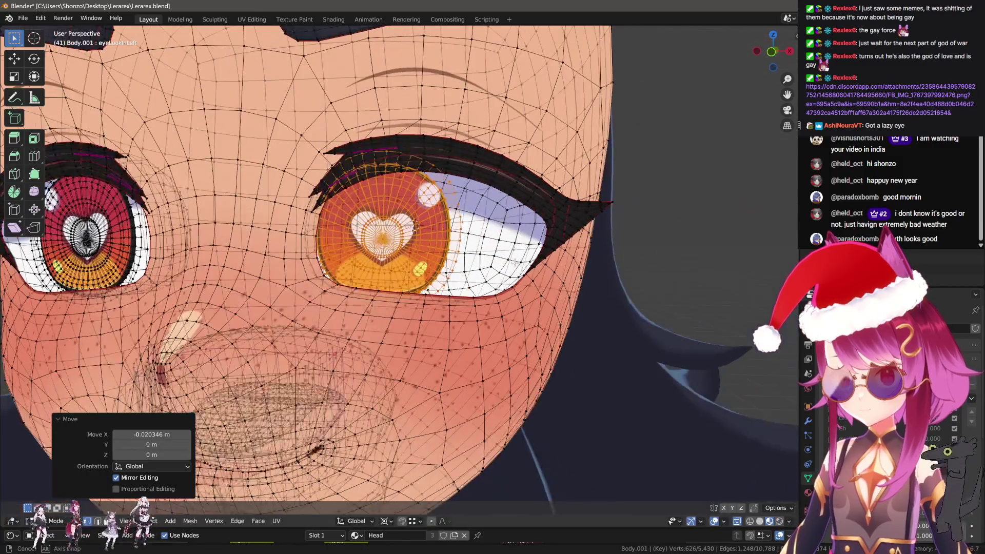
key("s")
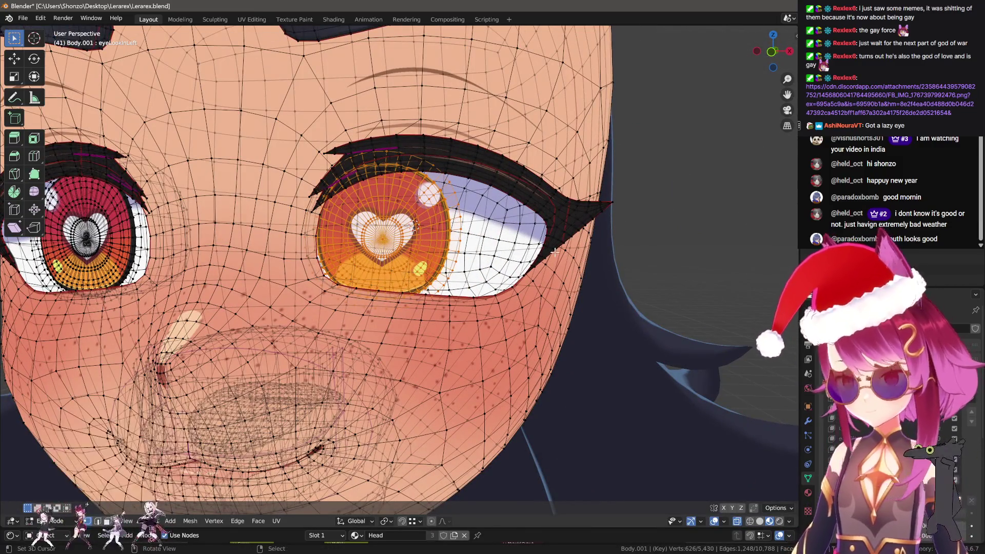
left_click(515, 239)
key("g")
key("x")
left_click(490, 249)
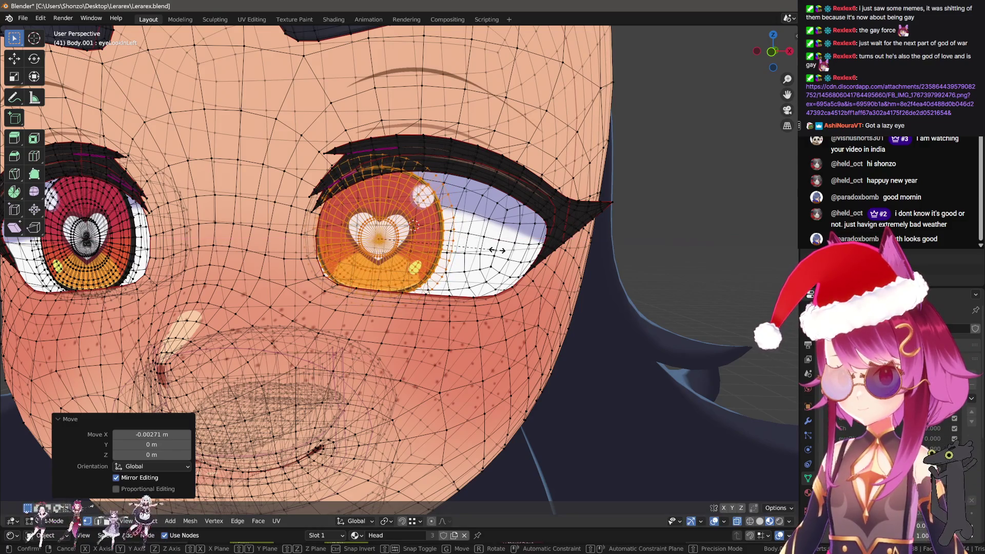
left_click(490, 249)
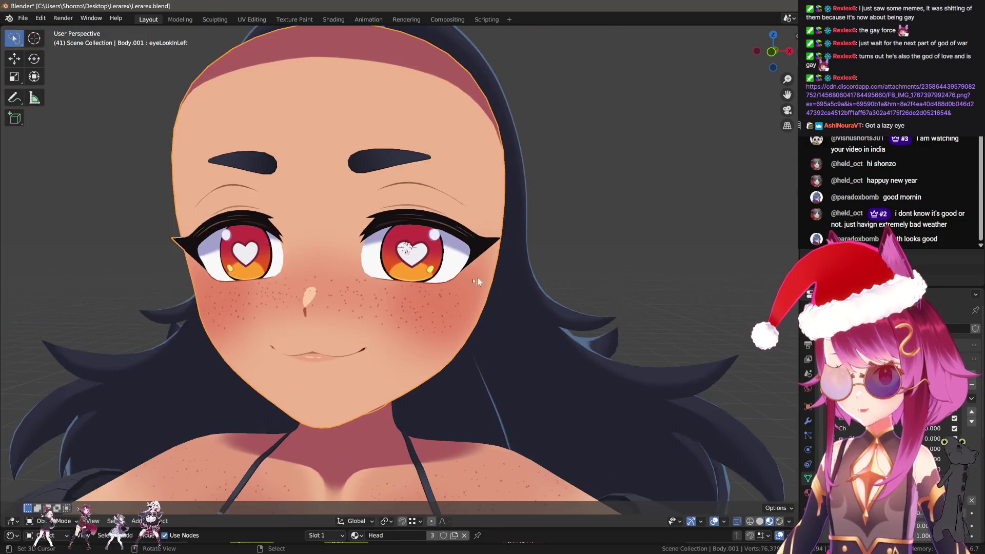
Preview eyeLookInLeft, then move the iris further left along X
key("Tab")
scroll("down", 3)
left_click_drag(931, 449, 929, 449)
key("Tab")
scroll("up", 3)
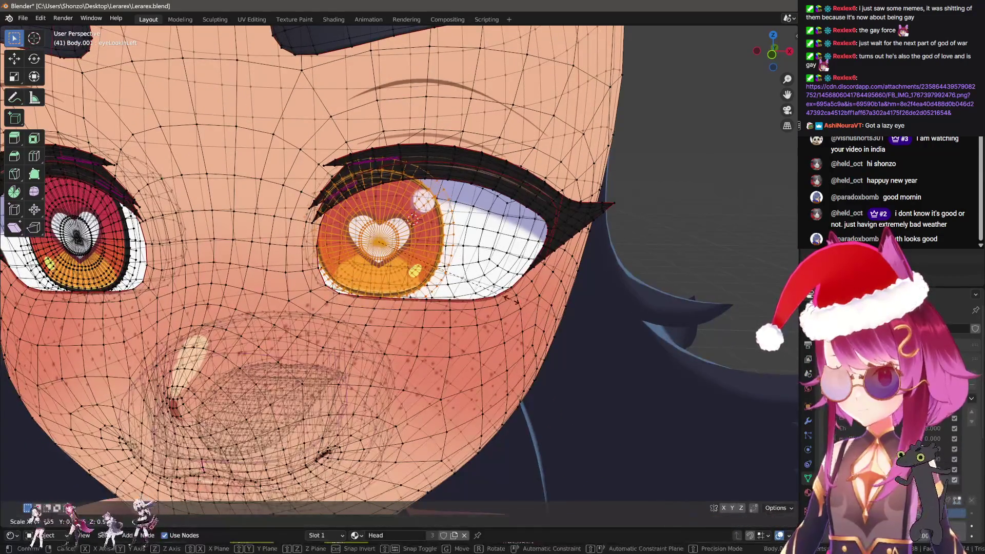
key("g")
key("x")
left_click(483, 288)
Scale the iris slightly once more, nudge it along X and return to Object Mode
key("s")
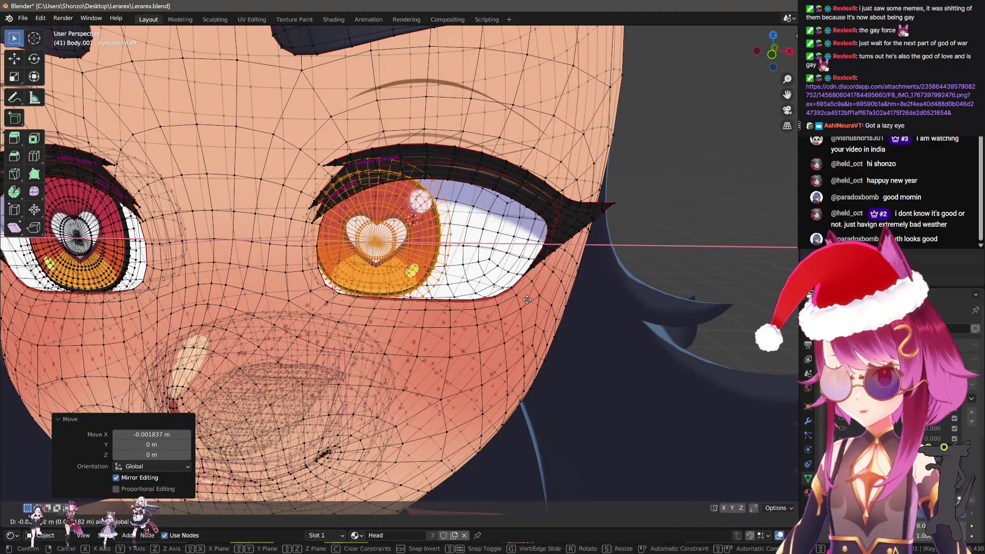
left_click(535, 306)
key("g")
key("x")
left_click(534, 307)
key("Tab")
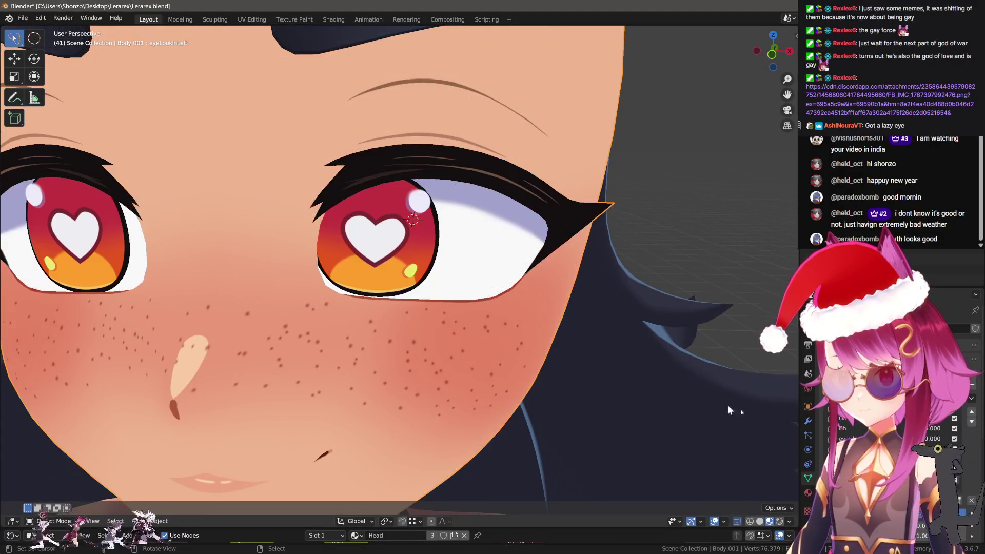
scroll("down", 3)
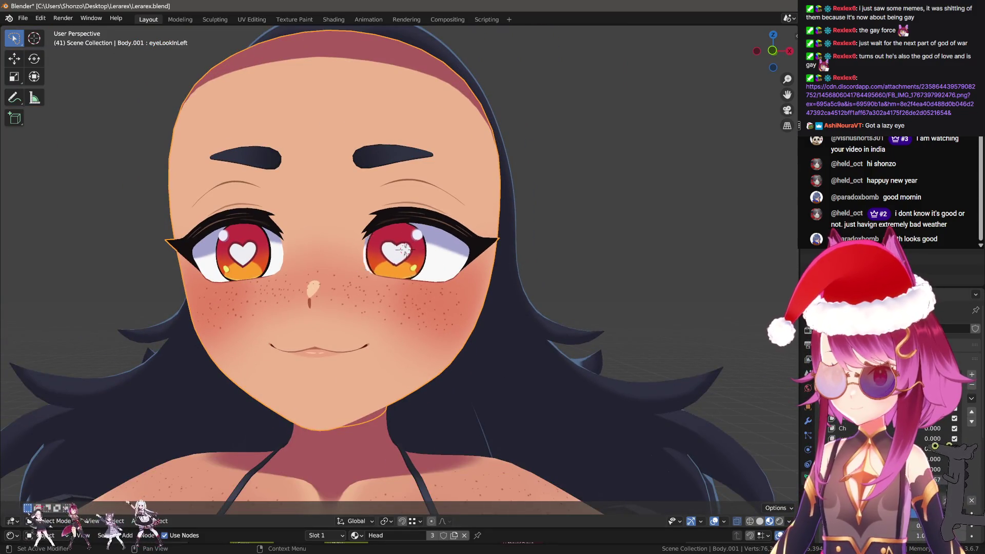
Switch Body.001 to Sculpt Mode and hide the eyes, leaving holes in the face
key("ctrl+Tab")
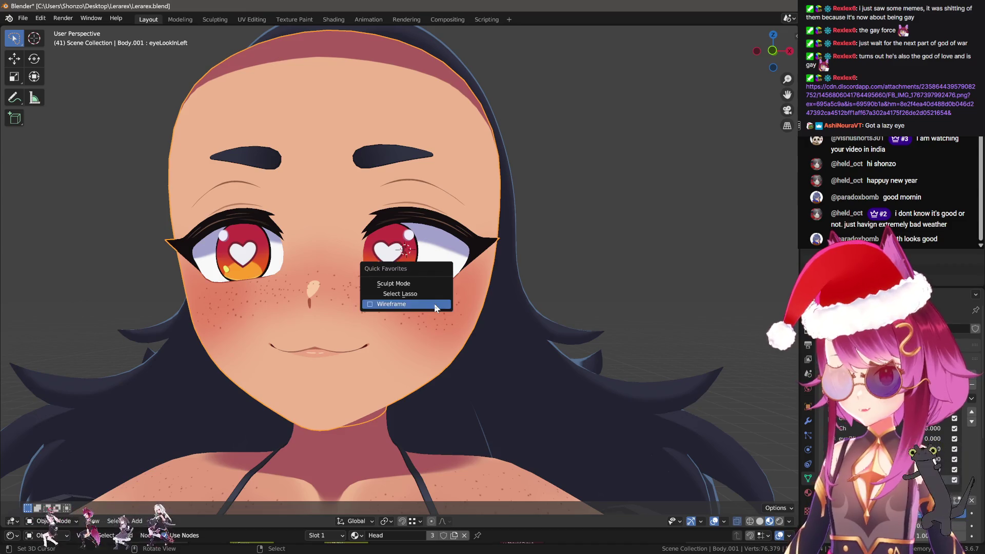
left_click(415, 282)
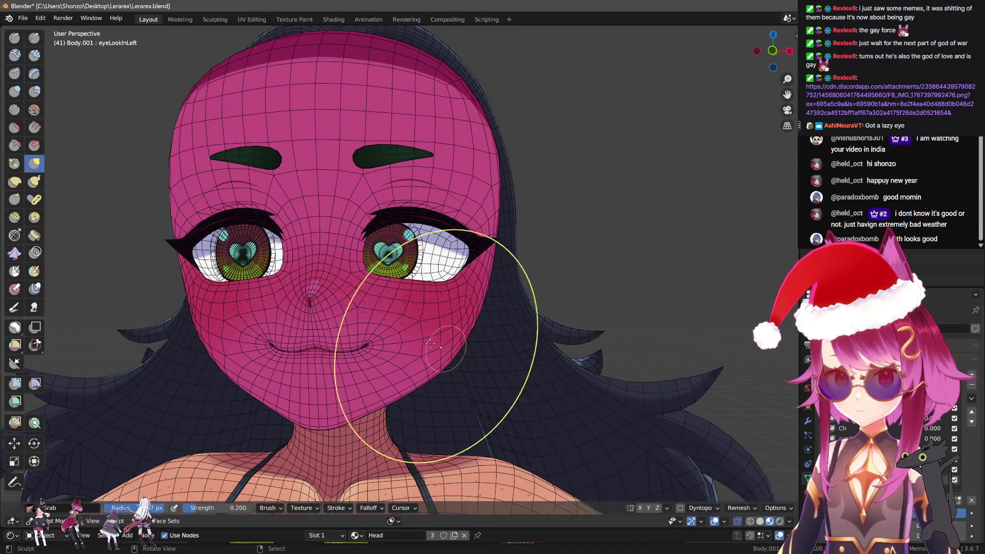
key("h")
key("b")
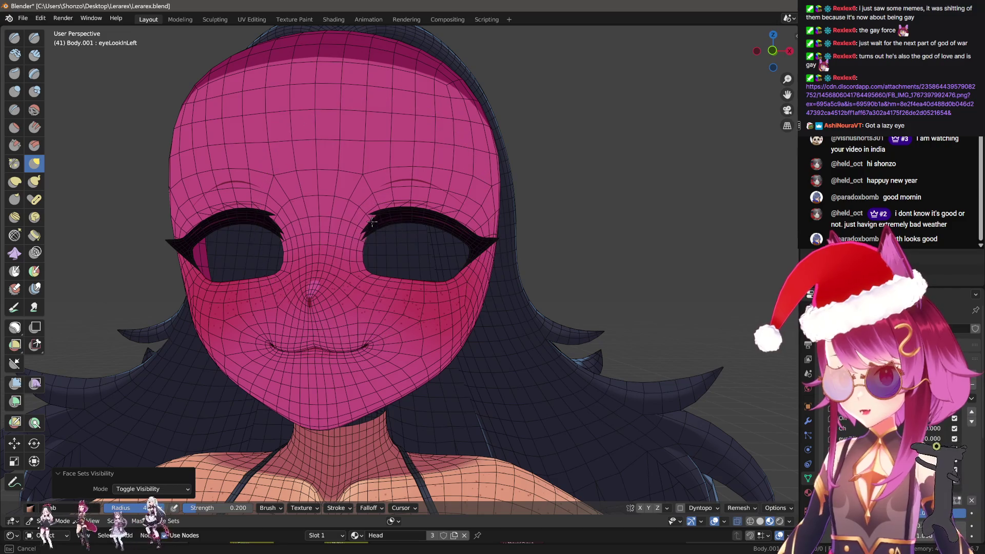
key("Escape")
Orbit around the head to inspect the eye openings, then return to Object Mode
left_click_drag(444, 242, 451, 257)
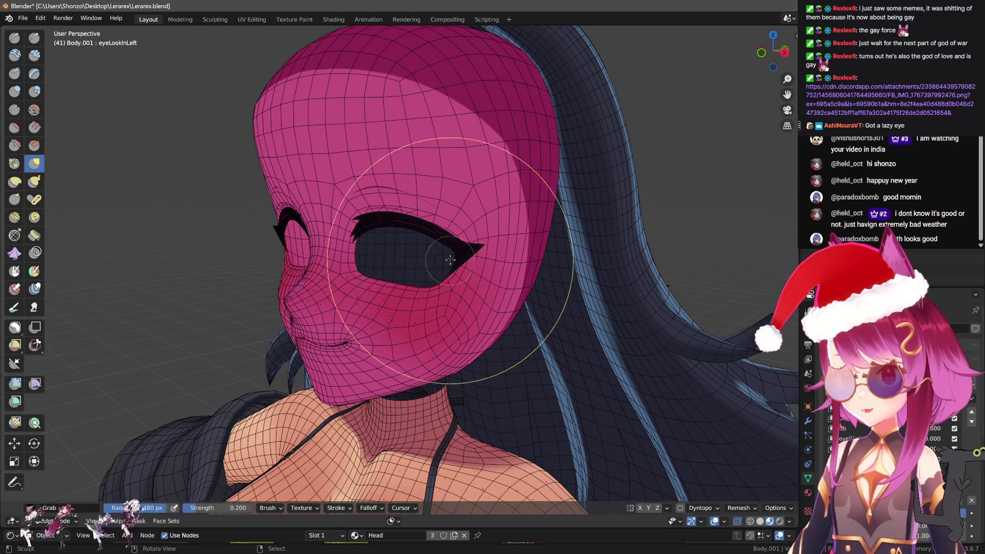
key("b")
key("Escape")
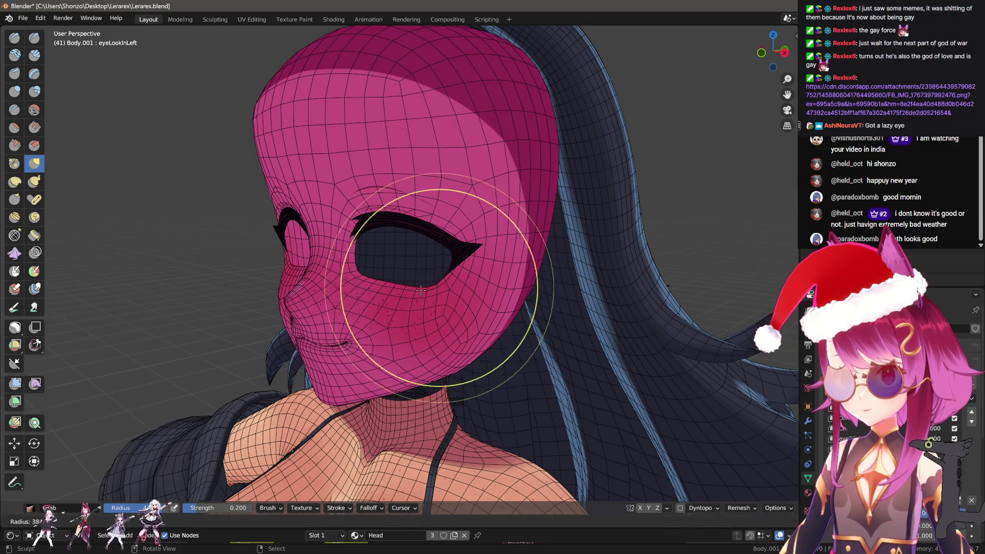
key("b")
key("Escape")
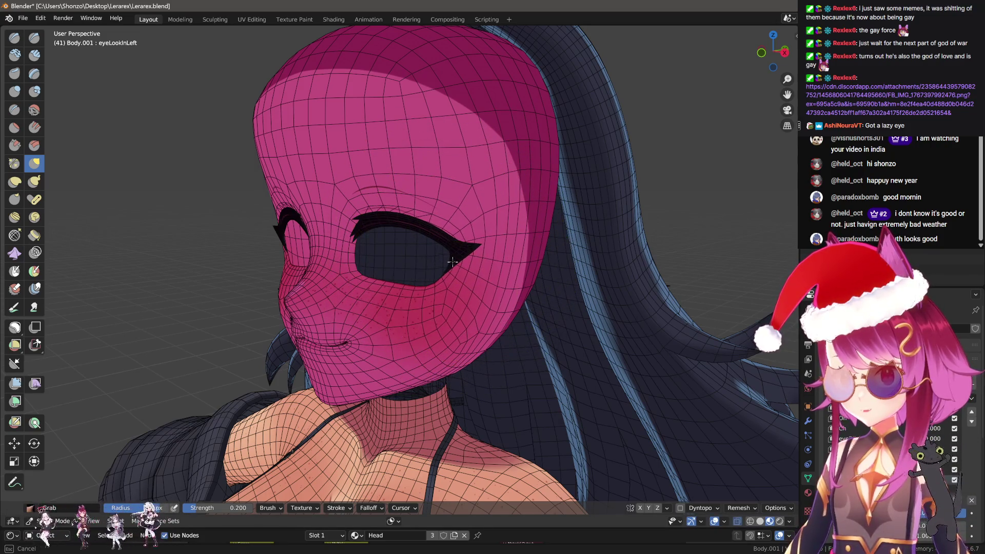
left_click_drag(452, 262, 415, 227)
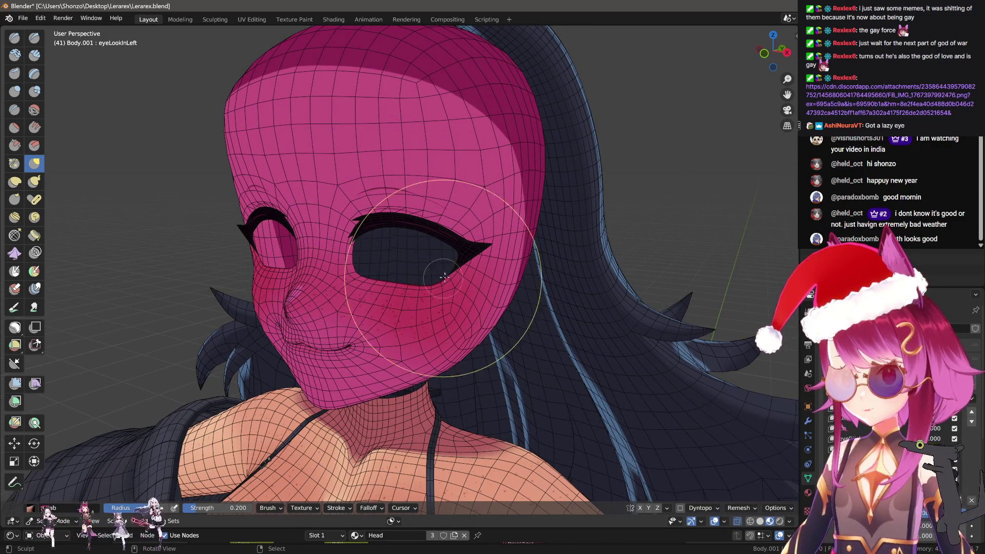
left_click_drag(417, 215, 421, 224)
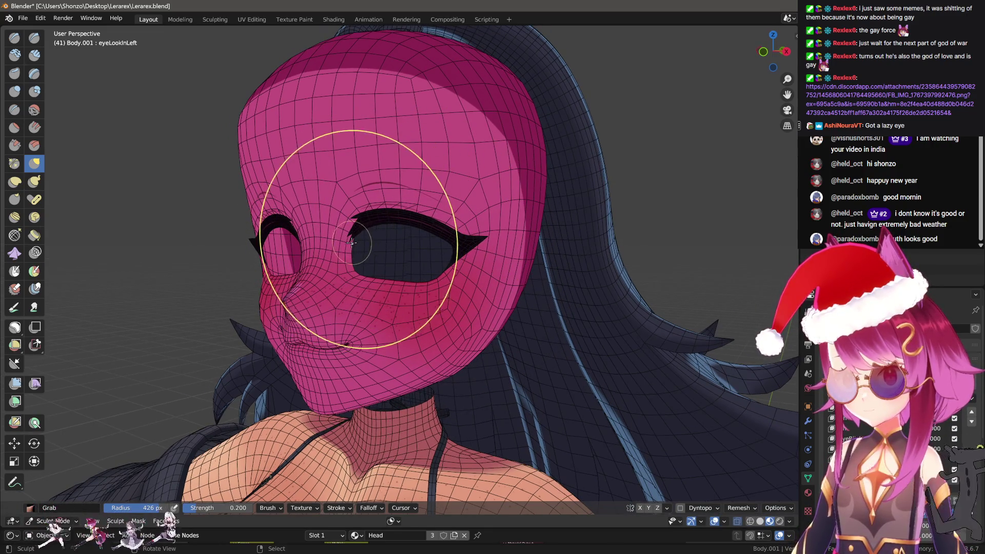
left_click_drag(348, 241, 455, 253)
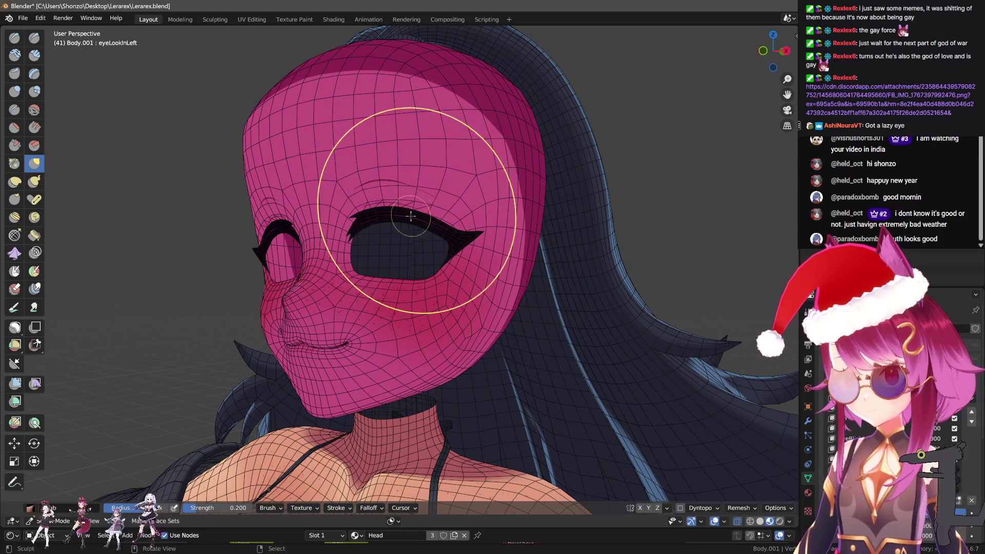
left_click_drag(347, 243, 380, 259)
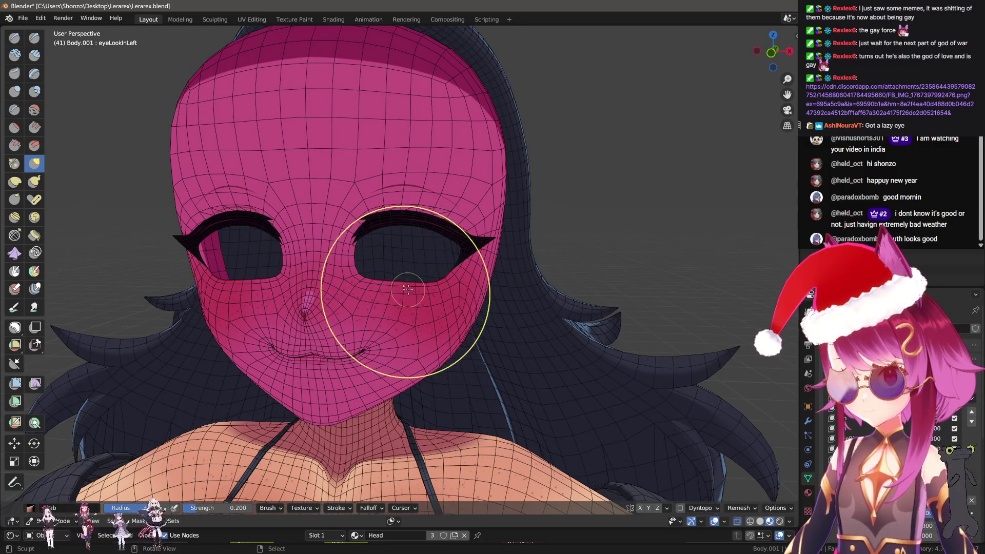
scroll("down", 3)
key("ctrl+Tab")
left_click(354, 296)
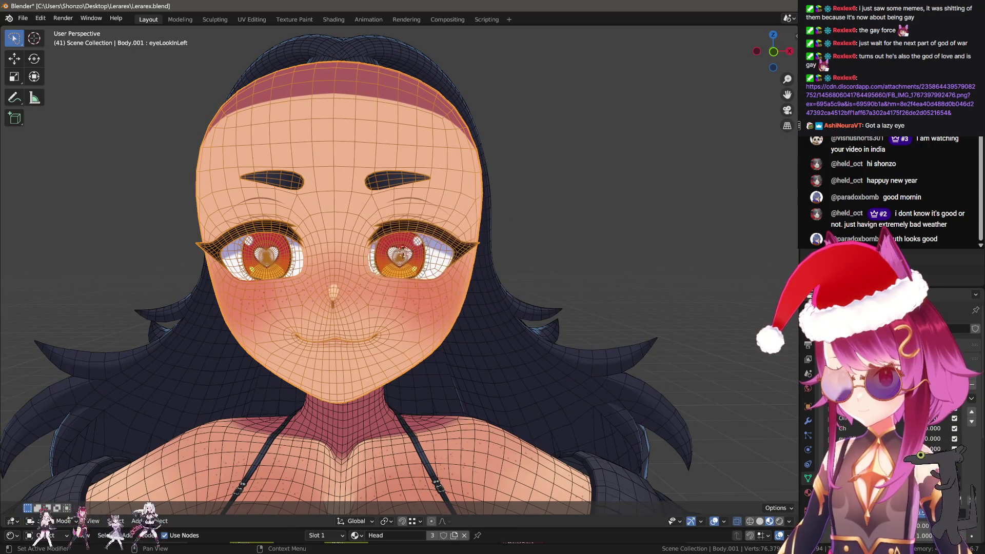
Turn off the wireframe overlay and preview eyeLookInLeft at different strengths
key("q")
left_click(625, 370)
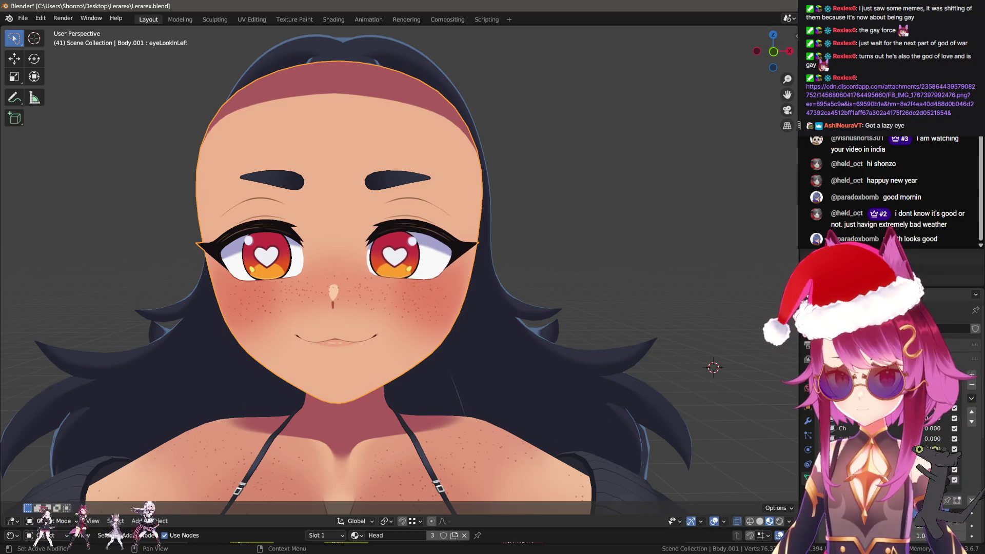
scroll("up", 3)
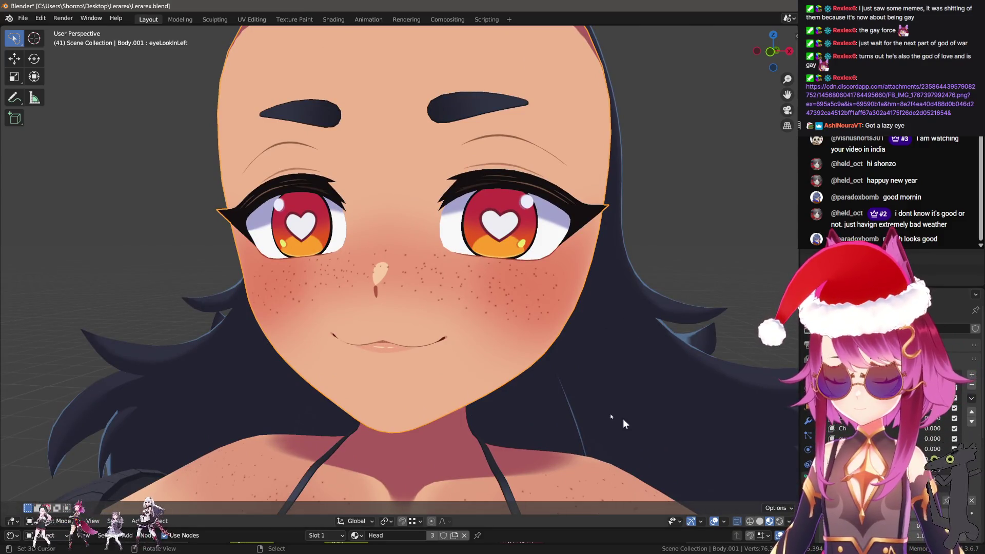
left_click_drag(933, 449, 936, 452)
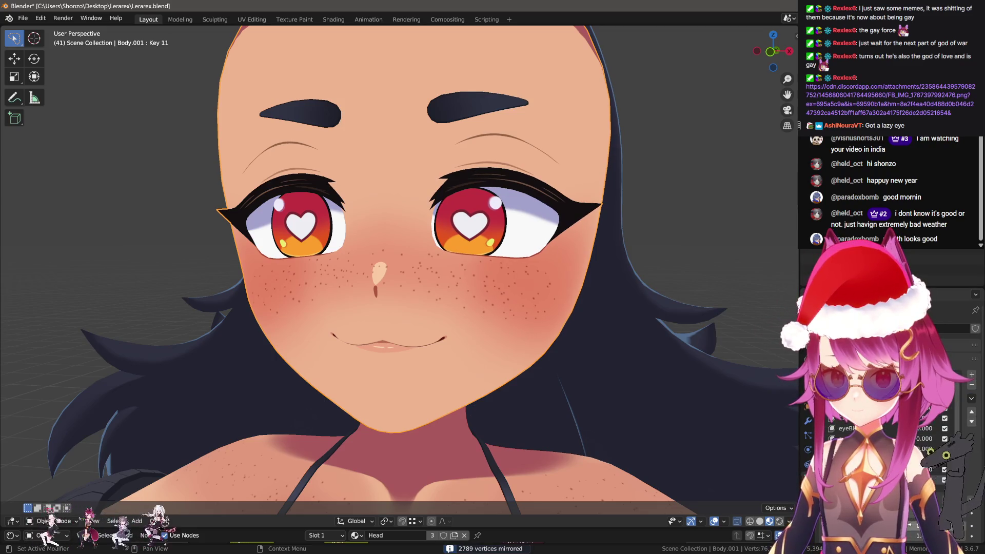
Create eyeLookInRight as a mirrored copy of eyeLookInLeft and check its strength
scroll("down", 3)
left_click_drag(667, 365, 662, 367)
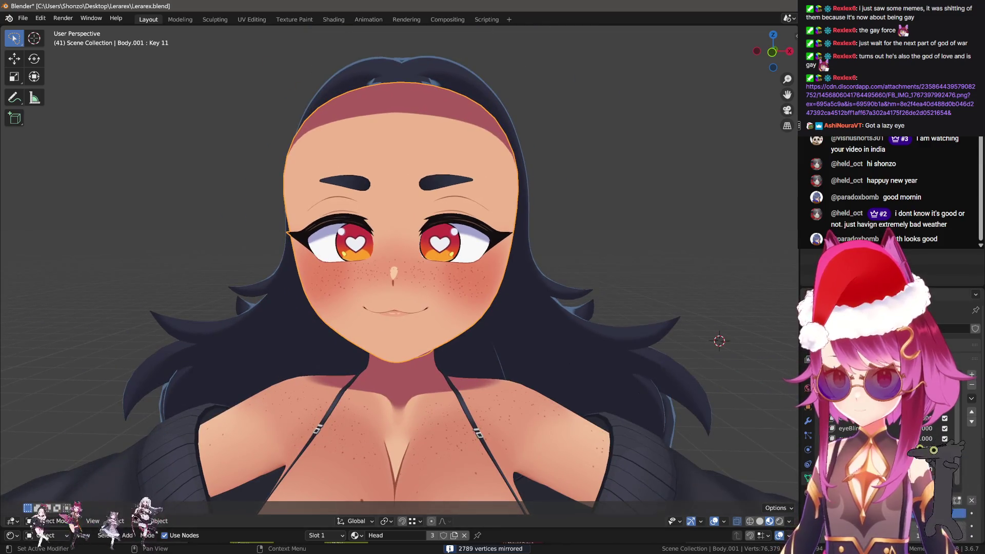
left_click_drag(936, 449, 931, 449)
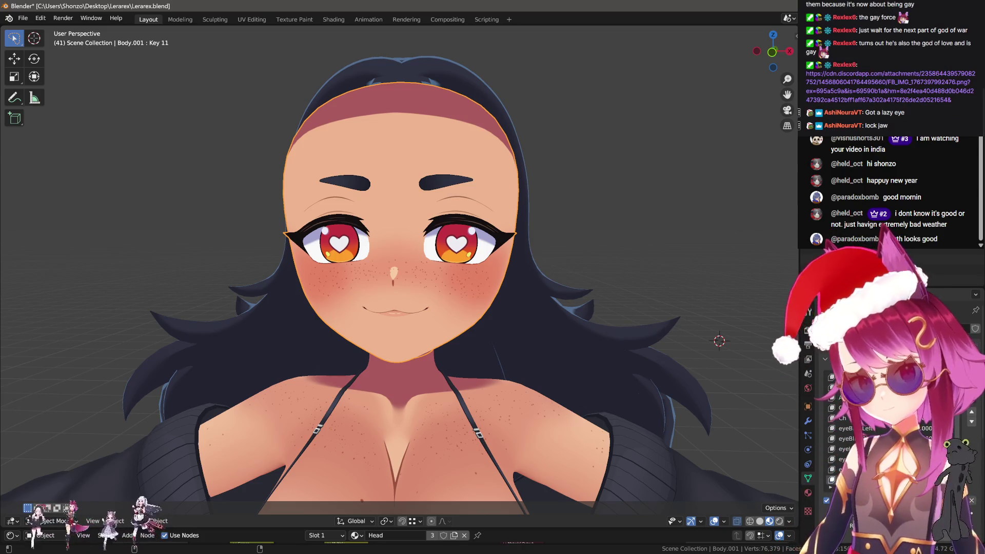
left_click(862, 449)
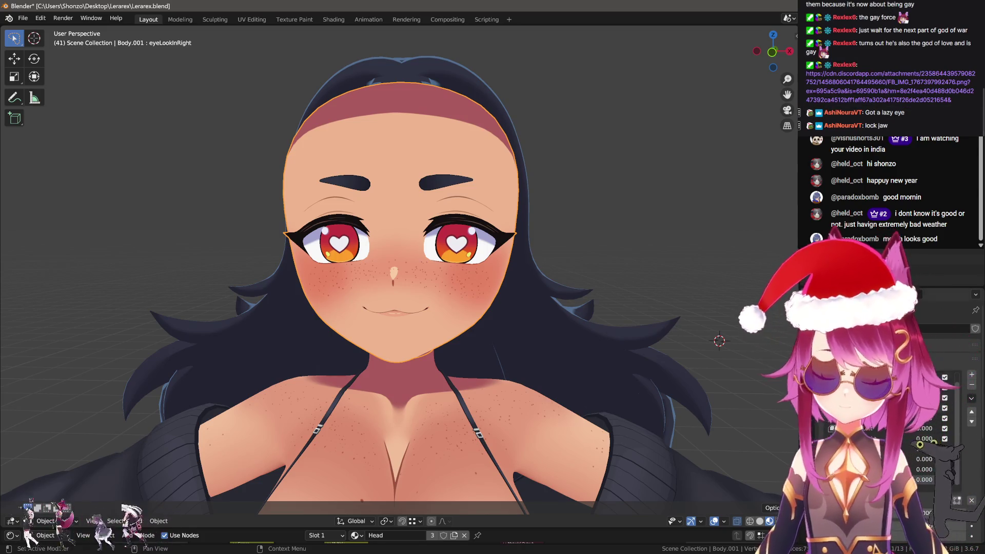
Add a new empty shape key named eyeLookOutLeft
scroll("up", 3)
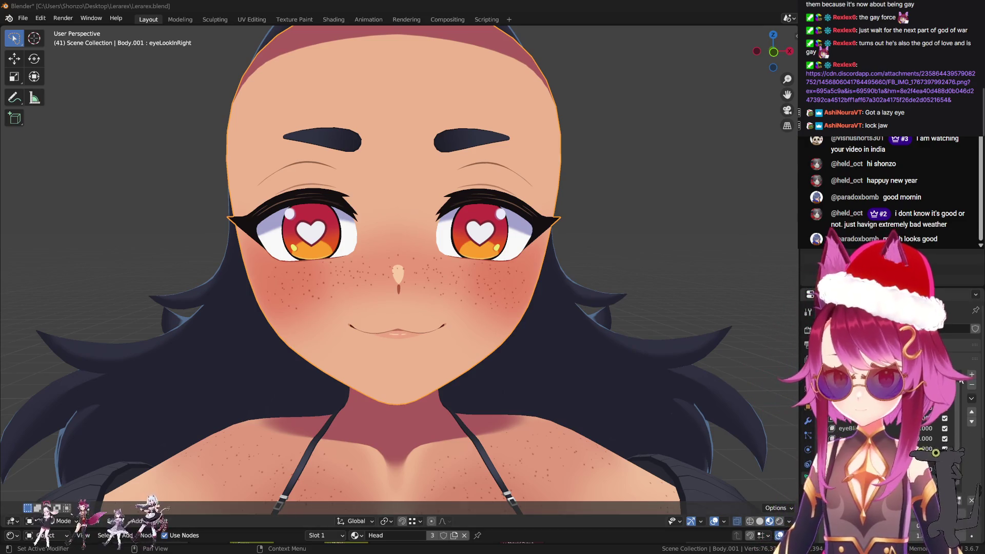
left_click(862, 438)
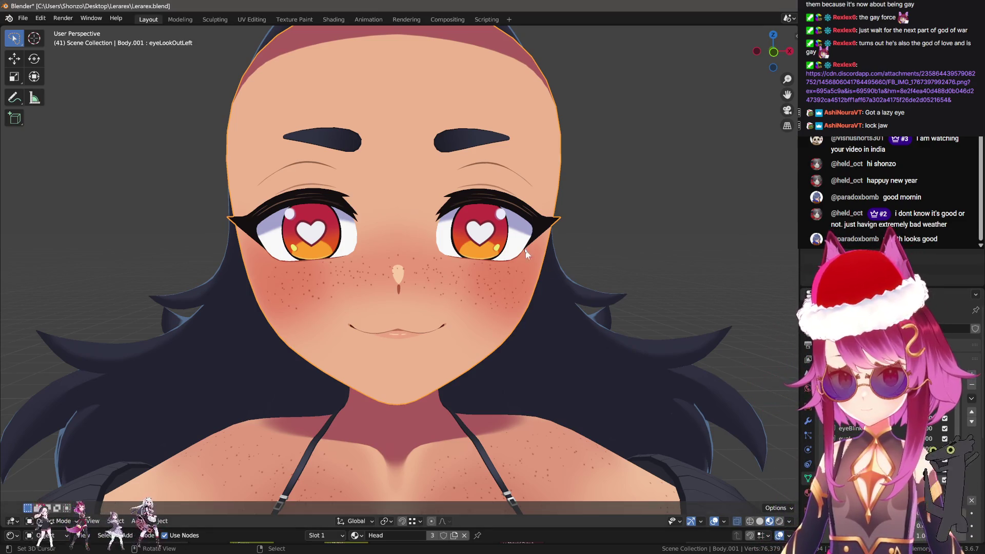
scroll("up", 3)
Select the left eyeball in Edit Mode, rotate it around Z and shift it outward along X
key("Tab")
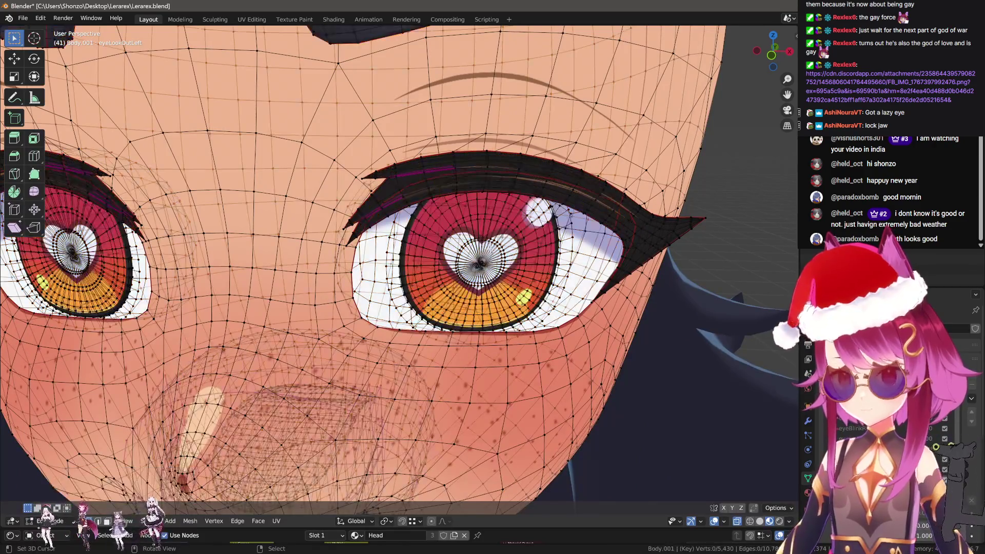
key("l")
key("l")
left_click_drag(478, 216, 441, 246)
key("r")
key("z")
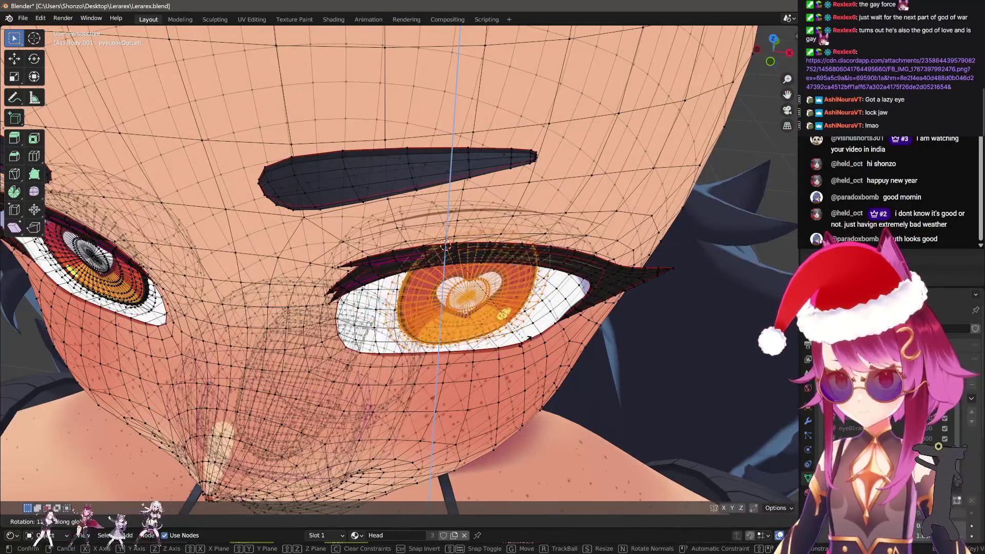
left_click(513, 342)
key("g")
key("x")
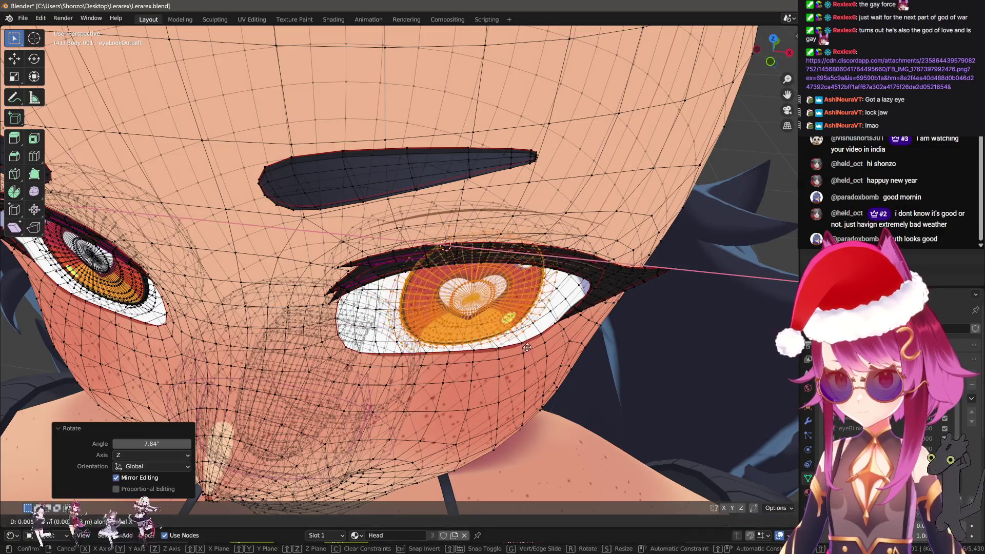
left_click(575, 354)
left_click_drag(575, 354, 620, 373)
Scale the eye to 0.986, adjust its Z rotation and nudge it vertically along Z
key("s")
left_click(569, 299)
key("g")
key("x")
right_click(638, 297)
key("r")
key("z")
left_click(636, 298)
key("g")
key("z")
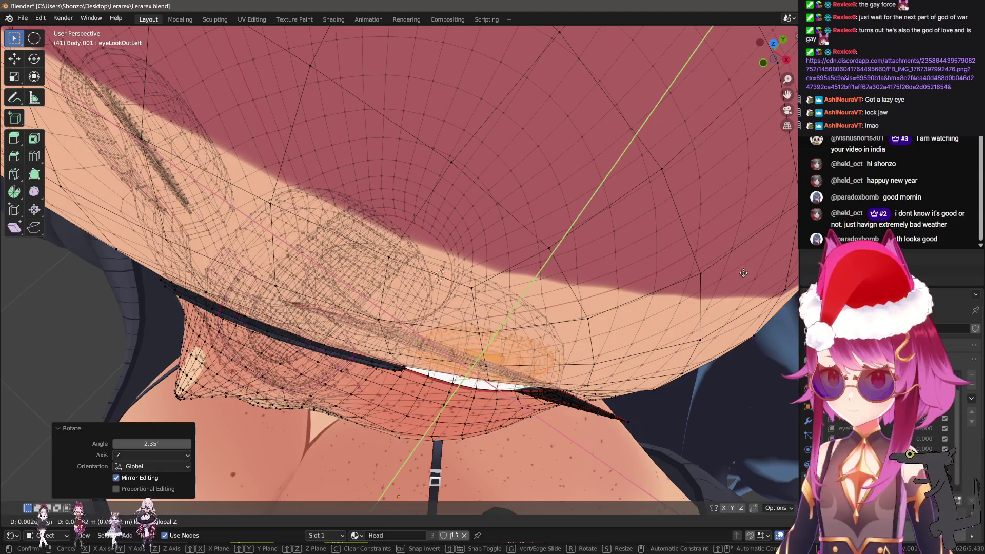
left_click(731, 305)
Toggle between Edit and Object Mode to check the eyeLookOutLeft result from the front
key("Tab")
left_click_drag(731, 306, 605, 329)
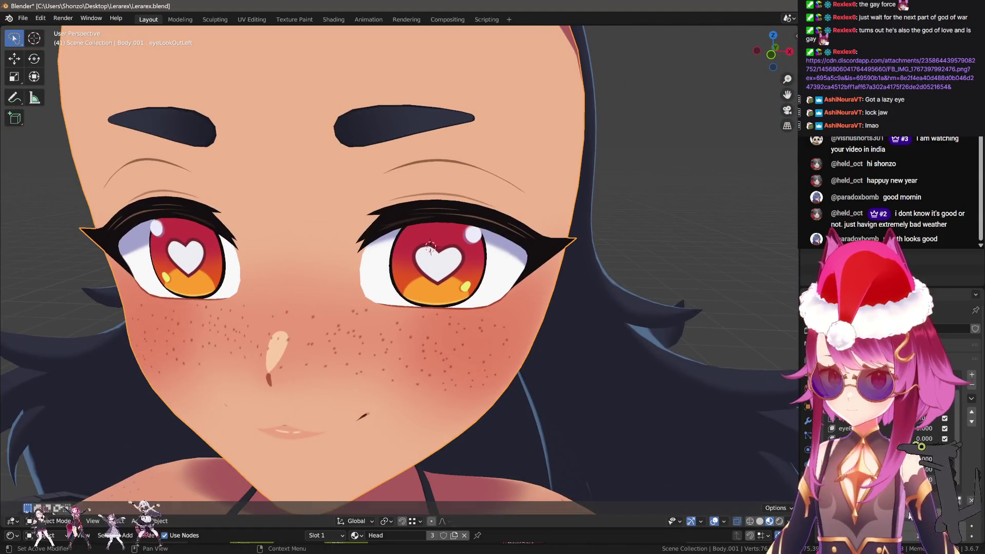
key("Tab")
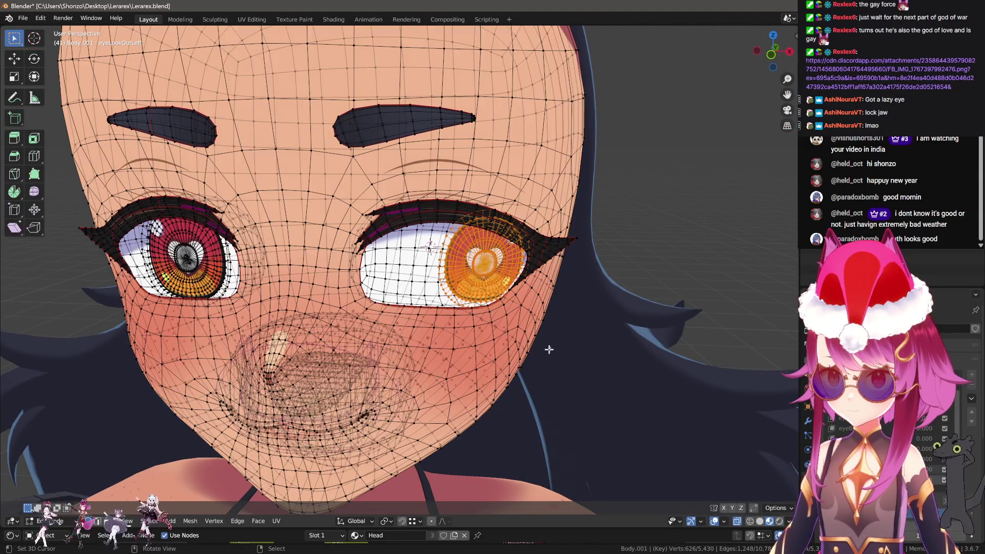
left_click_drag(548, 347, 513, 354)
key("Tab")
scroll("down", 3)
key("ctrl+Tab")
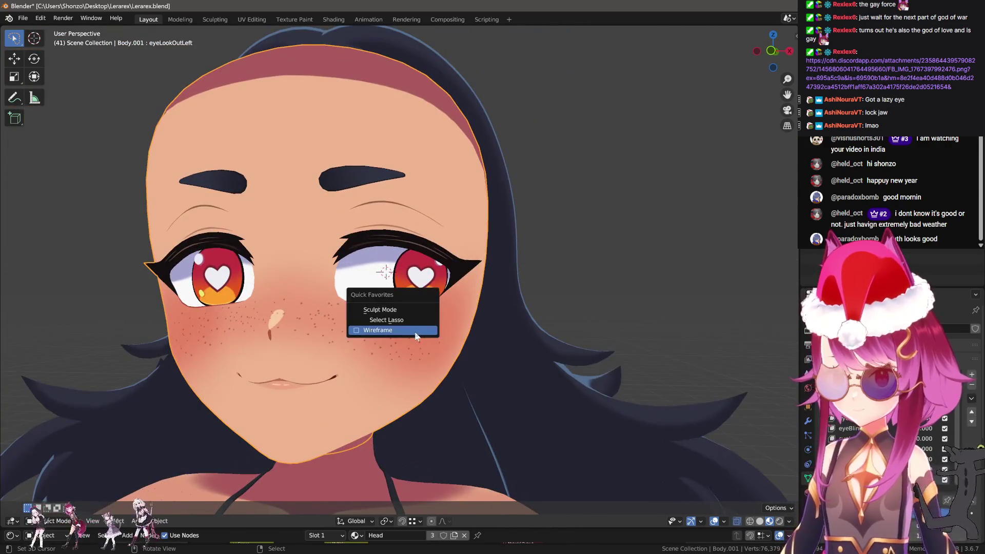
Sculpt the skin around the eye opening with an enlarged brush, eyes and brows hidden
left_click(411, 291)
key("h")
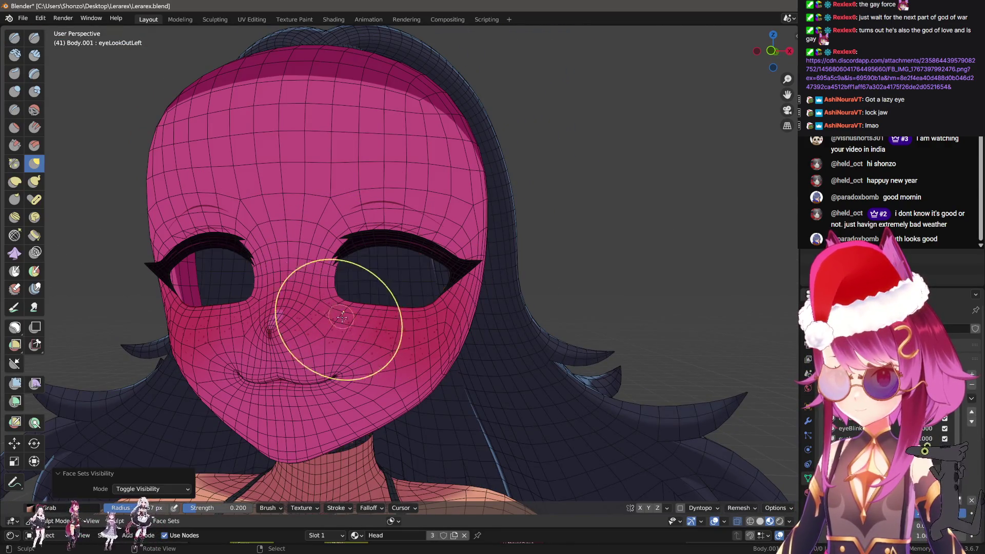
key("f")
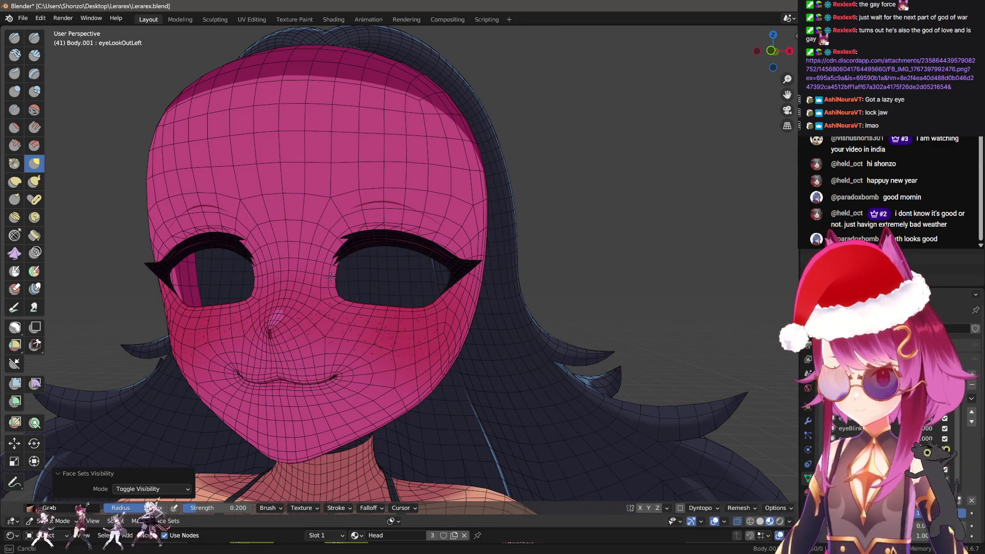
left_click(355, 306)
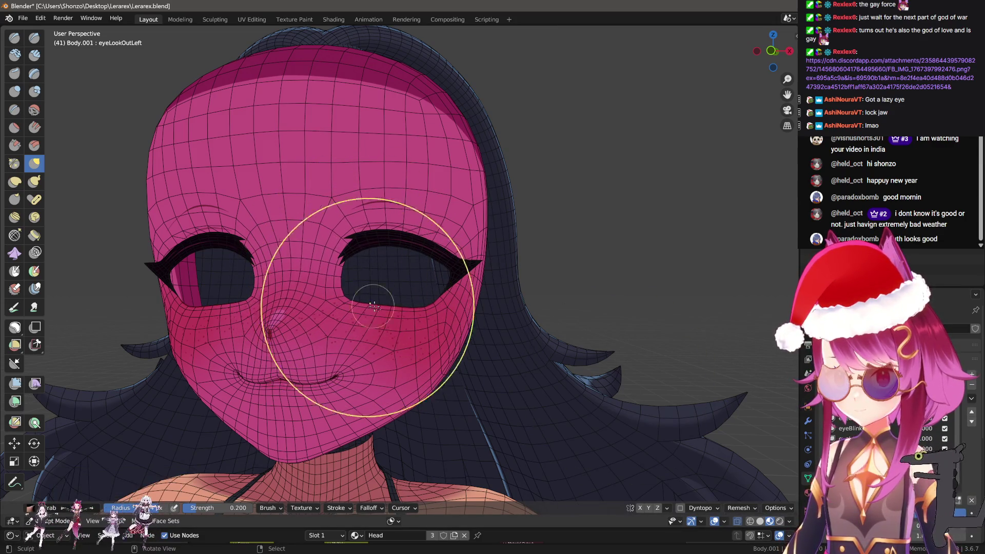
left_click_drag(356, 306, 447, 290)
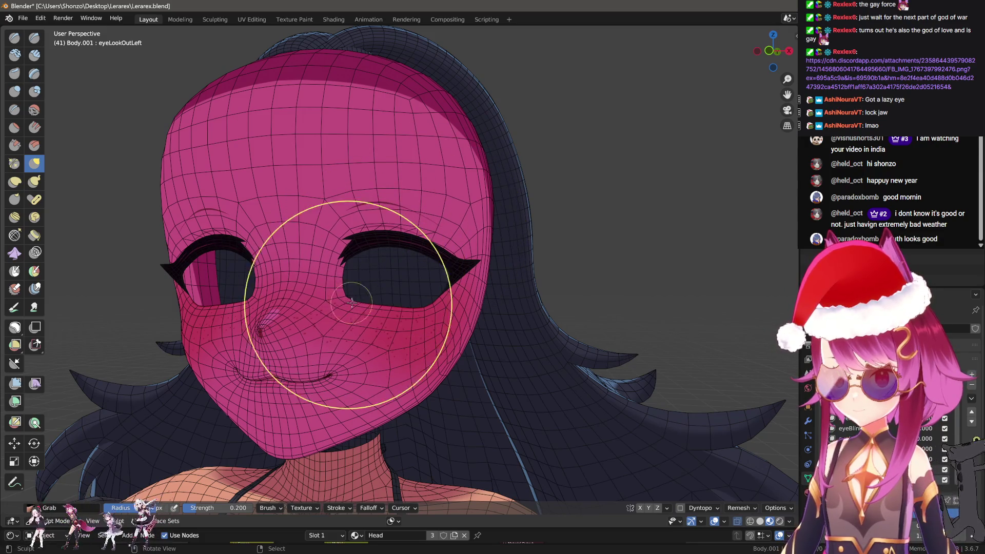
Snap to front view and return Body.001 to Object Mode
key("KP_1")
key("ctrl+Tab")
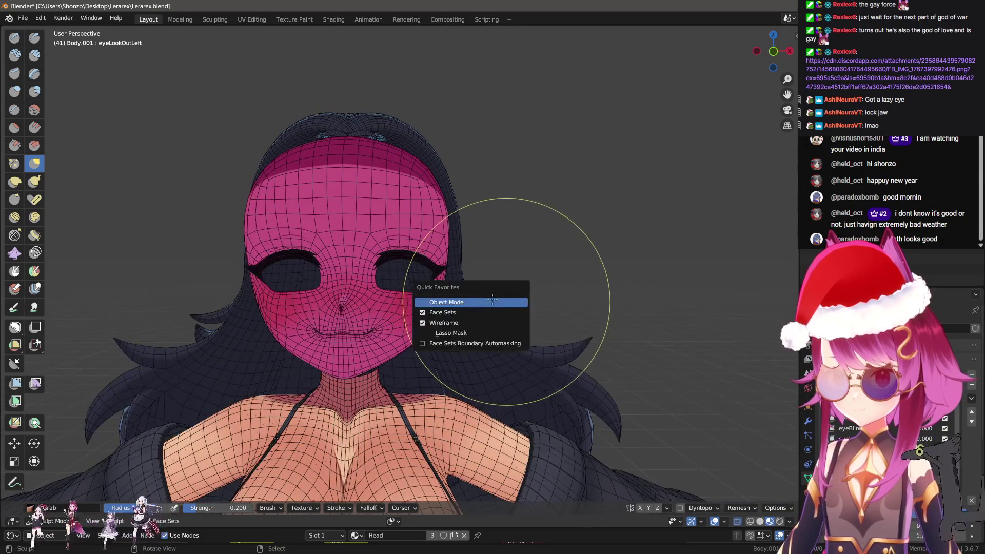
left_click(510, 291)
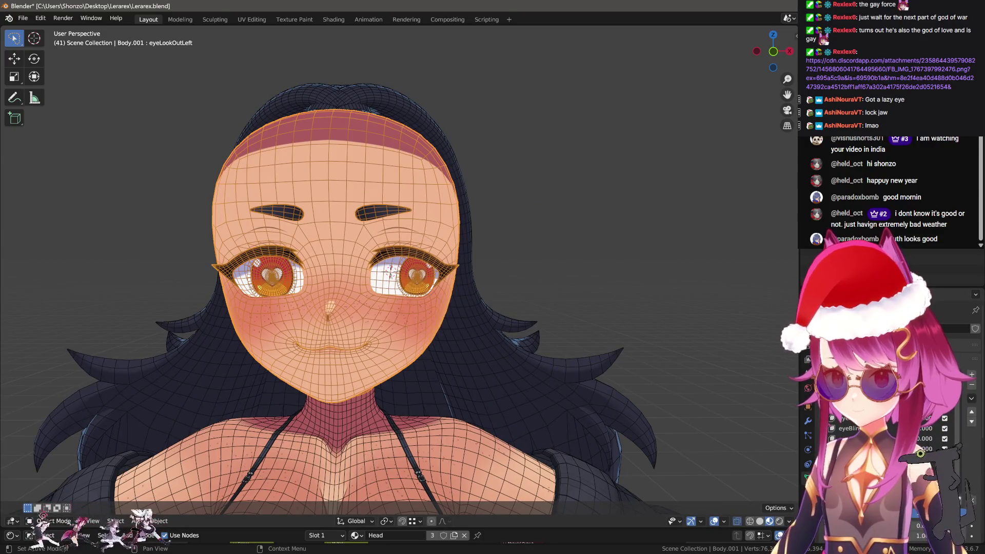
Undo a stray click and turn off the wireframe overlay
left_click(568, 328)
key("ctrl+z")
key("q")
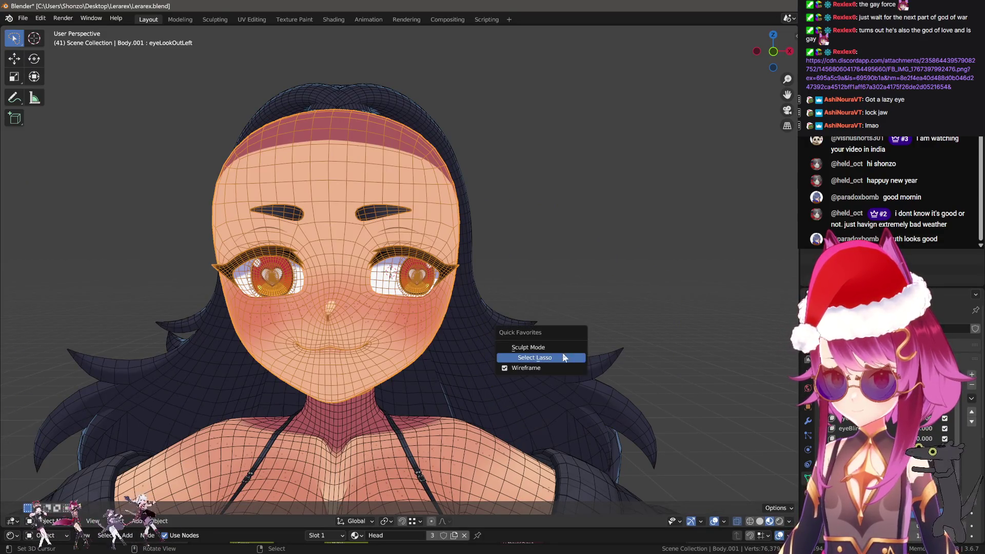
left_click(543, 368)
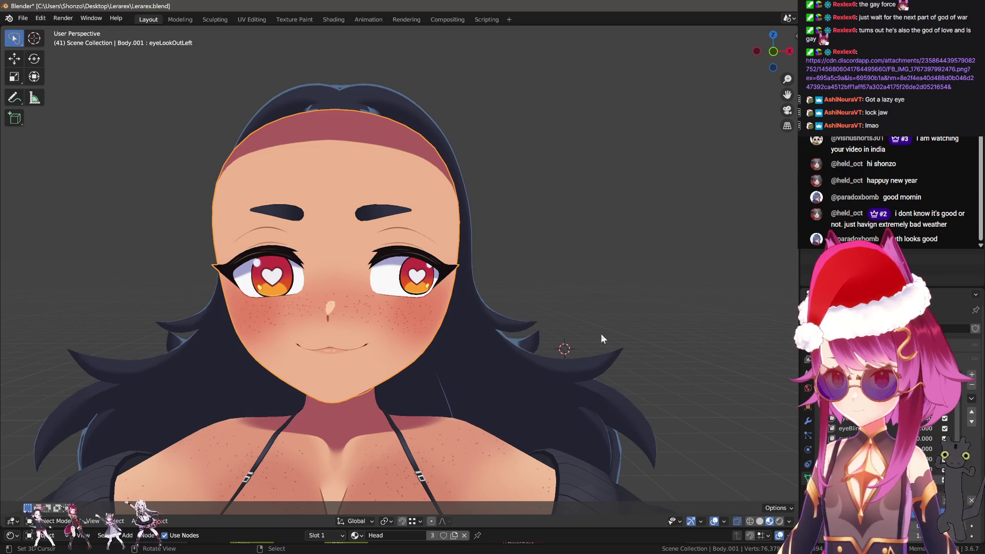
Reveal the hidden eye parts in Edit Mode and nudge the linked eye along Z
key("Tab")
scroll("up", 3)
key("alt+h")
key("l")
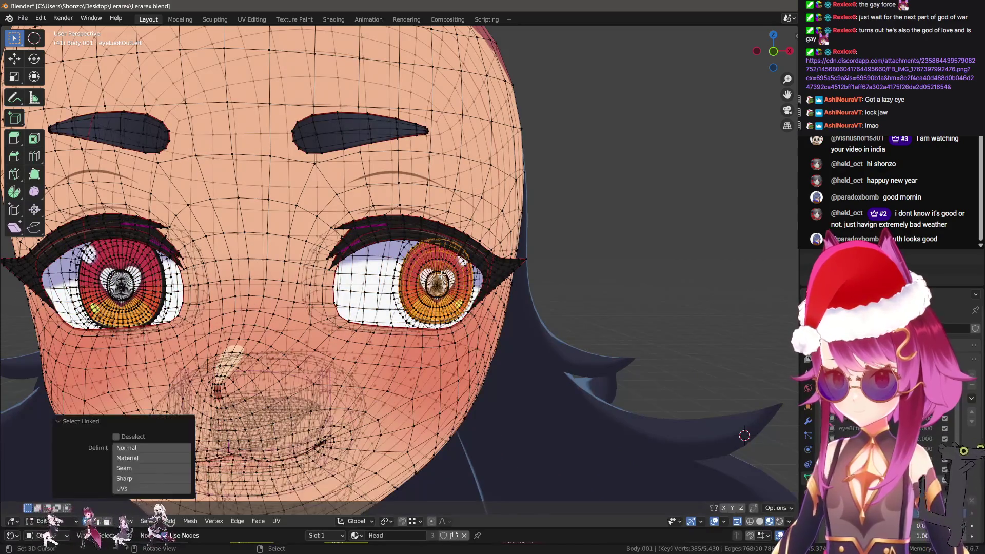
key("g")
key("z")
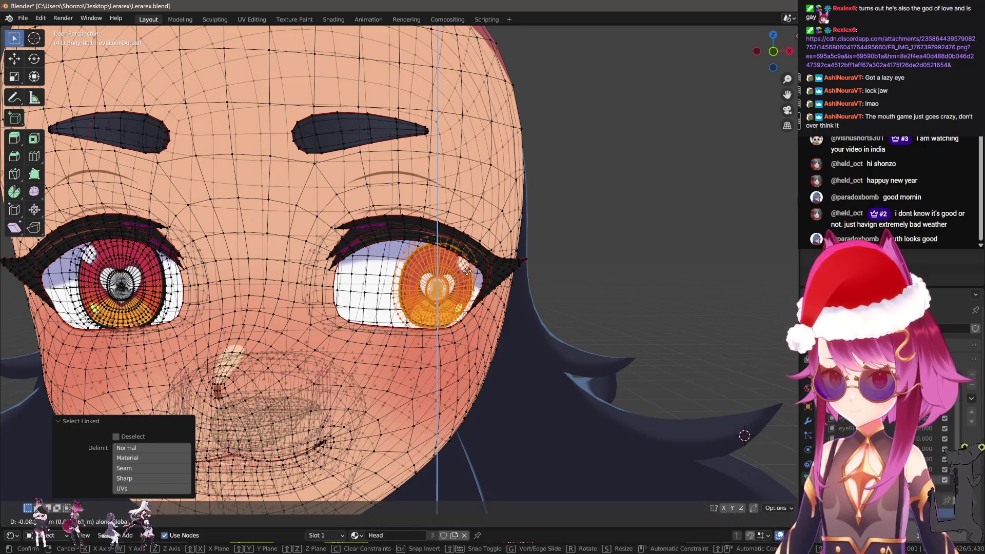
left_click(467, 271)
scroll("down", 3)
key("Tab")
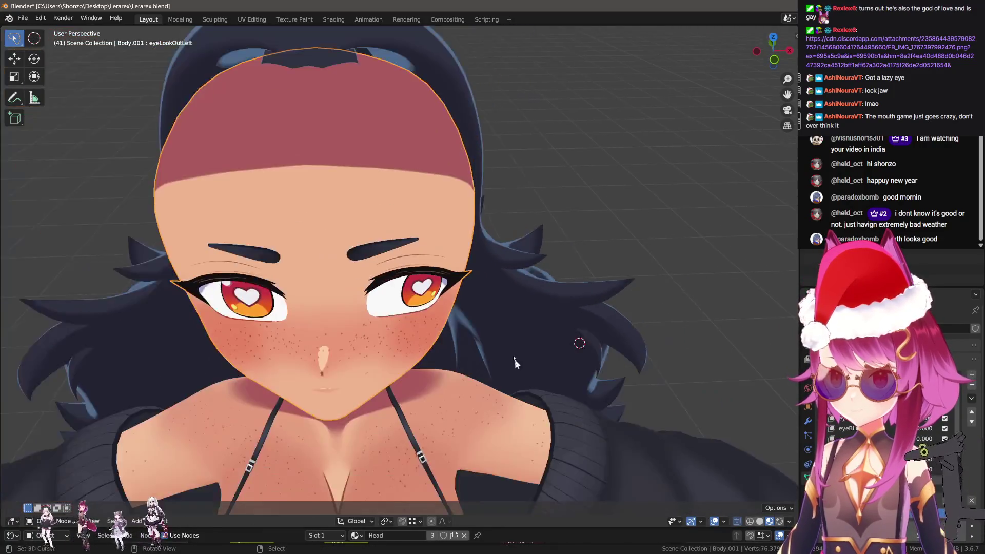
scroll("down", 3)
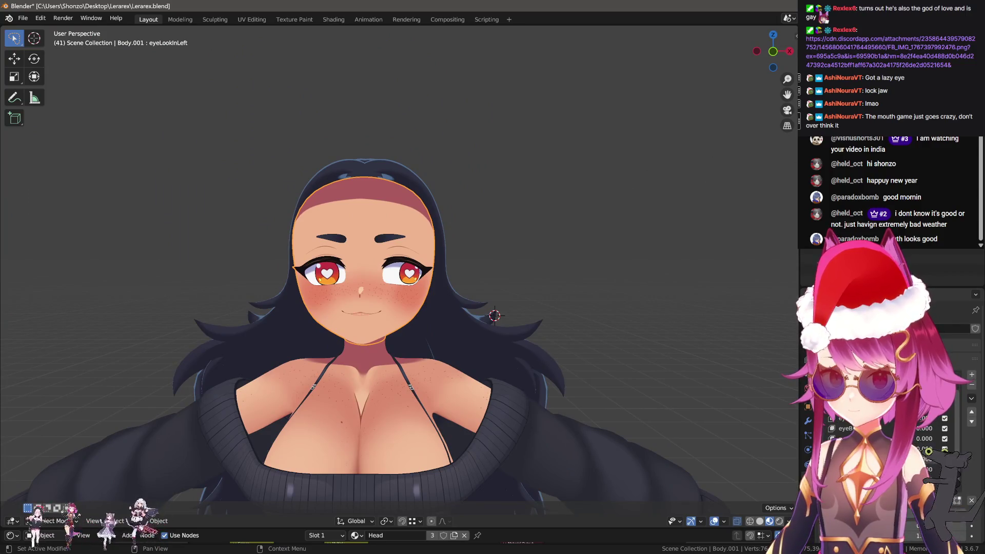
scroll("up", 3)
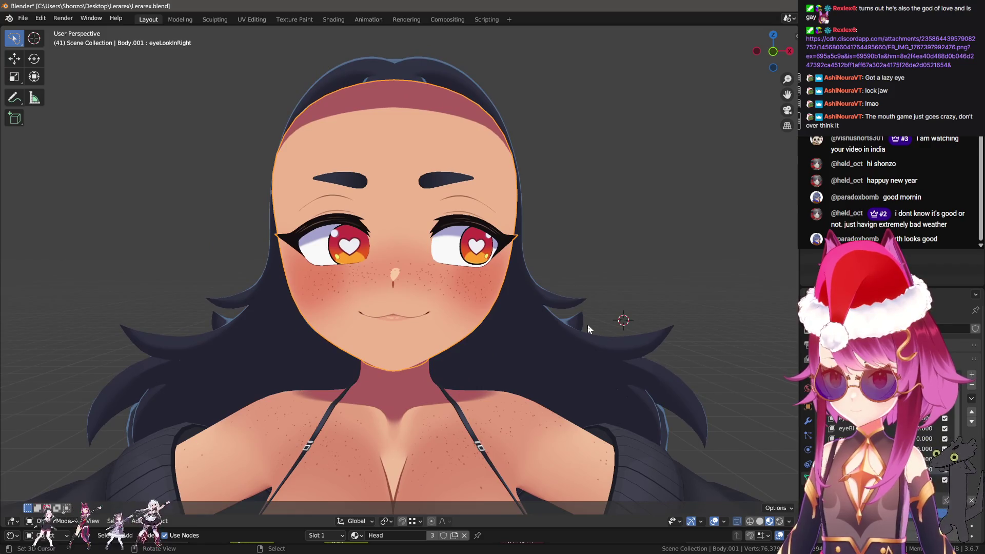
Clear shape key values and create eyeLookOutRight mirrored from eyeLookOutLeft
left_click(971, 502)
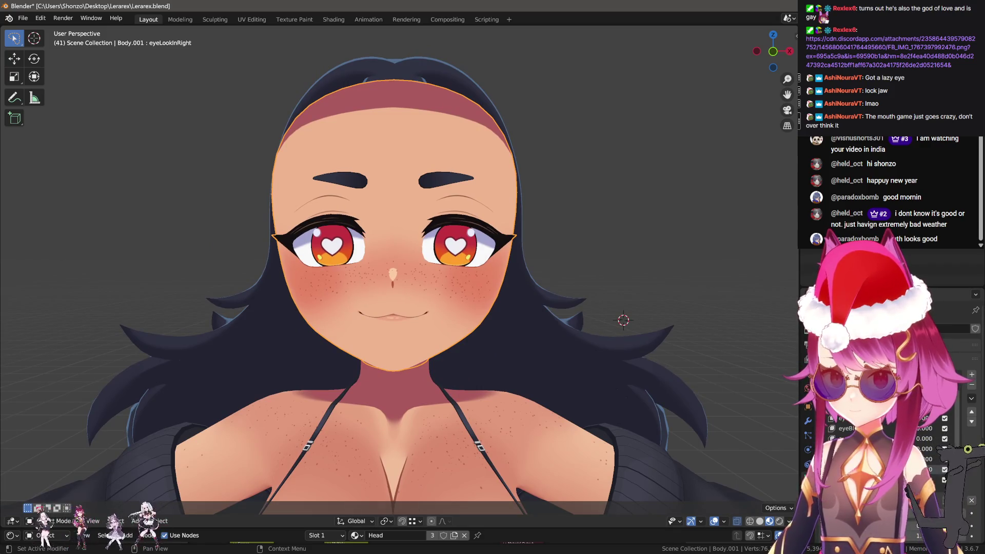
left_click(933, 449)
left_click(903, 469)
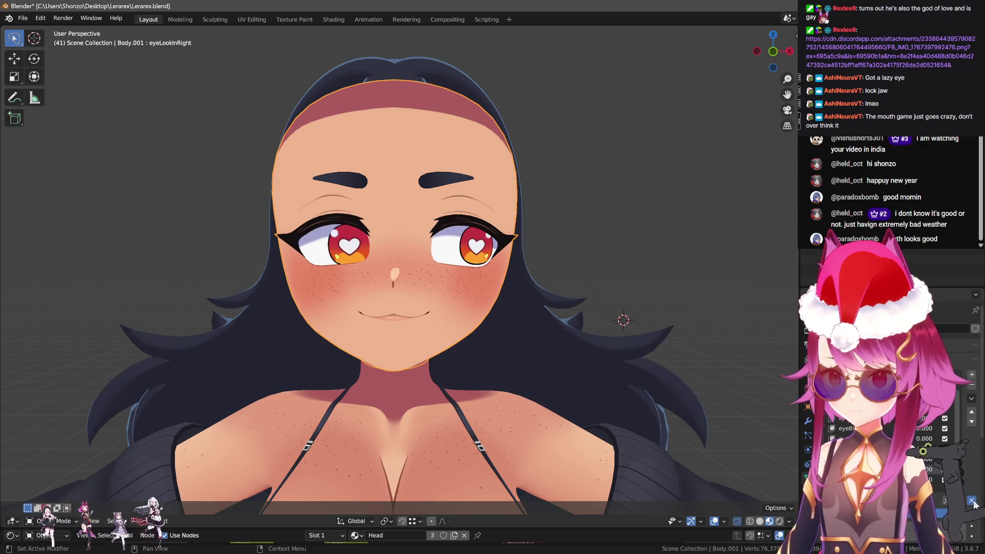
left_click(924, 438)
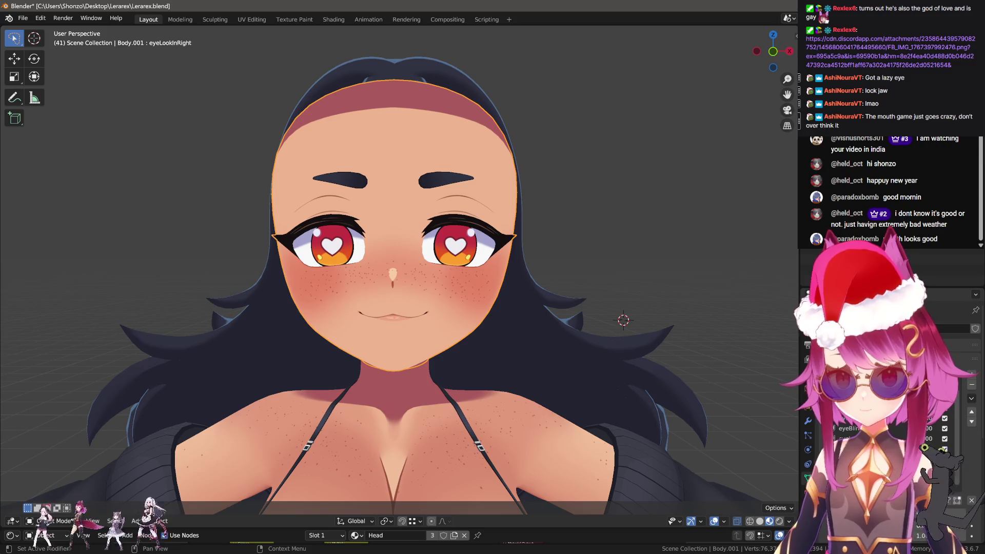
left_click(882, 449)
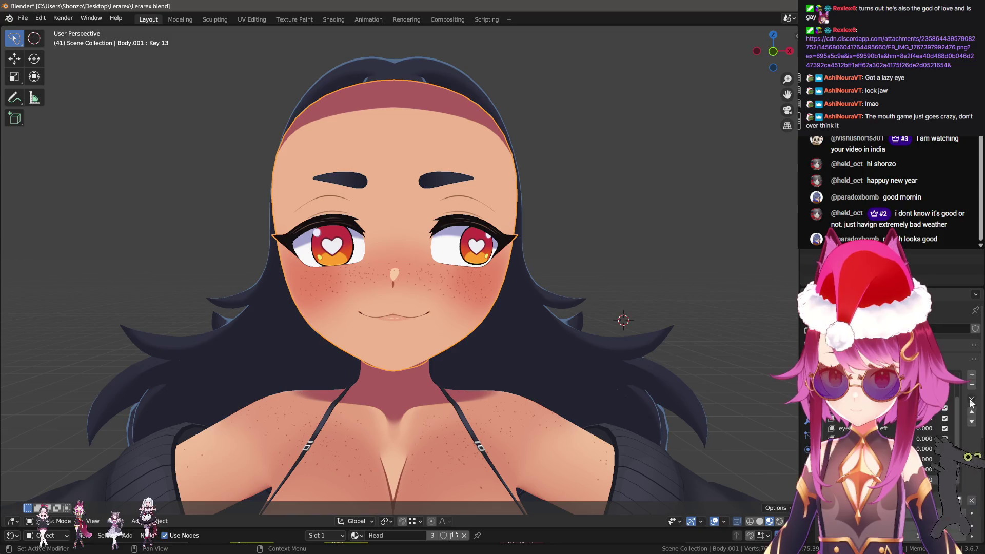
left_click(923, 417)
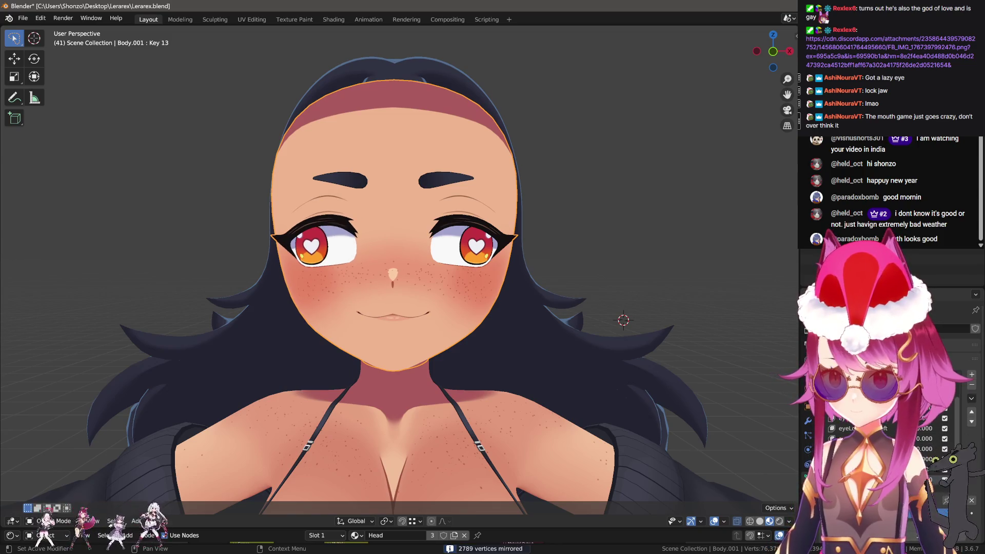
Reset all shape key values to zero and select eyeLookOutRight
scroll("down", 3)
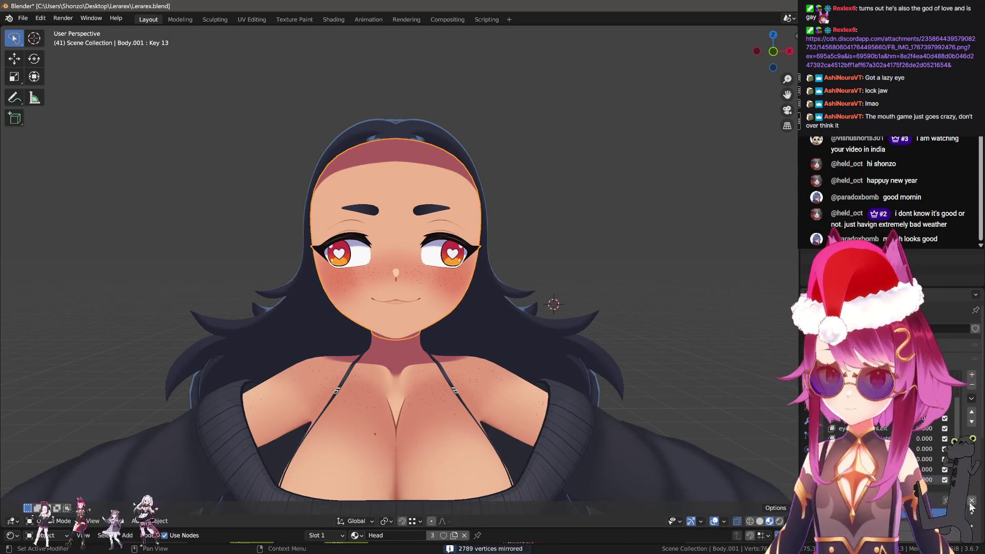
left_click(971, 503)
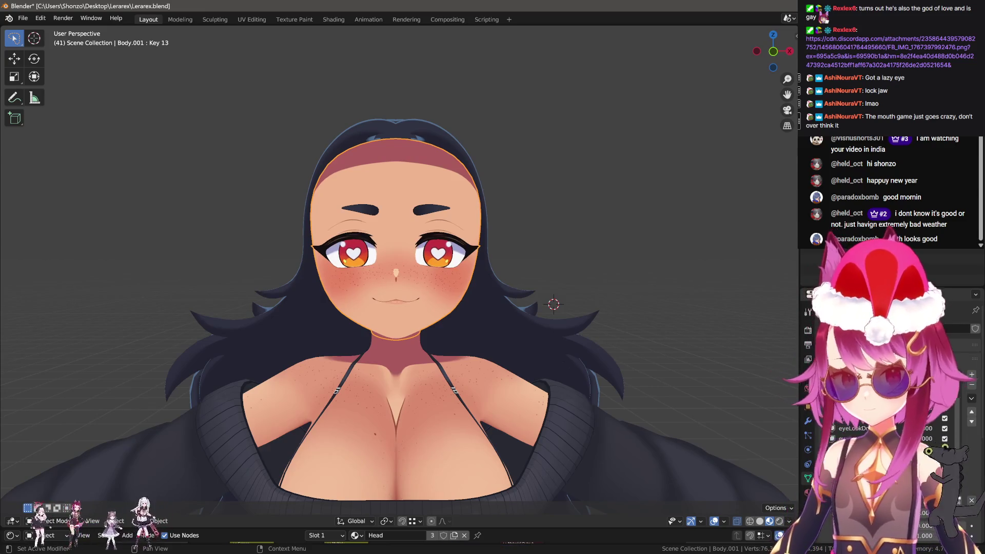
left_click(918, 459)
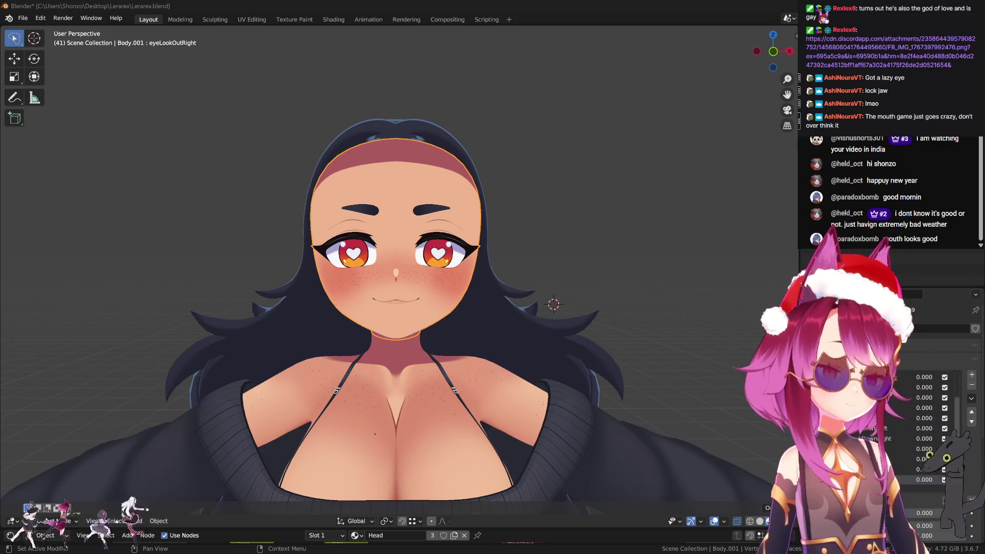
scroll("up", 3)
Add the new eyeLookUpLeft shape key and enter Edit Mode to view the eye
left_click_drag(588, 299, 503, 299)
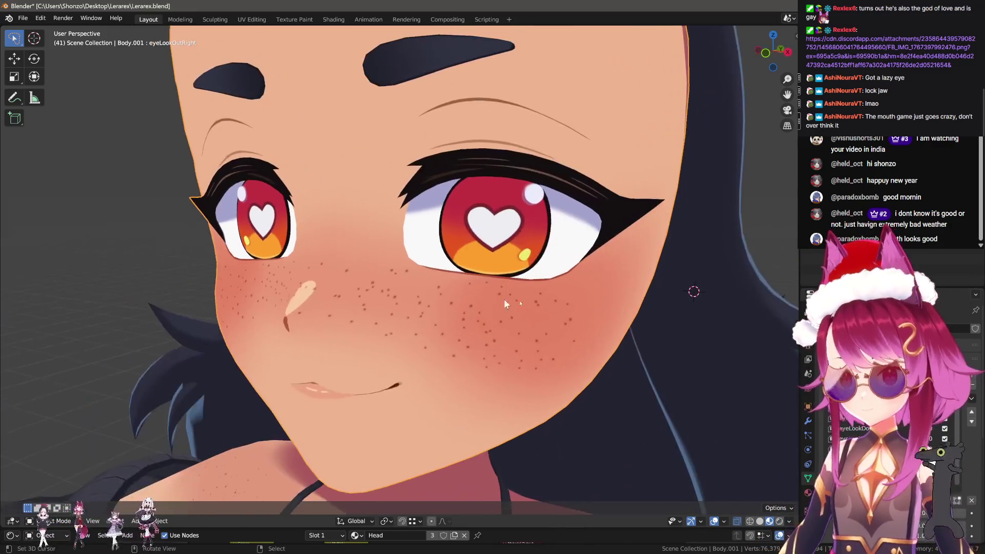
left_click(972, 375)
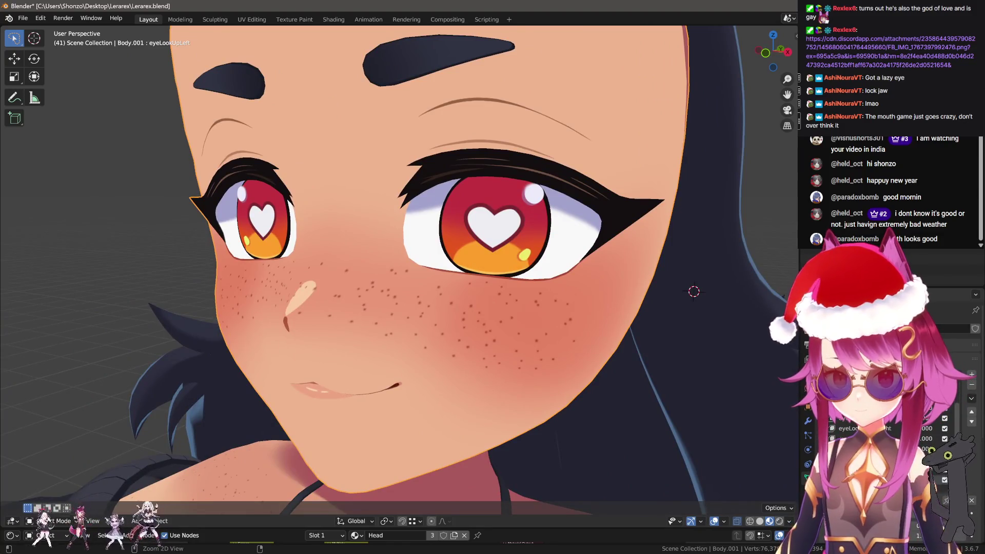
key("Tab")
left_click_drag(400, 308, 359, 349)
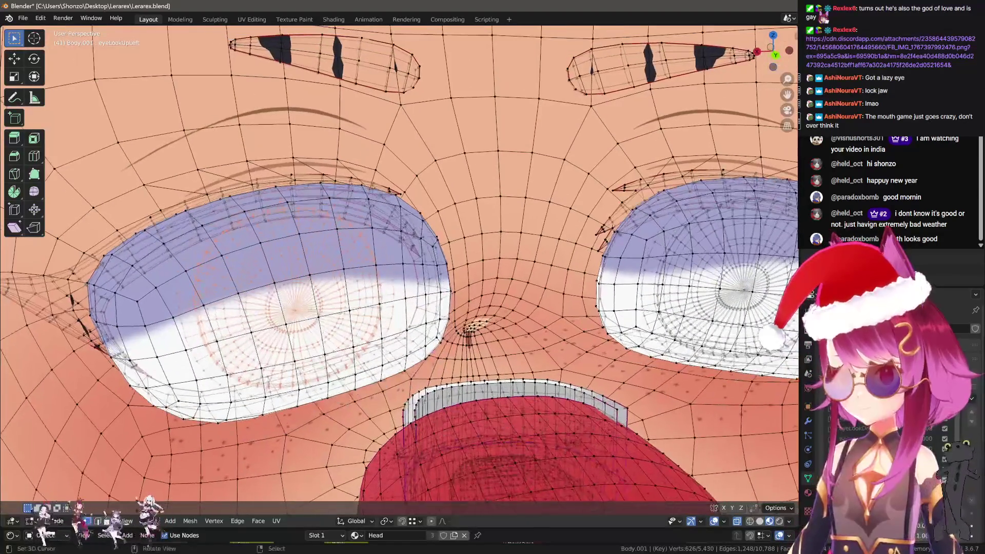
left_click_drag(320, 315, 338, 308)
scroll("down", 3)
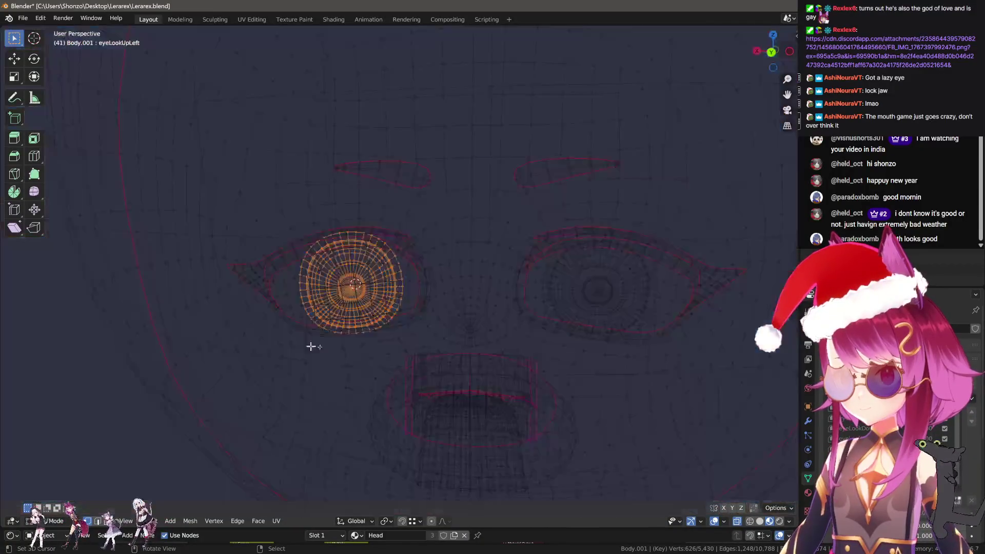
left_click_drag(312, 345, 491, 349)
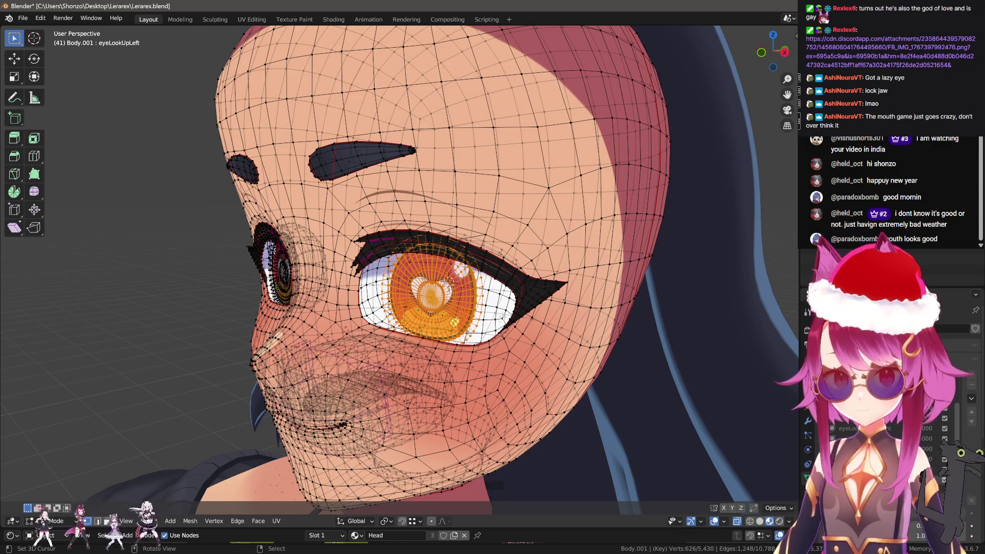
left_click_drag(583, 299, 574, 309)
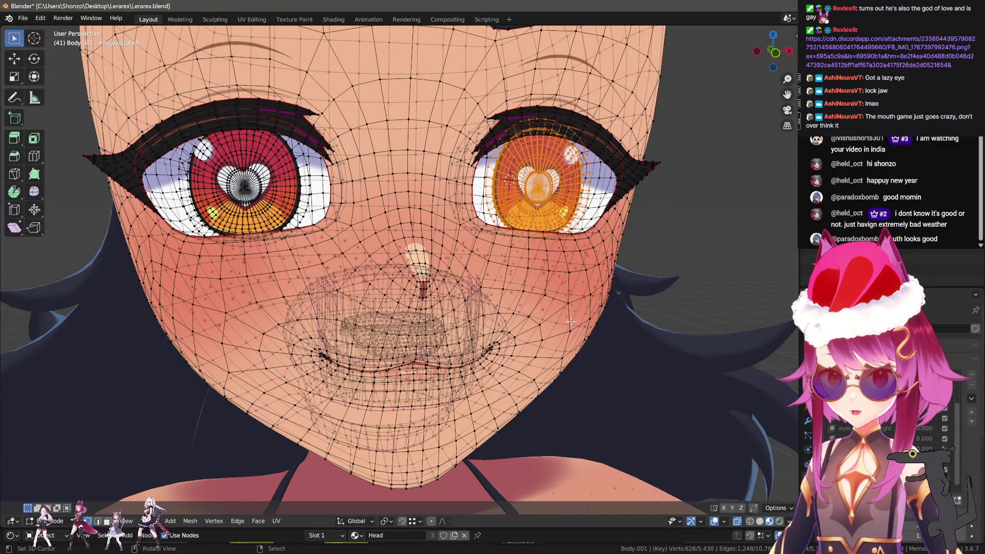
left_click_drag(579, 279, 544, 287)
scroll("up", 3)
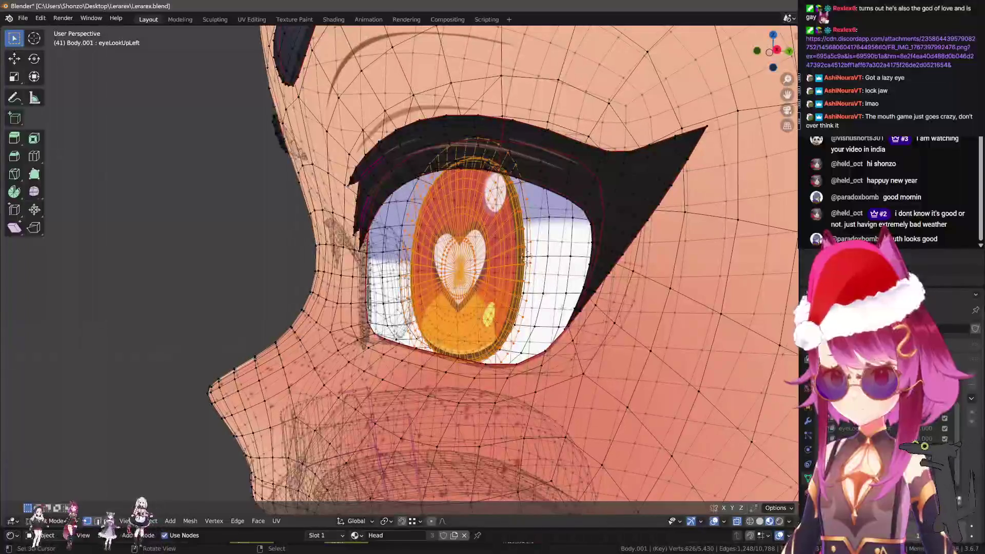
Raise the selected eye along Z after abandoning trial X-axis rotations
key("r")
key("x")
key("Escape")
scroll("down", 3)
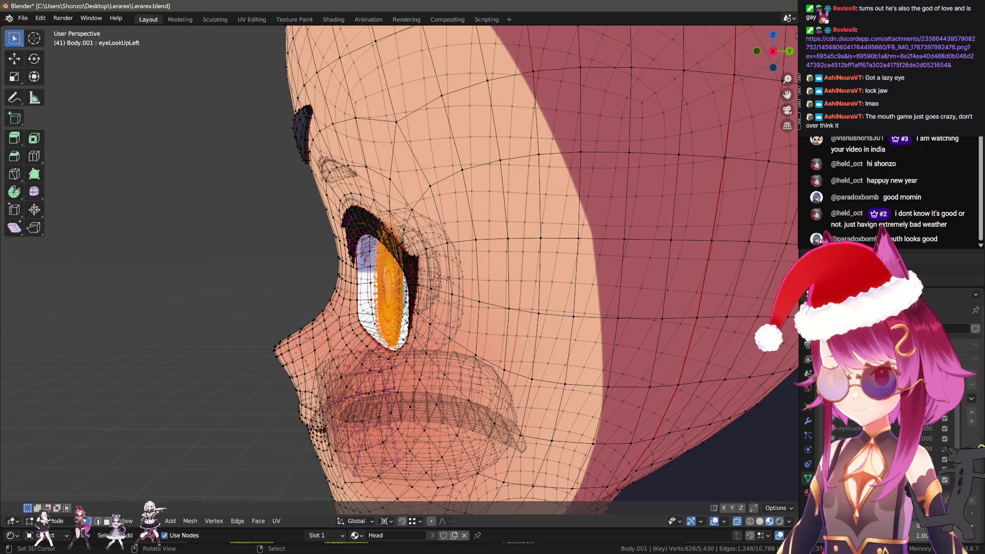
key("r")
key("x")
key("Escape")
key("g")
key("z")
key("Return")
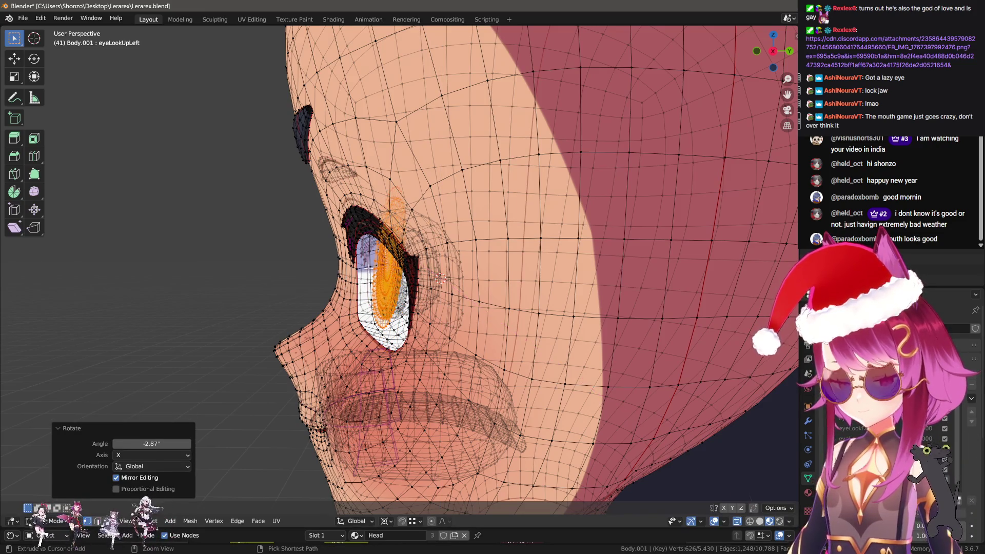
left_click(367, 274)
Shrink the raised eye to a scale of 0.985
left_click_drag(367, 274, 531, 272)
key("s")
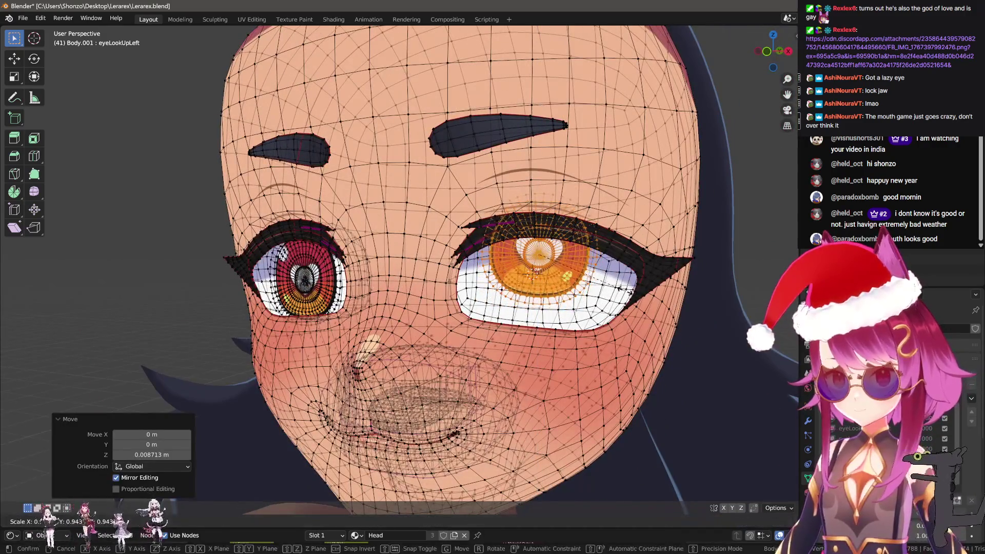
left_click(600, 281)
key("g")
key("z")
right_click(600, 281)
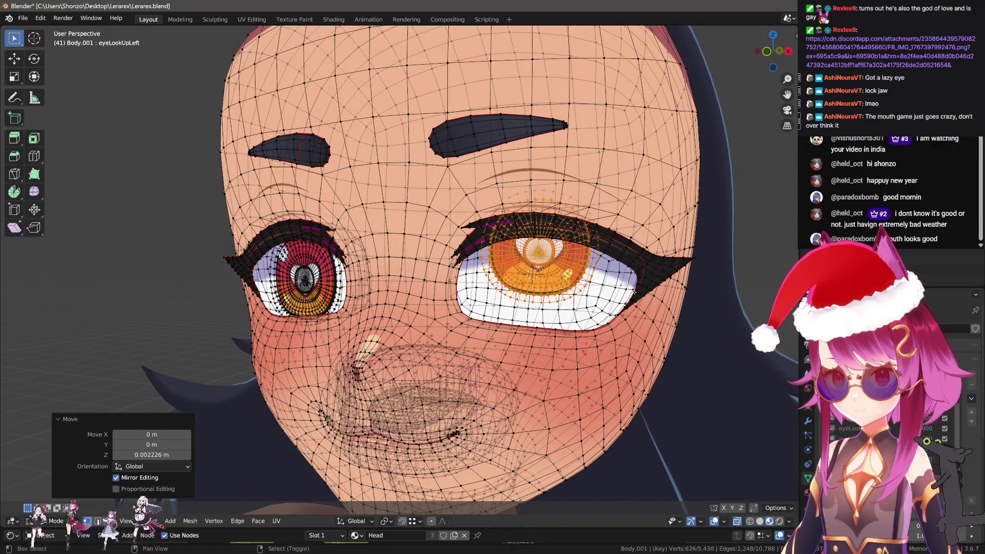
key("s")
left_click(601, 281)
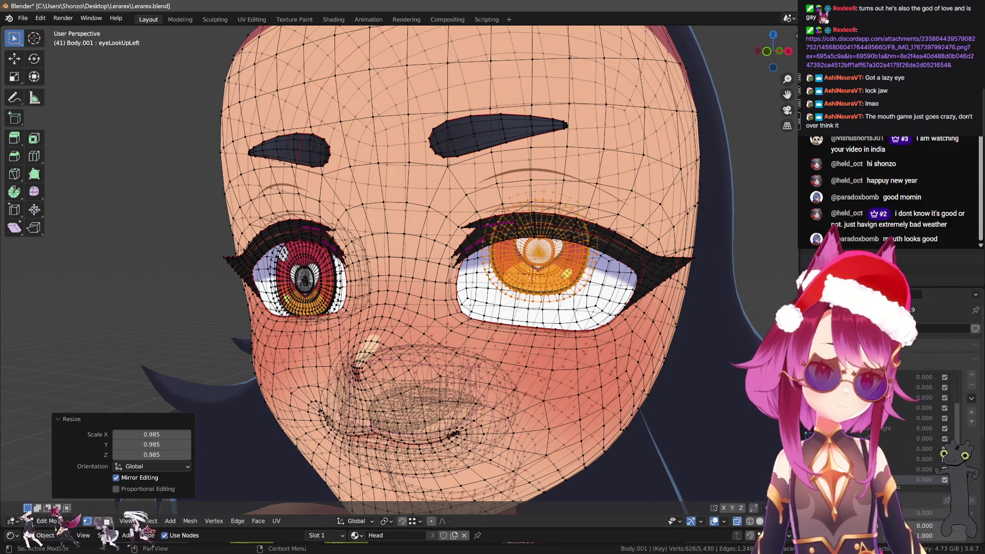
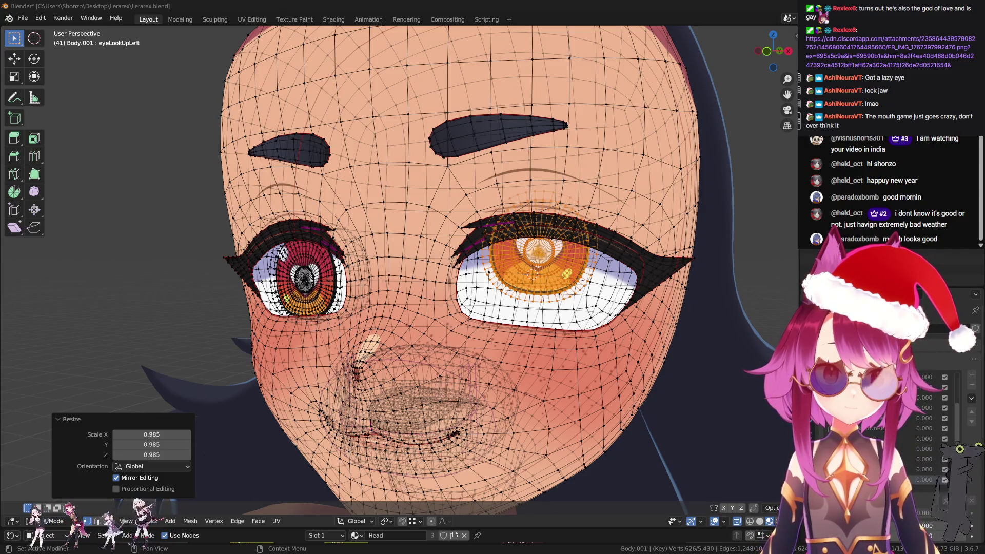
Switch the head into Sculpt Mode and hide the eye face sets, leaving only the face
scroll("up", 3)
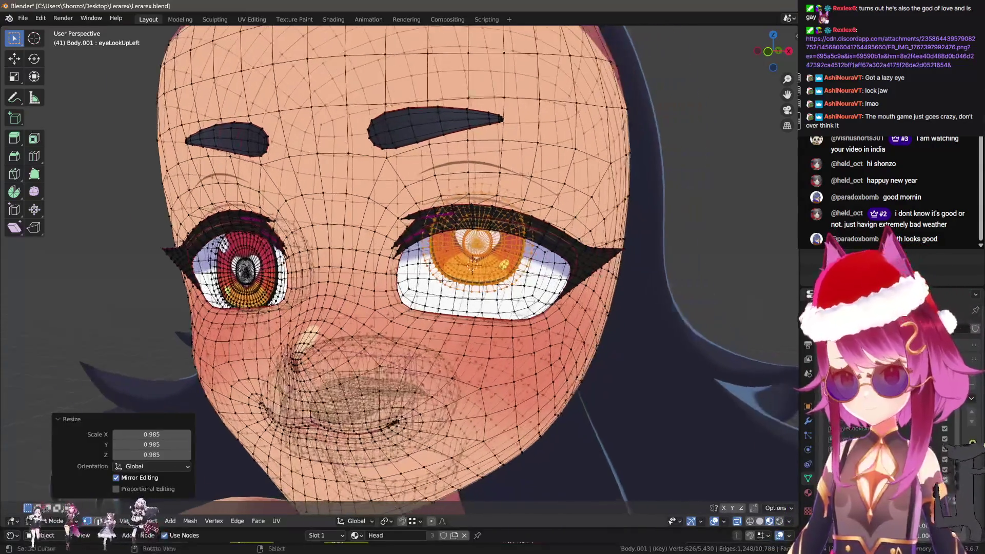
key("Tab")
scroll("down", 3)
key("Tab")
key("Tab")
key("q")
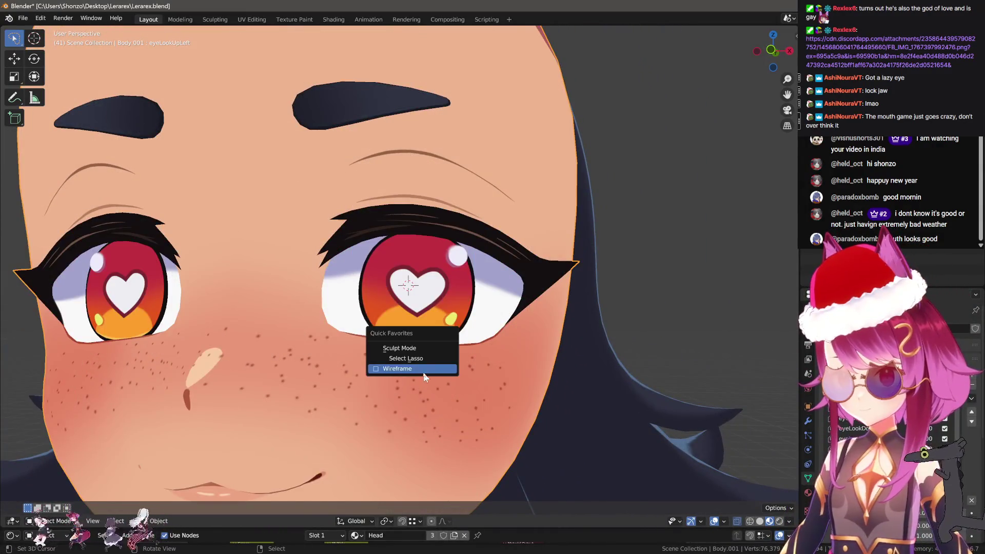
left_click(411, 368)
key("q")
left_click(404, 339)
scroll("down", 3)
key("h")
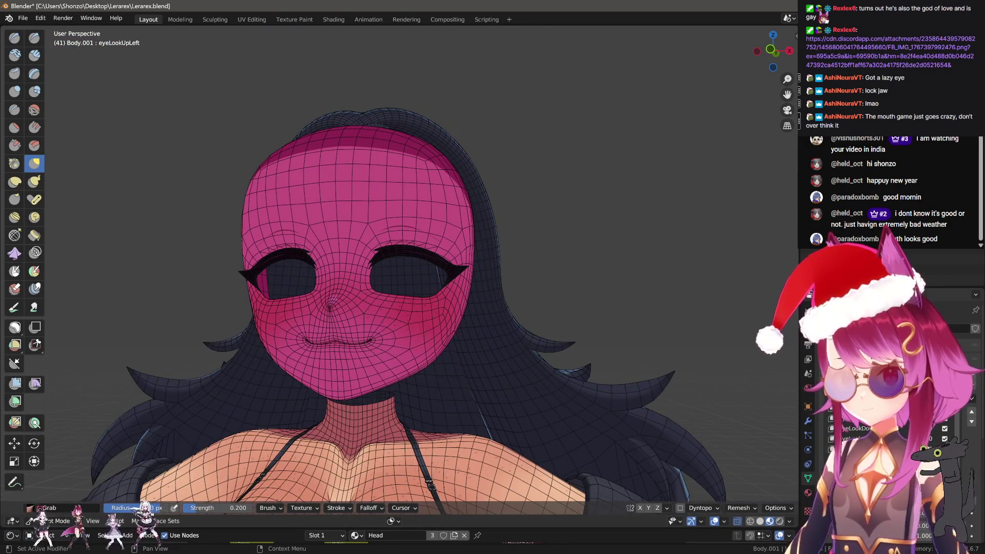
scroll("up", 3)
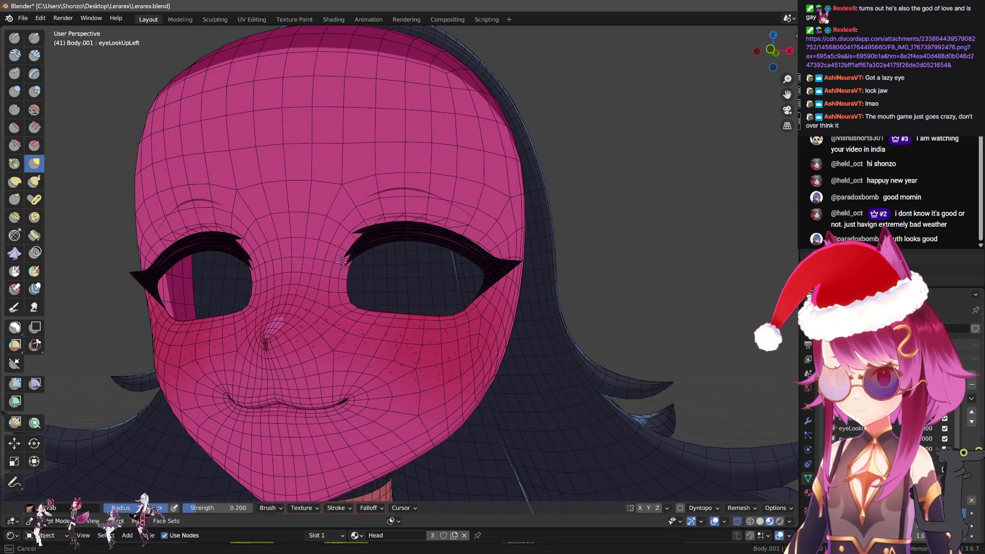
Grab-sculpt the upper lid and lashes upward, touching up the eye corner and lower inner lid
left_click_drag(359, 287, 380, 316)
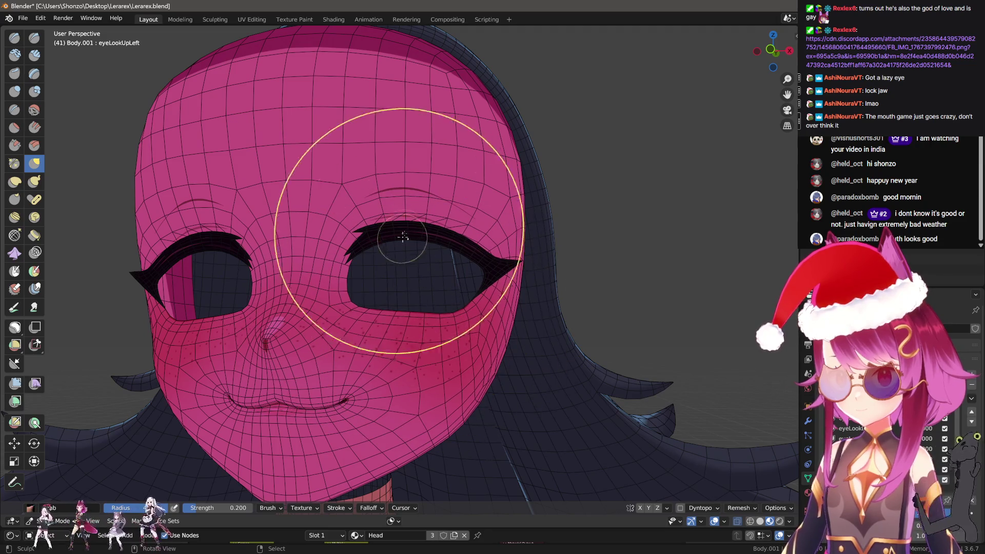
left_click_drag(434, 236, 420, 213)
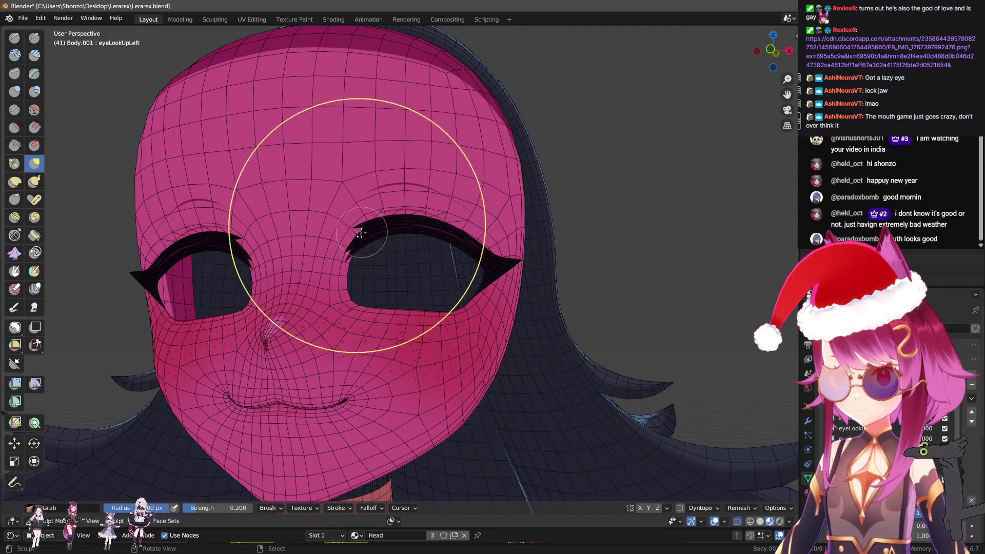
left_click_drag(464, 308, 372, 306)
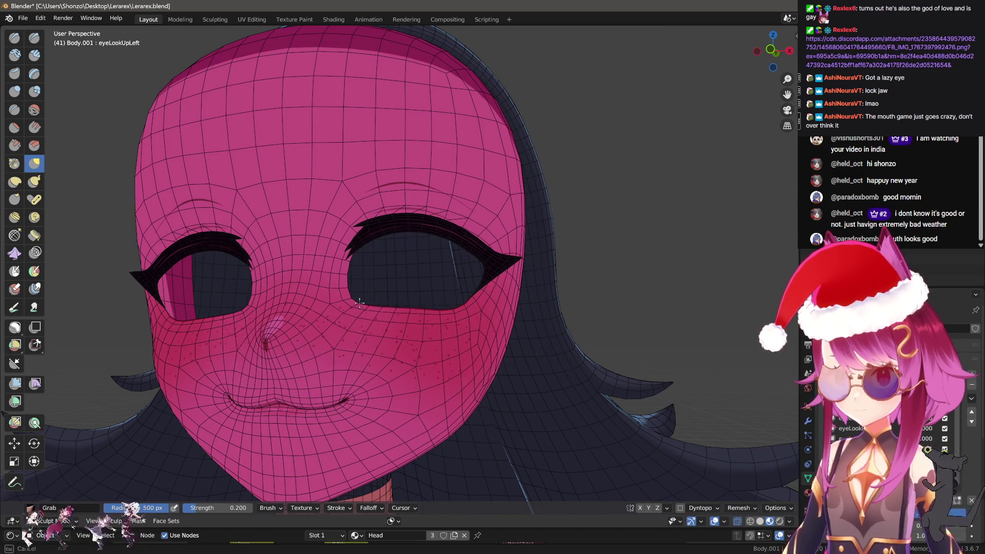
left_click_drag(349, 240, 482, 247)
Return the head to Object Mode, isolate it in Local View, and enter Edit Mode
scroll("down", 3)
key("ctrl+Tab")
left_click(458, 269)
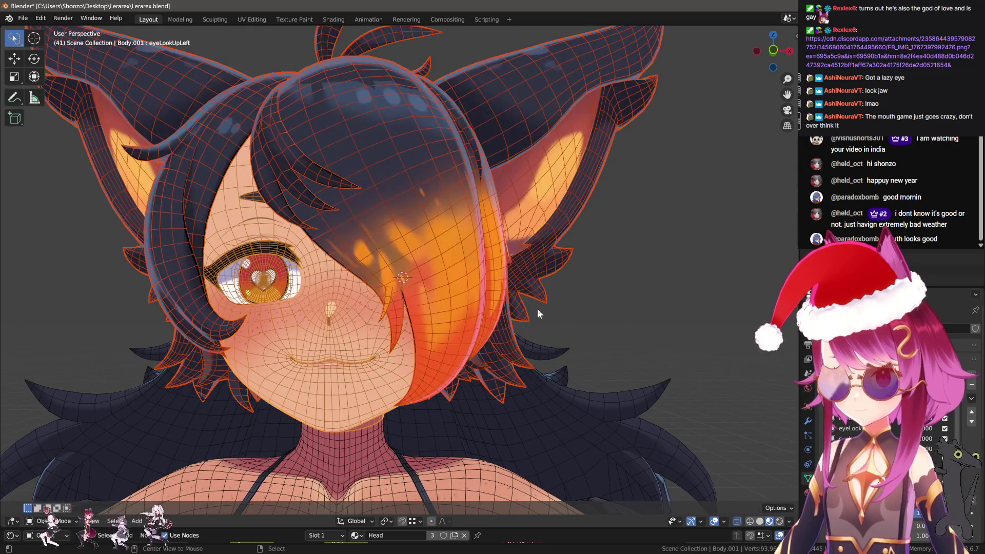
key("KP_Divide")
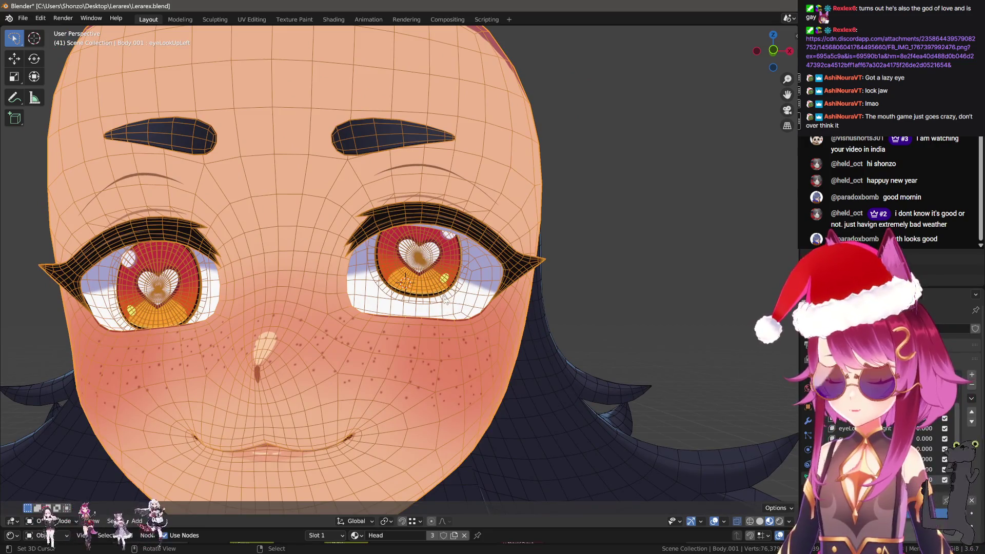
key("ctrl+Tab")
left_click(424, 306)
Reveal the hidden eye geometry, switch to edge select, and select the eyelid edge strip
left_click_drag(538, 291, 641, 267)
left_click_drag(411, 286, 400, 213)
key("alt+h")
key("ctrl+Tab")
left_click(488, 228)
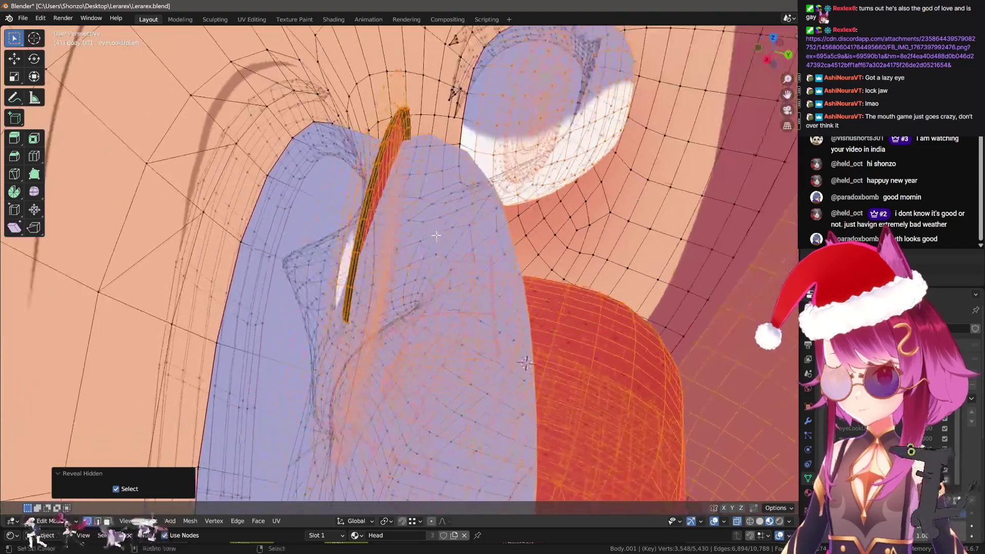
key("ctrl+Tab")
key("Escape")
key("ctrl+Tab")
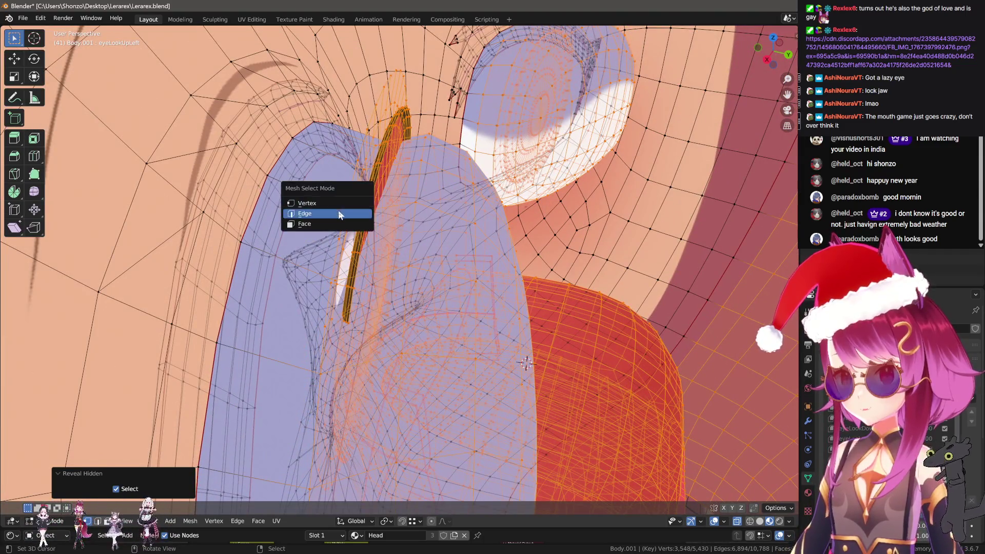
left_click(356, 206)
left_click(353, 205)
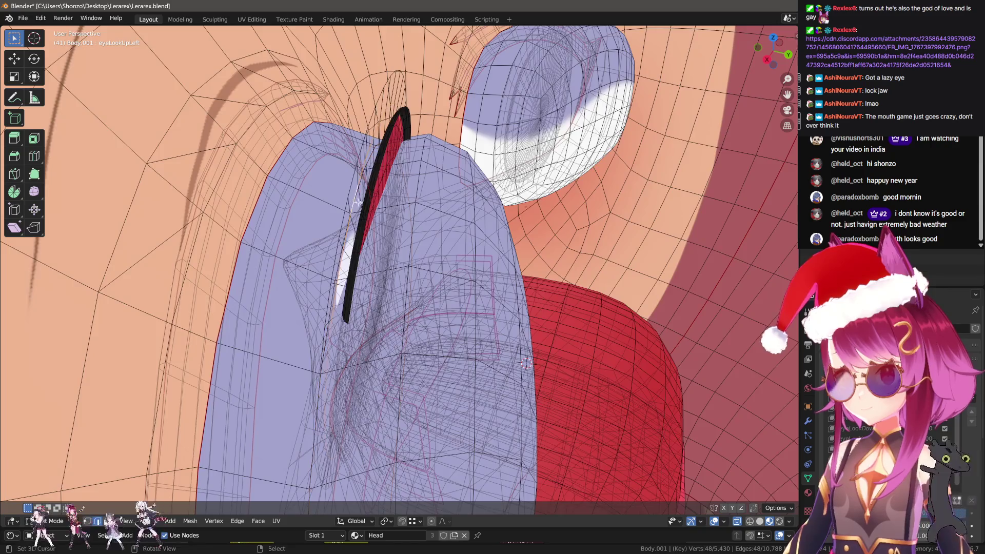
left_click_drag(353, 205, 515, 315)
Dissolve the selected eyelid edges and go back to Object Mode
key("ctrl+x")
key("ctrl+x")
key("Tab")
scroll("up", 3)
scroll("down", 3)
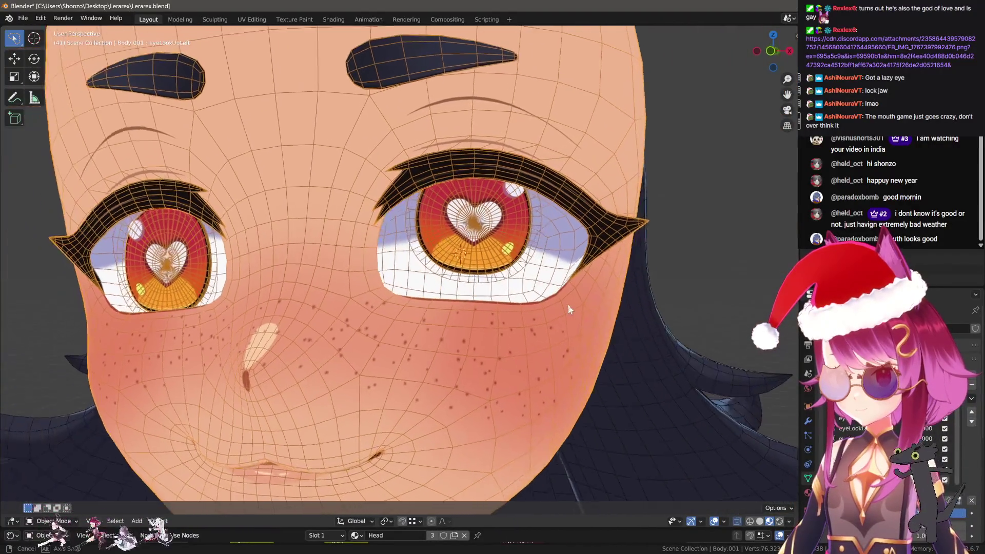
left_click_drag(572, 292, 514, 285)
Turn off the wireframe overlay on the head
right_click(513, 286)
right_click(539, 336)
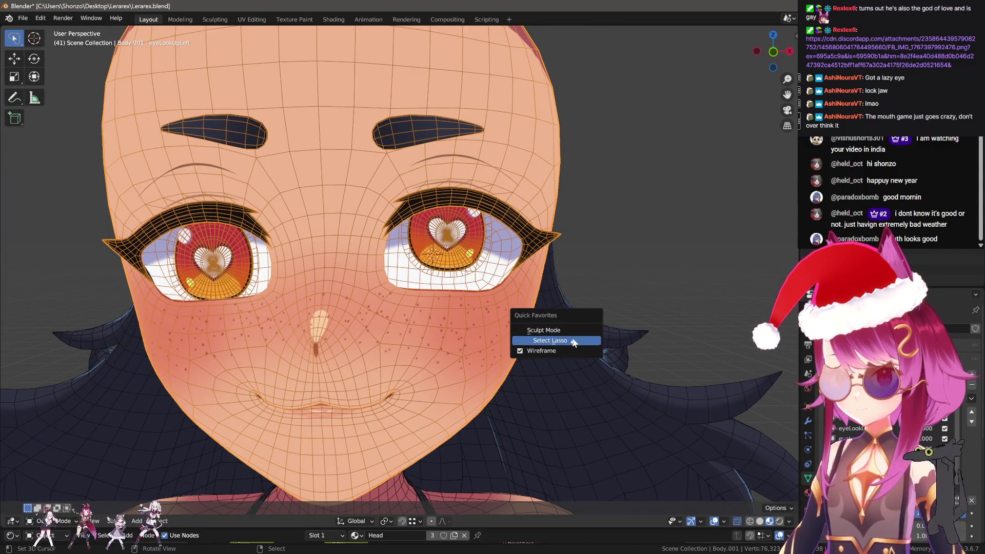
left_click(539, 339)
scroll("down", 3)
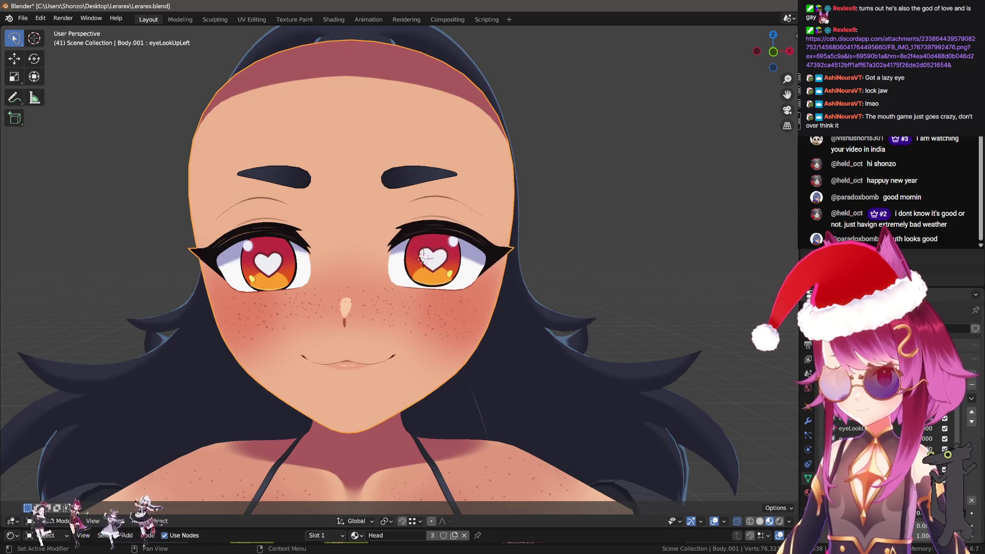
Create Key 15 with New Shape from Mix and apply Mirror Shape Key to it
left_click(971, 398)
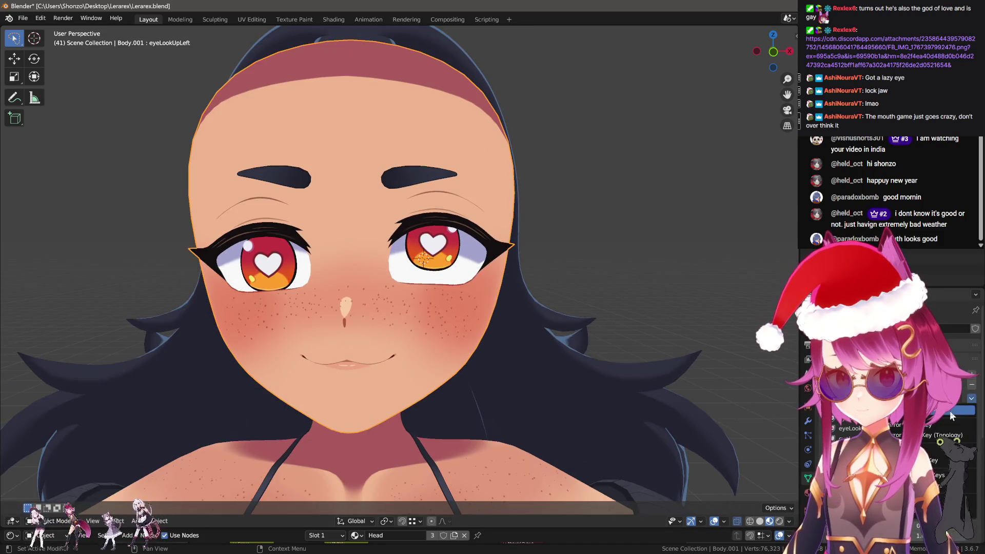
left_click(950, 417)
left_click(972, 399)
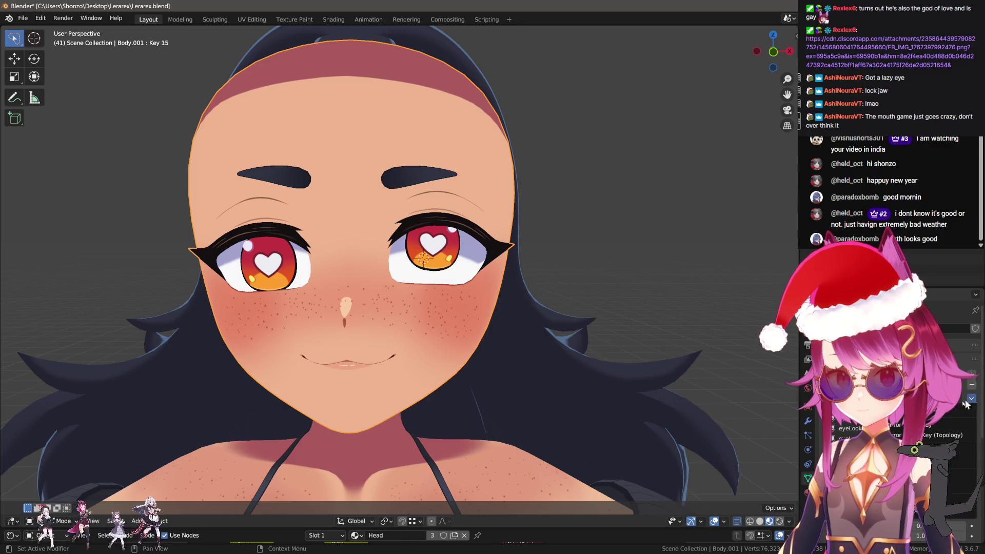
left_click(949, 426)
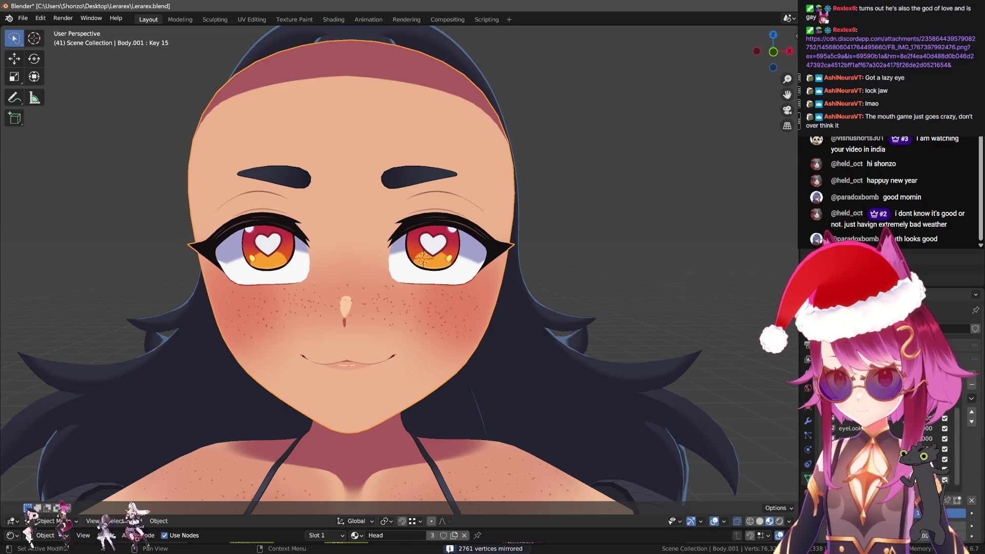
Exit Local View and compare the eyeLookUpLeft, Key 15 and eyeLookUpRight shape keys
key("KP_Divide")
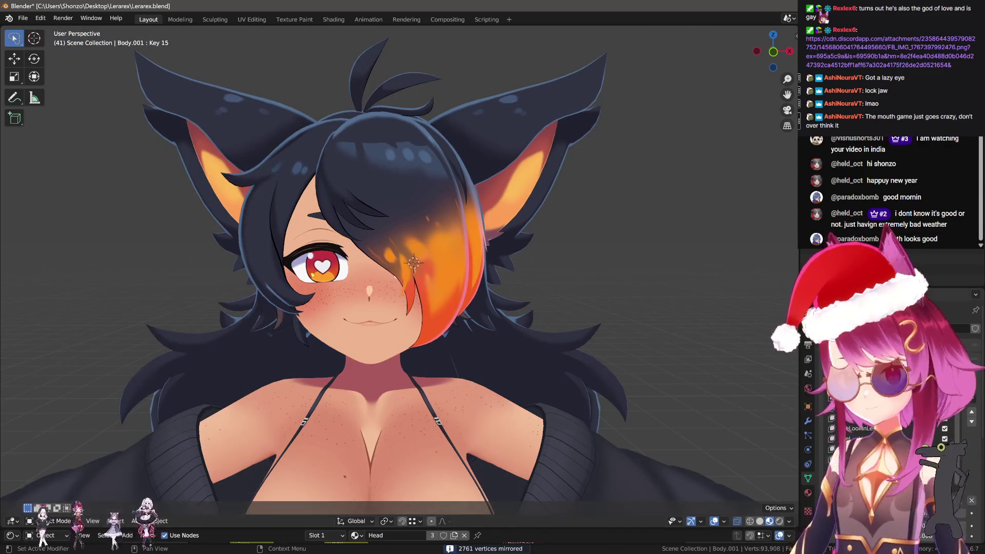
left_click(873, 428)
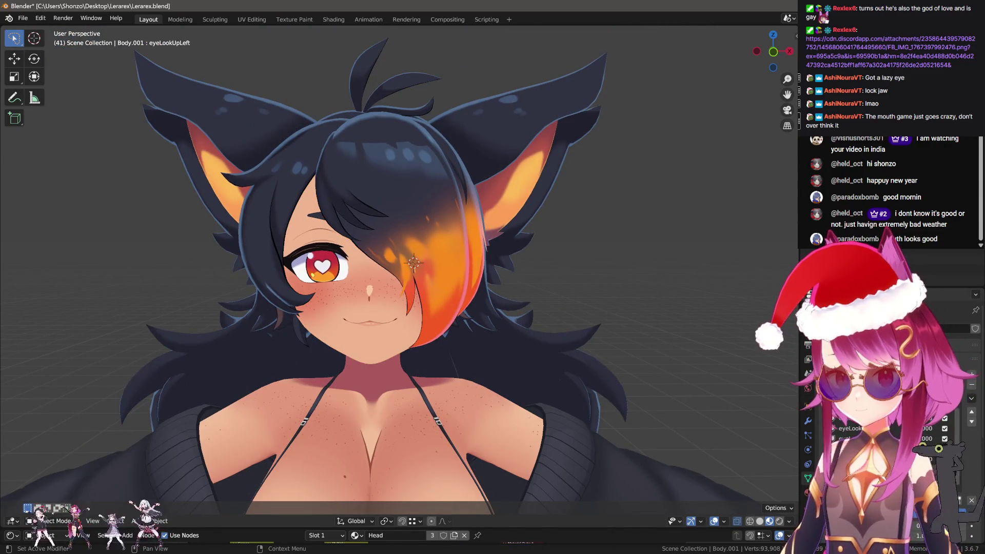
left_click(872, 418)
right_click(653, 349)
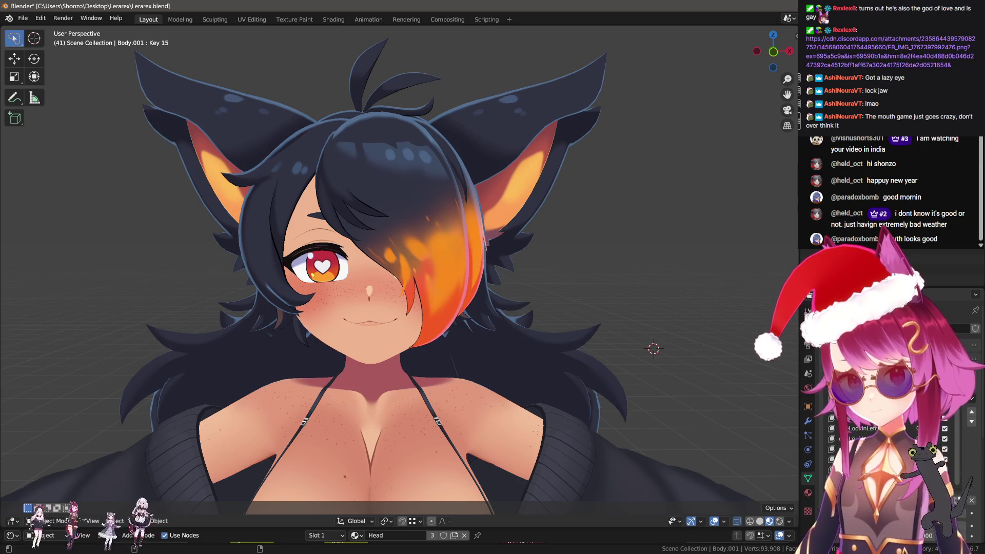
left_click(873, 449)
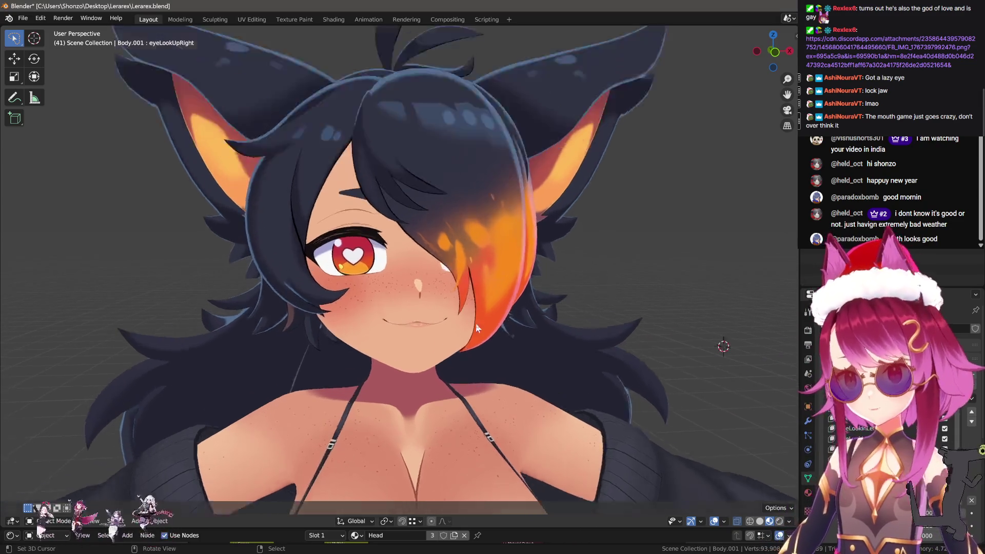
Isolate the head, select the eyeSquintLeft shape key, enter Sculpt Mode and hide all but the face
key("KP_Divide")
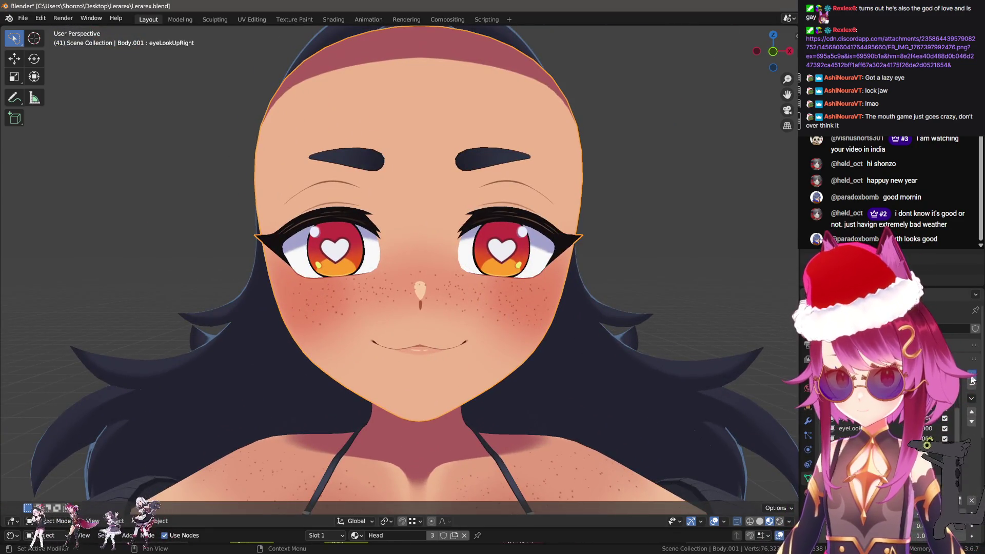
left_click(872, 438)
scroll("up", 3)
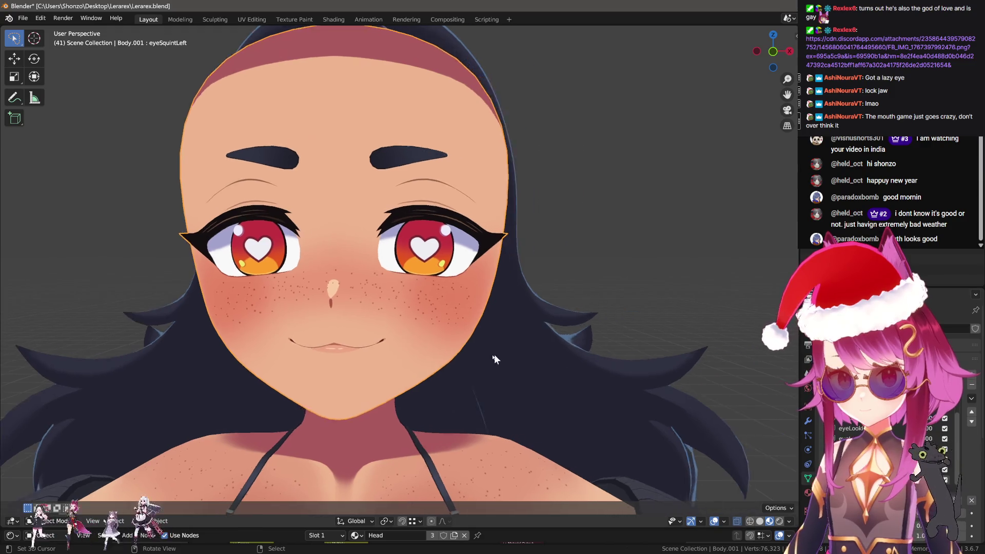
key("Tab")
key("ctrl+Tab")
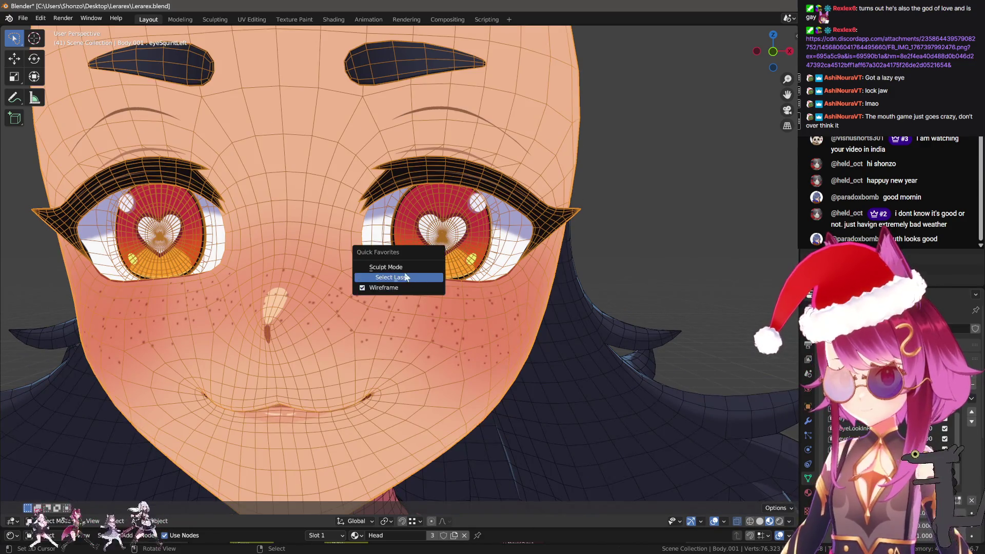
left_click(421, 276)
key("h")
left_click_drag(441, 312, 473, 241)
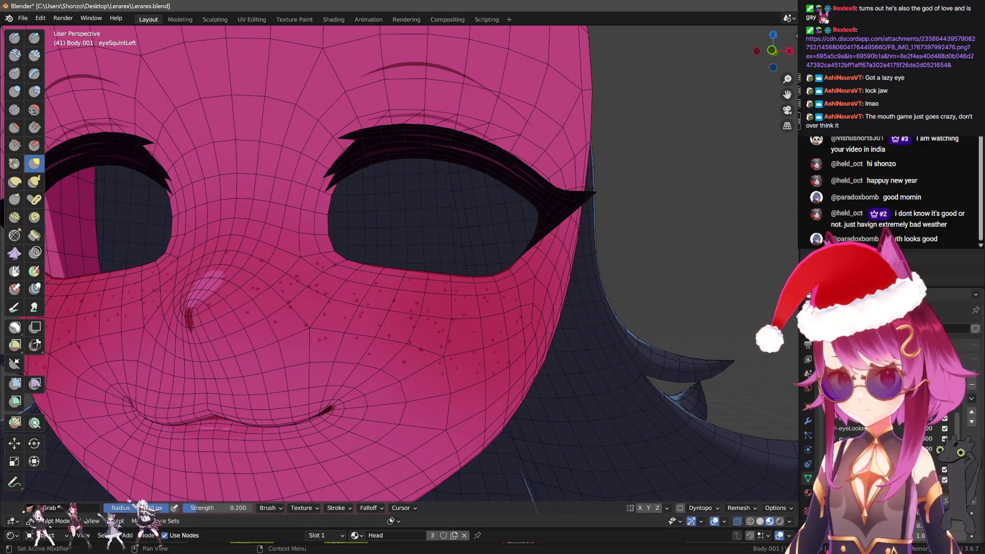
Nudge the lower eyelid edge up and shrink the Grab brush to a smaller radius
left_click_drag(386, 277, 381, 262)
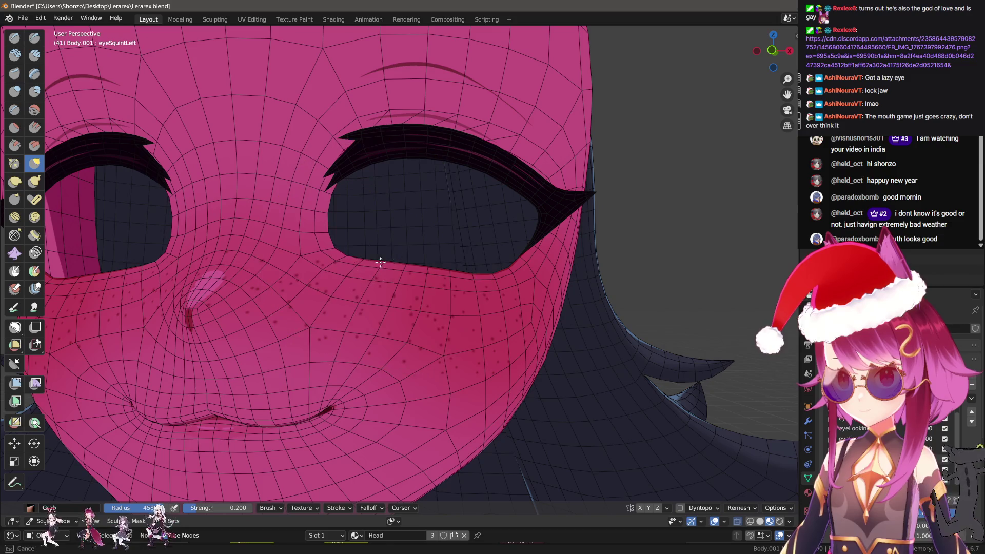
key("f")
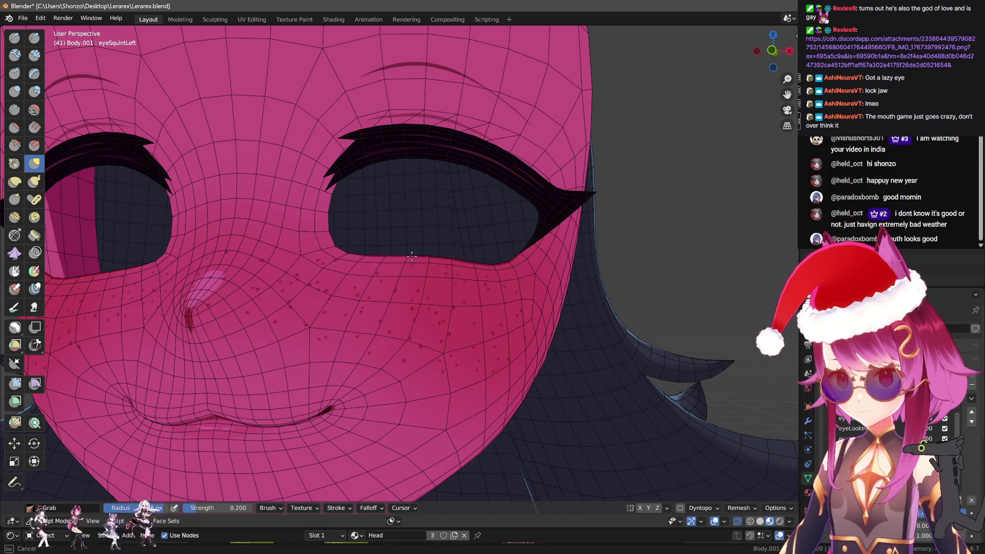
left_click(434, 264)
left_click_drag(433, 267, 434, 264)
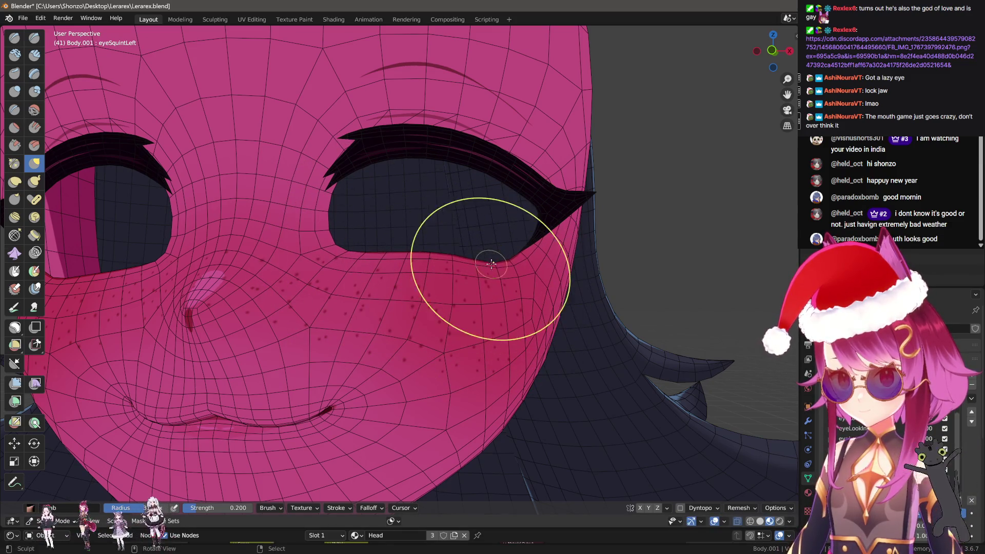
left_click(431, 241)
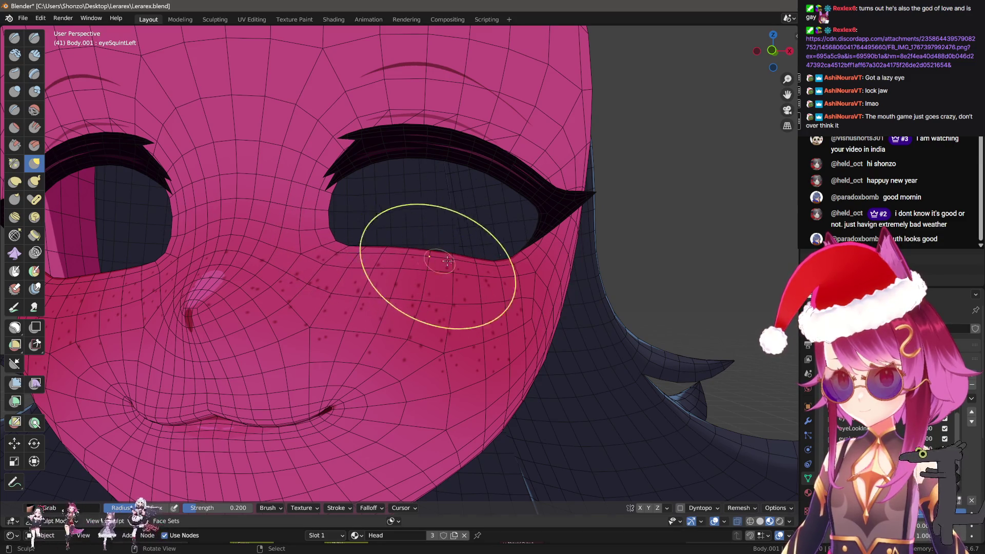
Pull the lower eyelid up and in toward the outer eye corner, refining its shape
left_click_drag(452, 267, 494, 261)
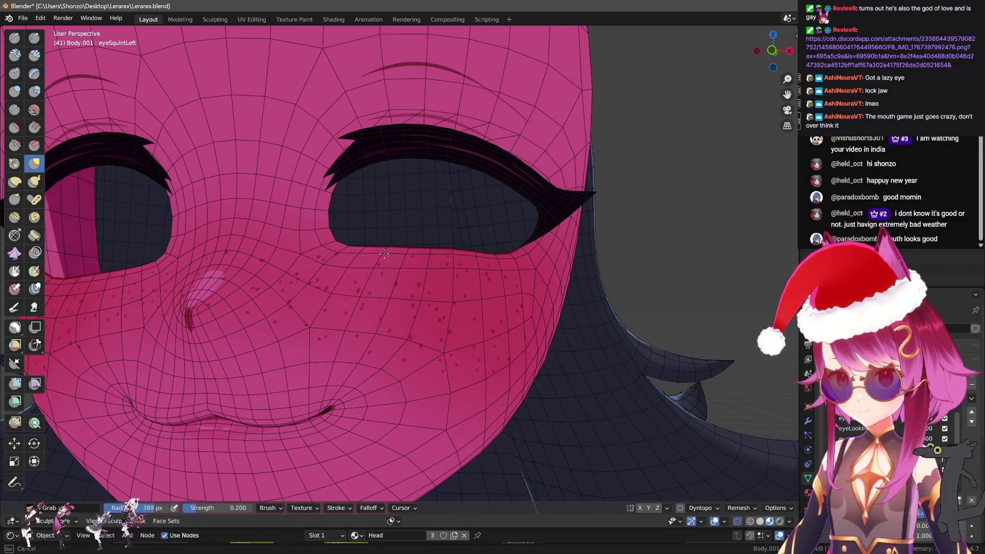
left_click_drag(417, 241, 494, 257)
left_click_drag(495, 257, 401, 267)
left_click_drag(401, 268, 419, 270)
left_click_drag(413, 263, 365, 246)
left_click_drag(358, 244, 380, 280)
left_click_drag(380, 280, 544, 298)
Back in Object Mode, add Key 17 from the mix and mirror the squint onto the other eye
key("ctrl+Tab")
left_click(515, 290)
scroll("down", 3)
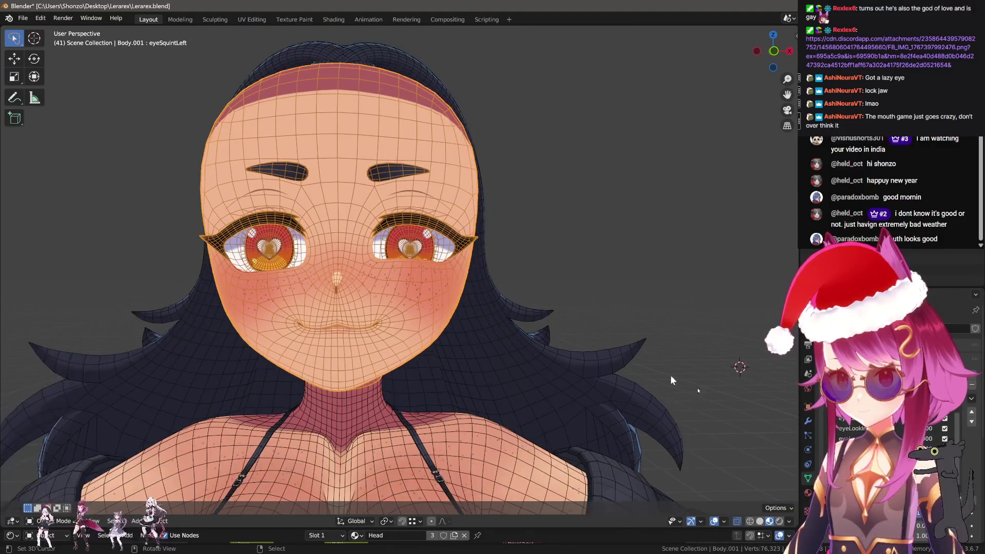
left_click(972, 374)
left_click(972, 398)
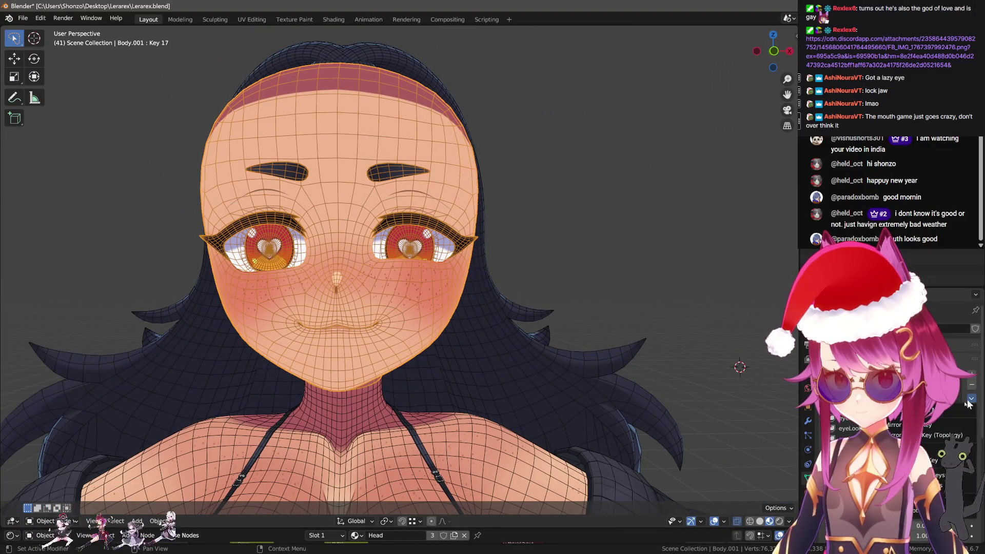
left_click(930, 425)
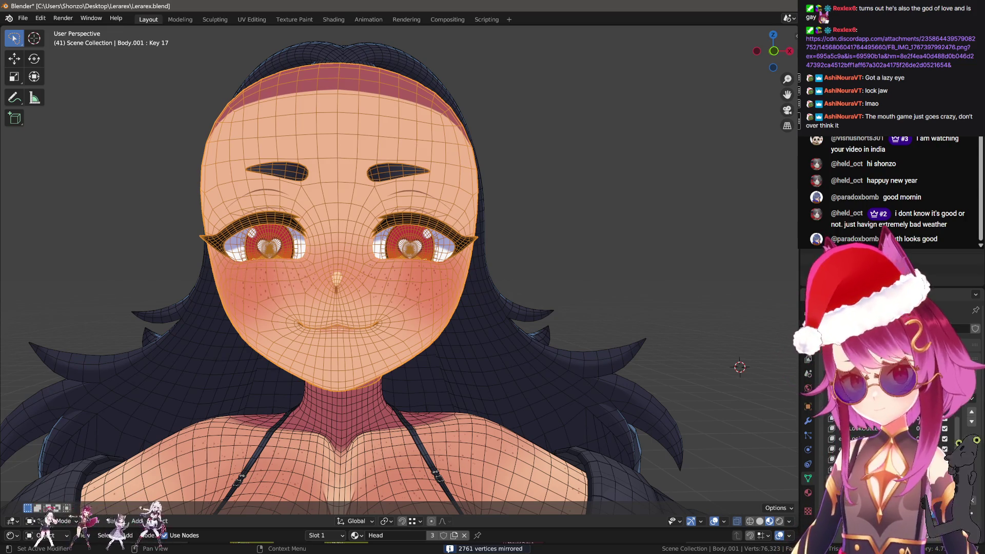
Step through eyeSquintRight and Key 18, then select the eyeWideLeft shape key
left_click(872, 418)
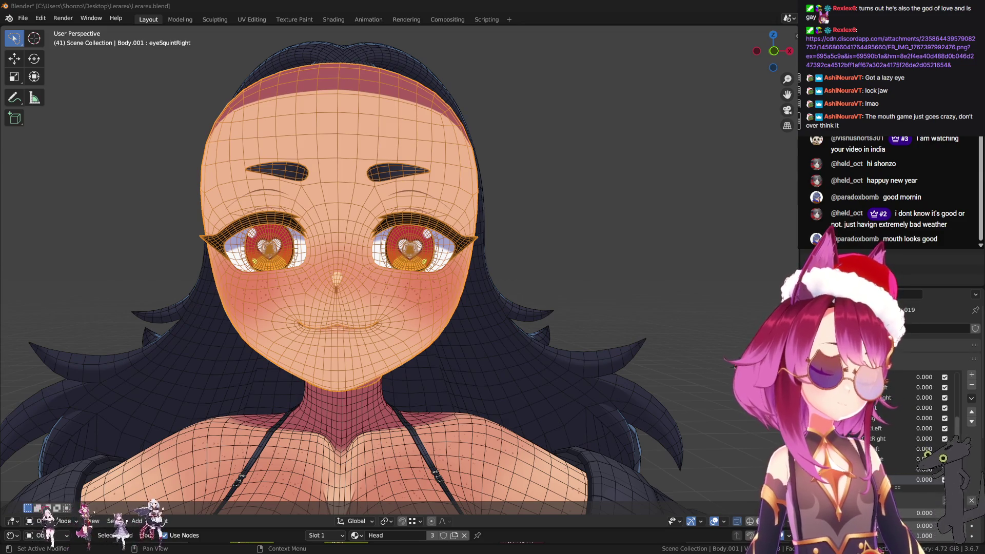
left_click(872, 429)
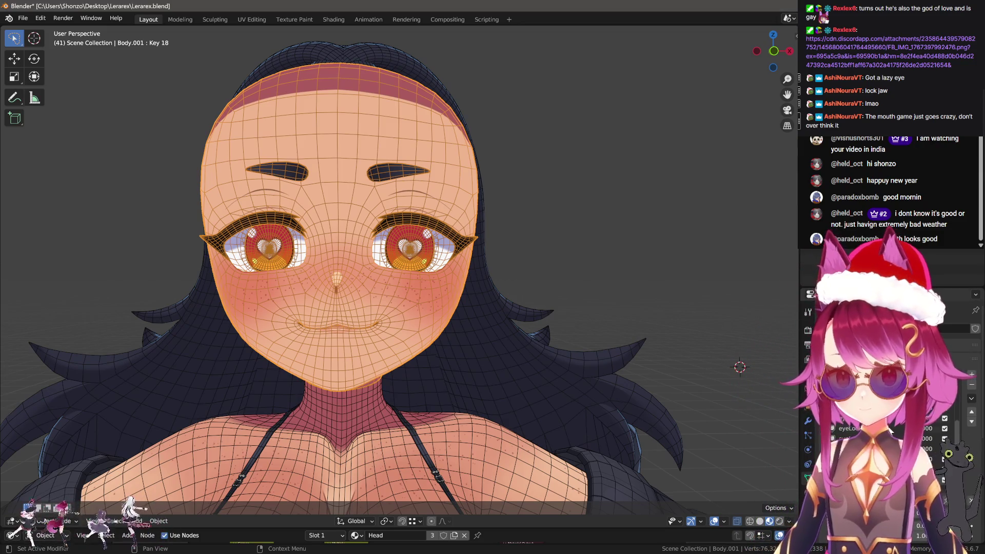
left_click(872, 439)
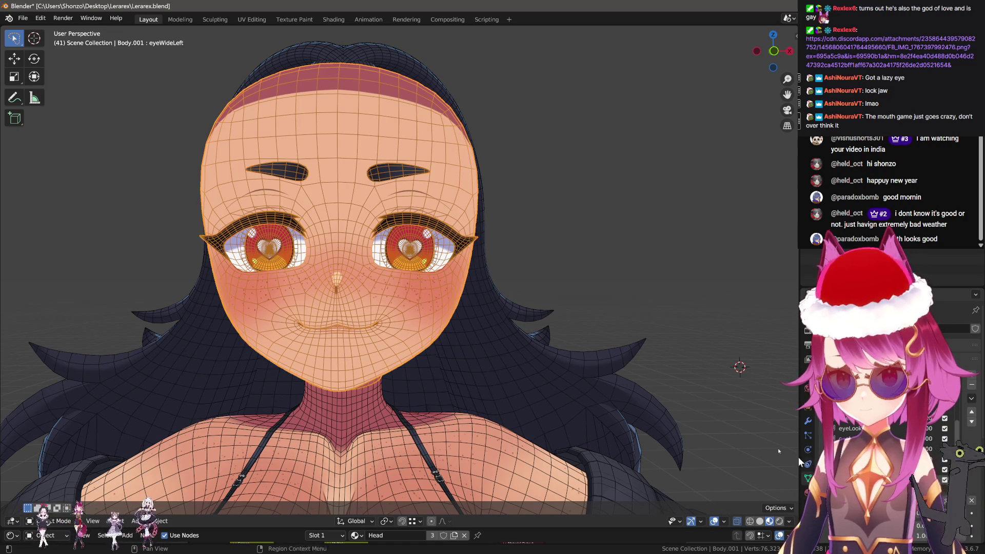
In Sculpt Mode, raise the left eye's upper lid and brow and pull its lower outer corner
scroll("up", 3)
key("ctrl+Tab")
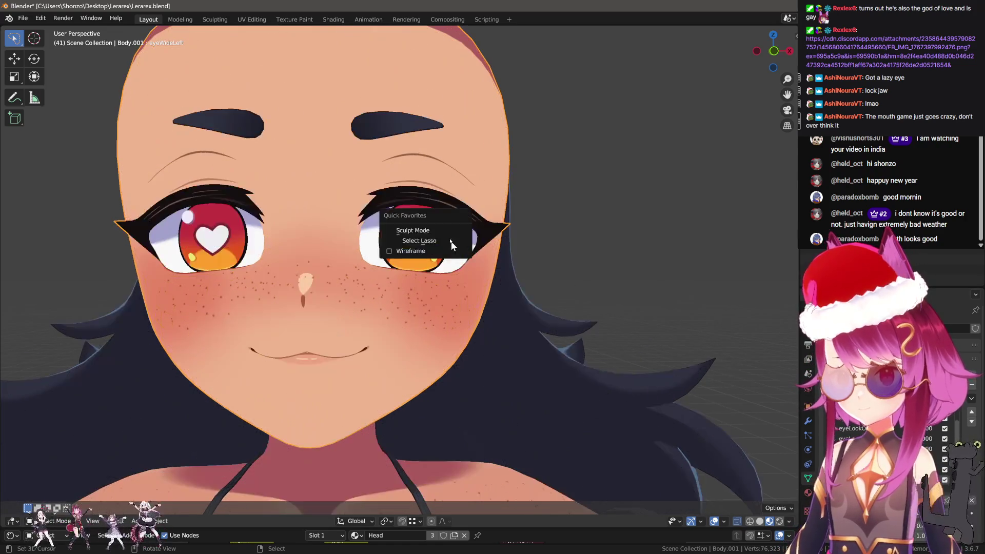
left_click(452, 226)
left_click_drag(452, 226, 462, 280)
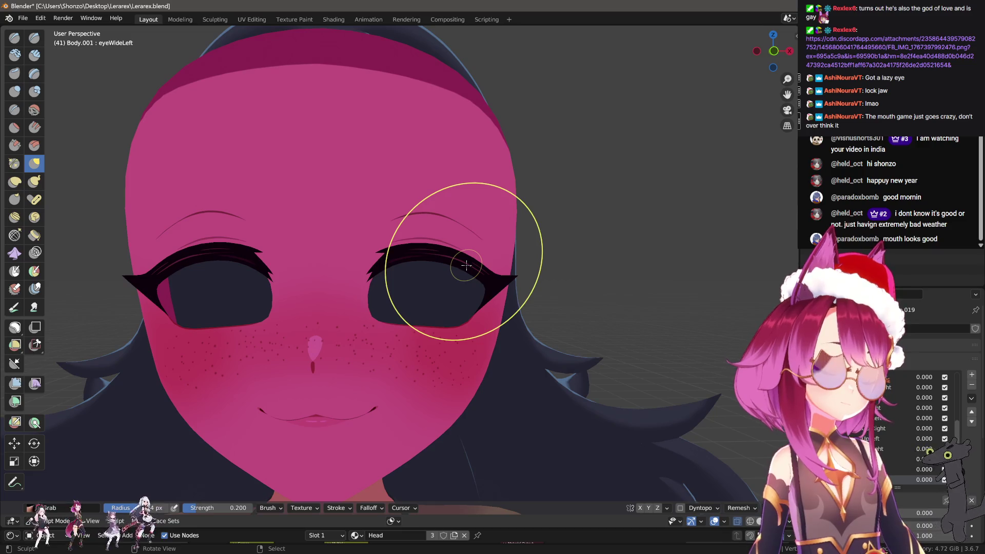
left_click_drag(411, 270, 407, 260)
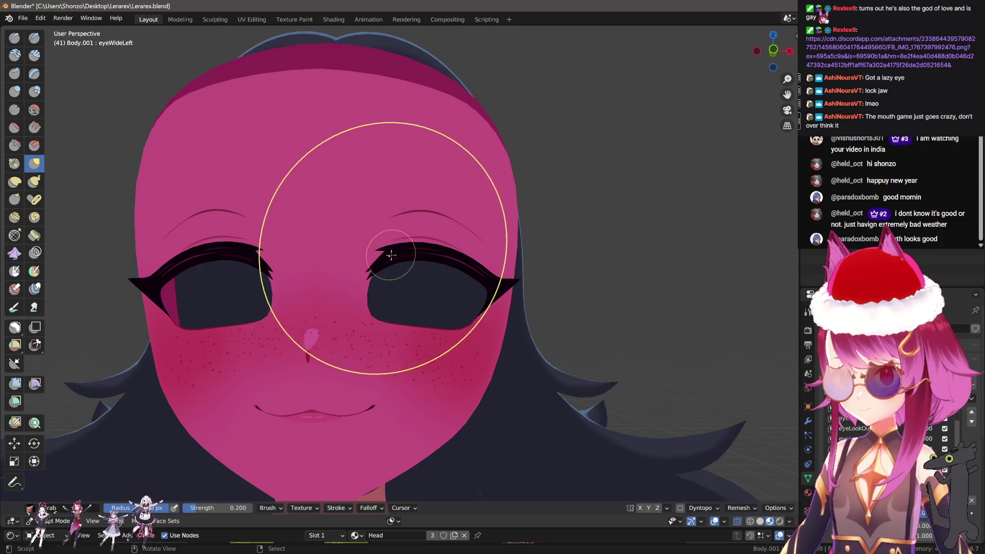
key("b")
left_click_drag(392, 233, 436, 229)
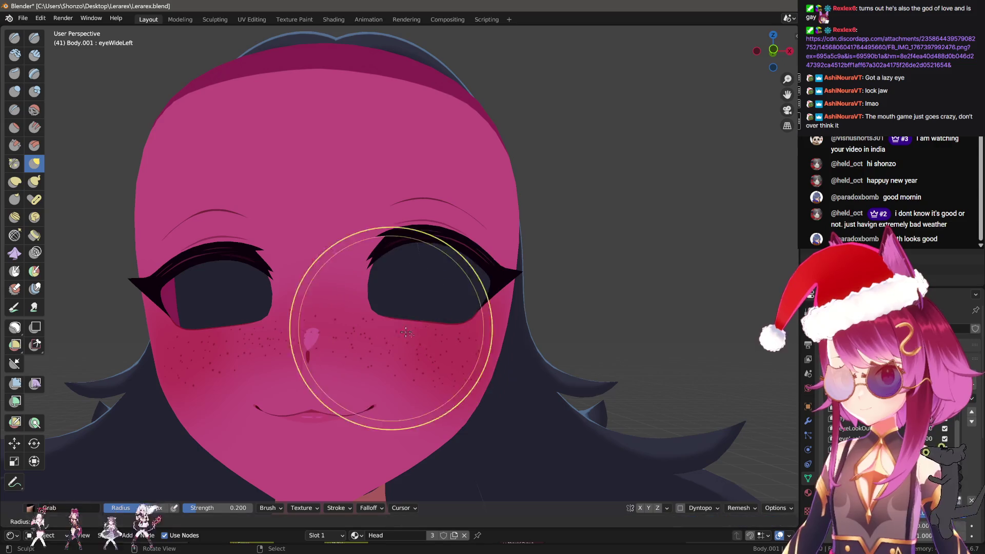
key("Escape")
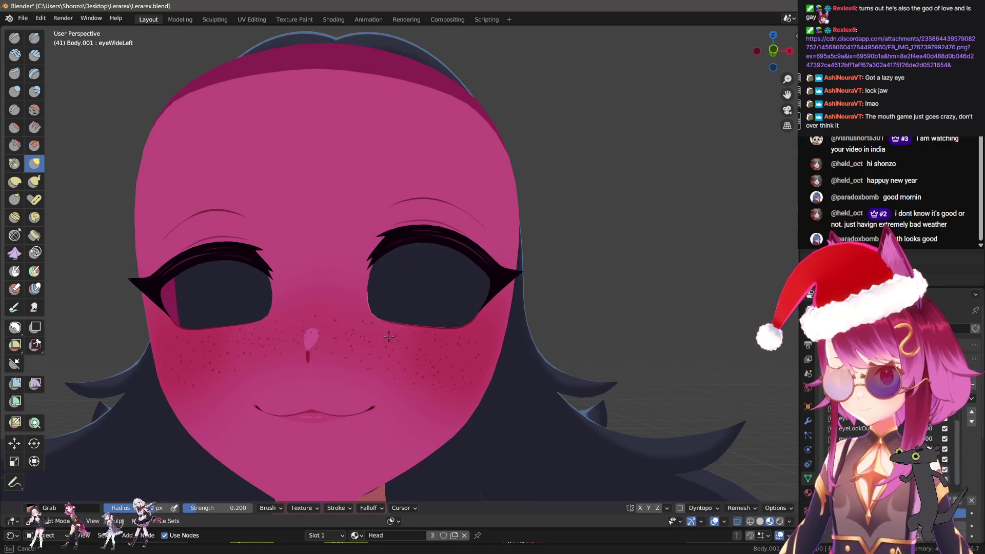
left_click_drag(411, 239, 350, 242)
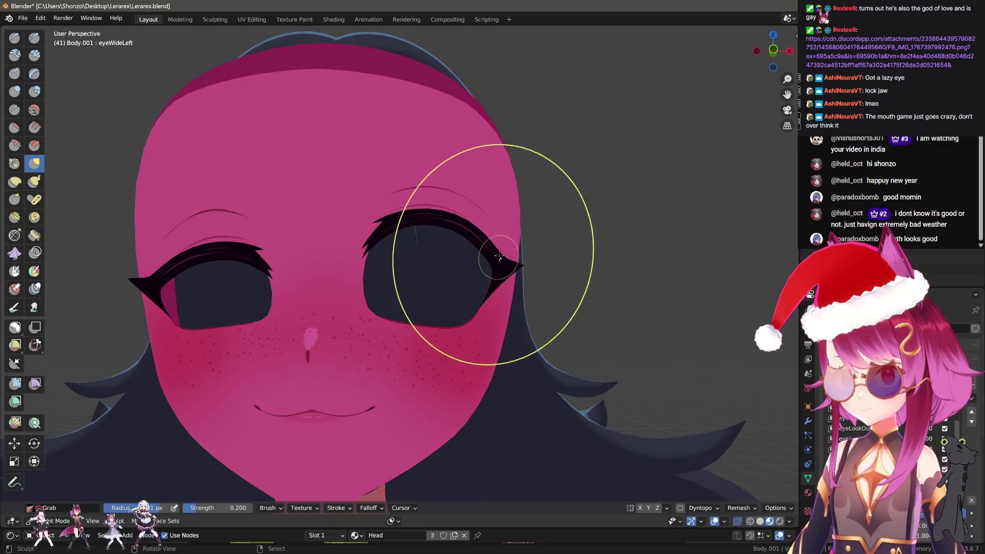
left_click_drag(494, 315, 497, 313)
Turn on the wireframe overlay and return the head to Object Mode
right_click(442, 341)
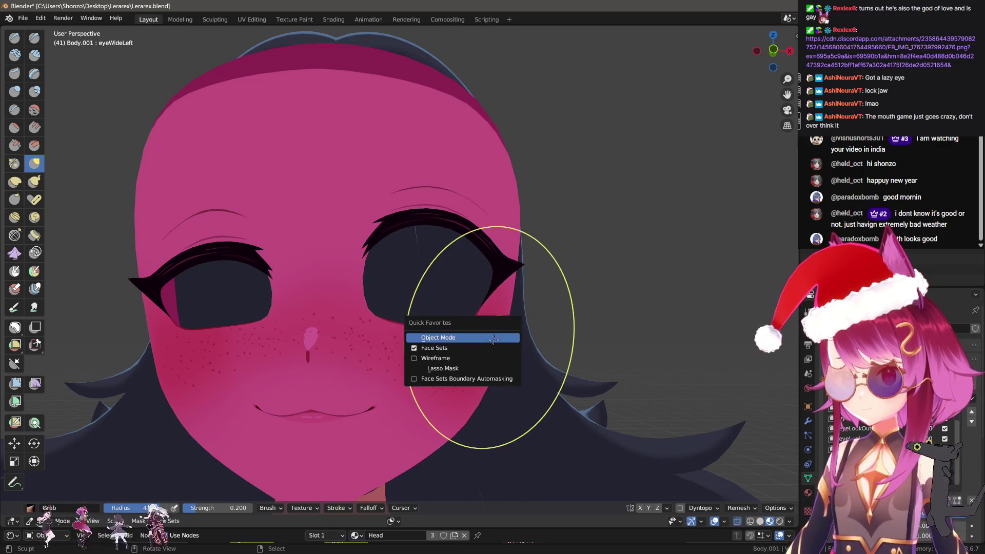
left_click(479, 358)
right_click(479, 357)
left_click(488, 323)
scroll("down", 3)
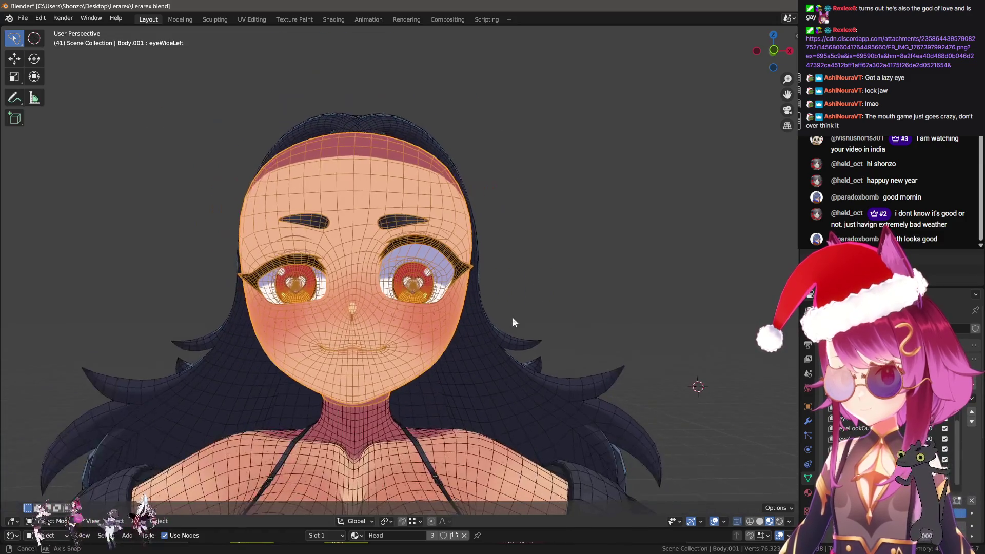
scroll("up", 3)
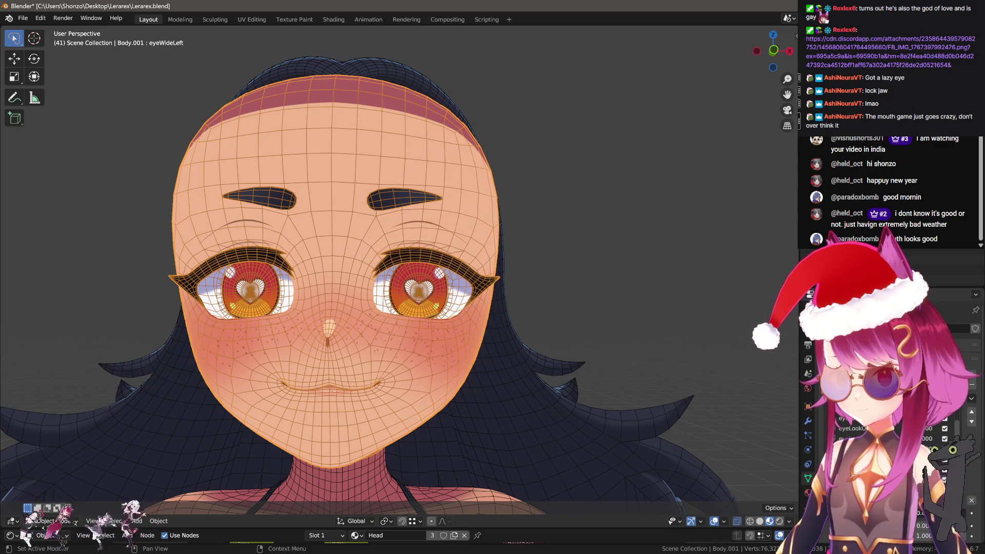
Toggle between sculpting and the textured view to inspect the wider eye, ending in Object Mode
key("ctrl+Tab")
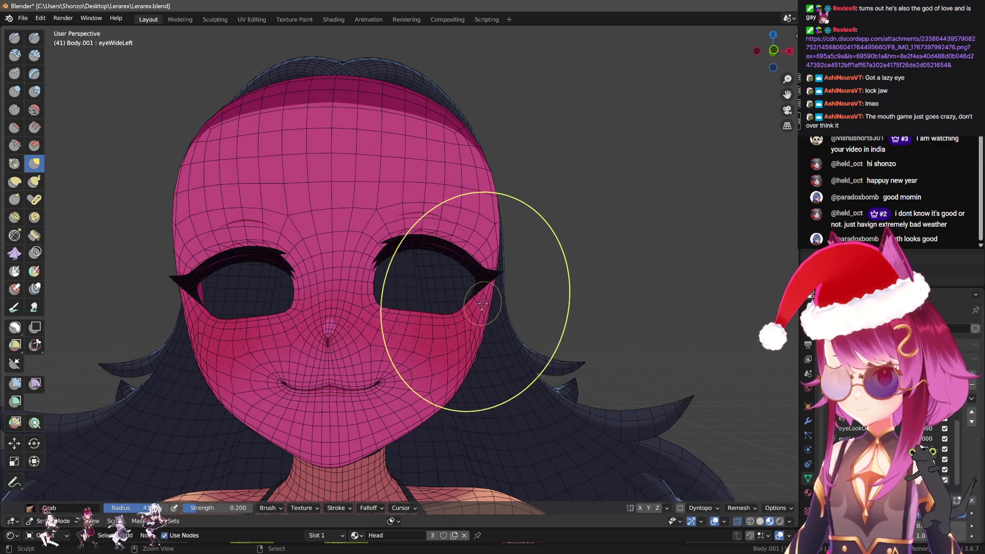
key("ctrl+Tab")
scroll("up", 3)
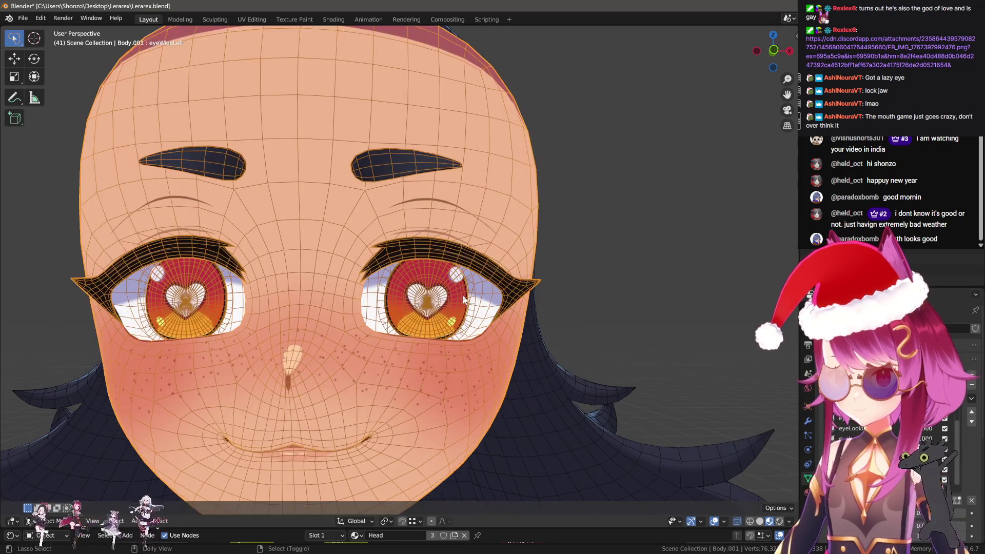
key("ctrl+Tab")
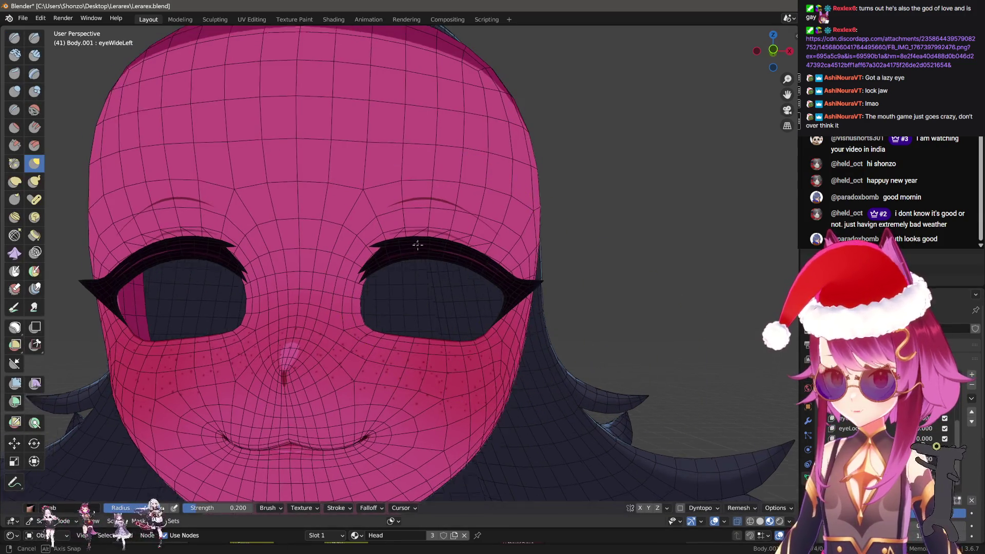
left_click_drag(440, 216, 405, 237)
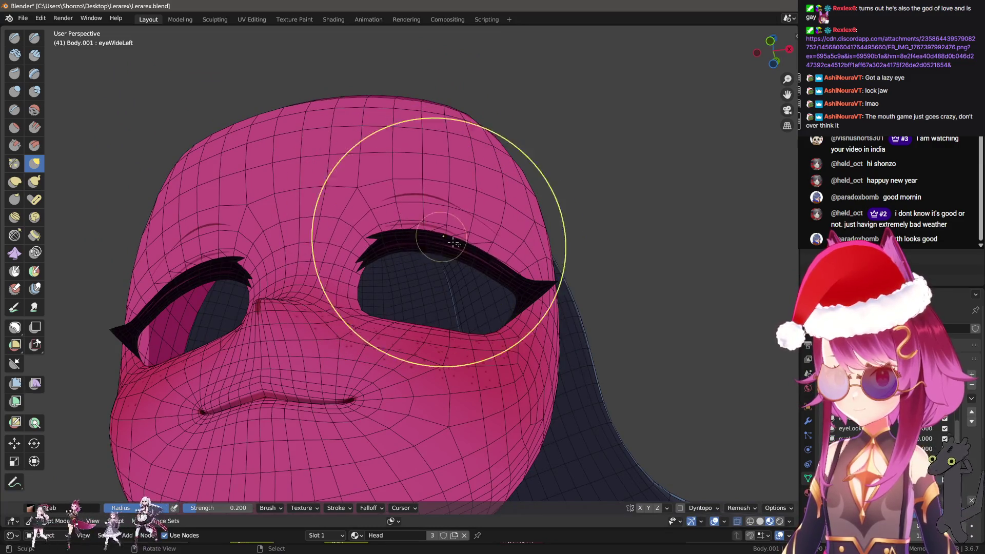
left_click_drag(418, 188, 380, 228)
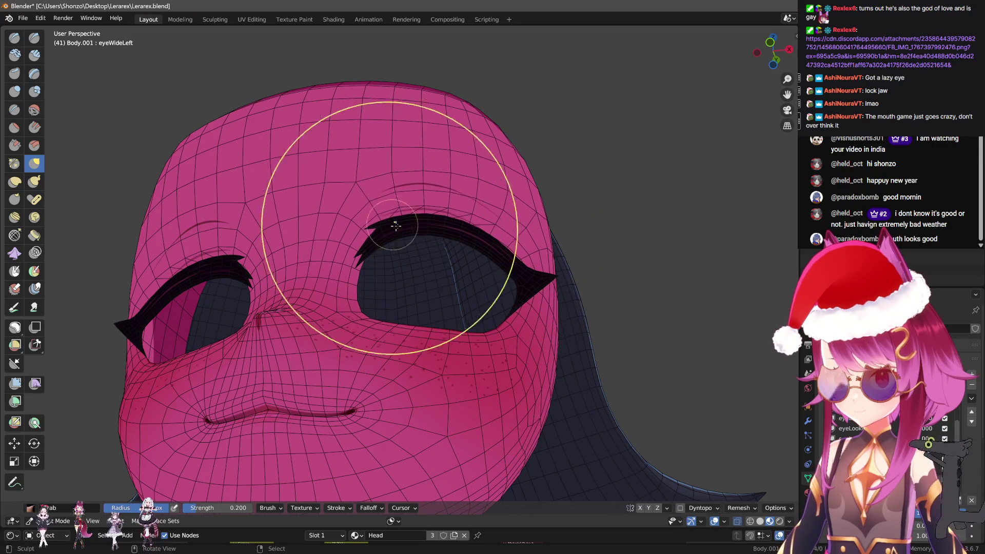
left_click_drag(449, 221, 480, 247)
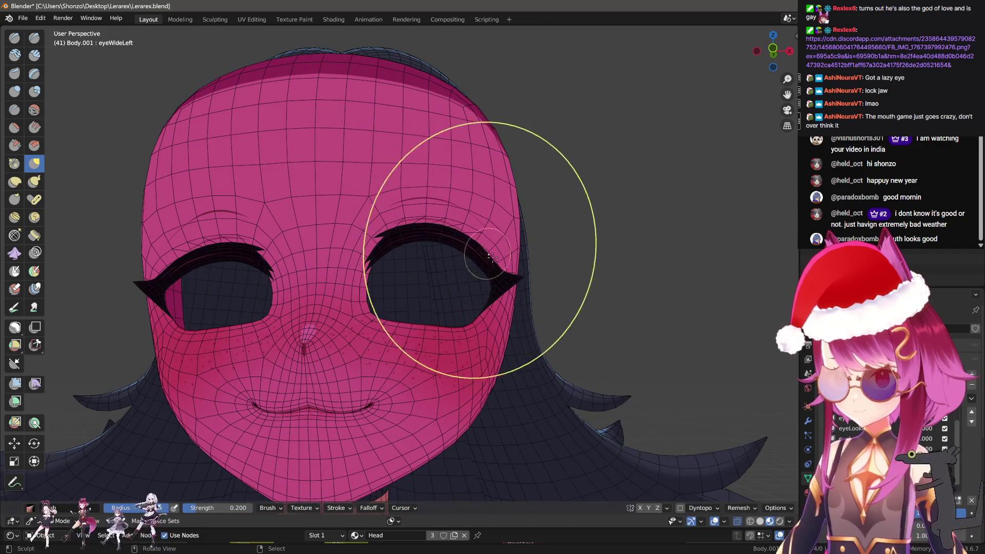
key("ctrl+Tab")
scroll("down", 3)
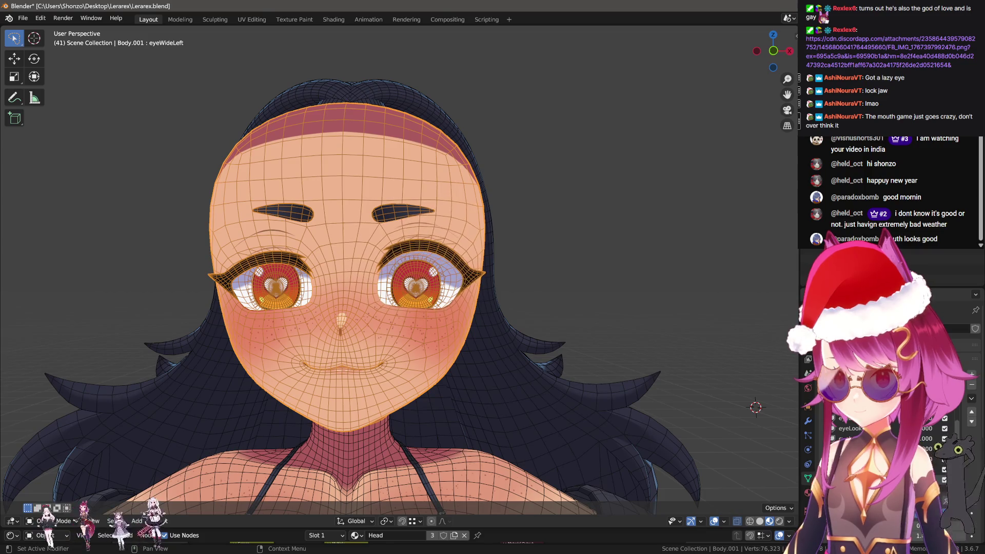
In Edit Mode, reveal the hidden geometry, select the linked eyebrow and raise it along Z
scroll("up", 3)
key("Tab")
key("alt+h")
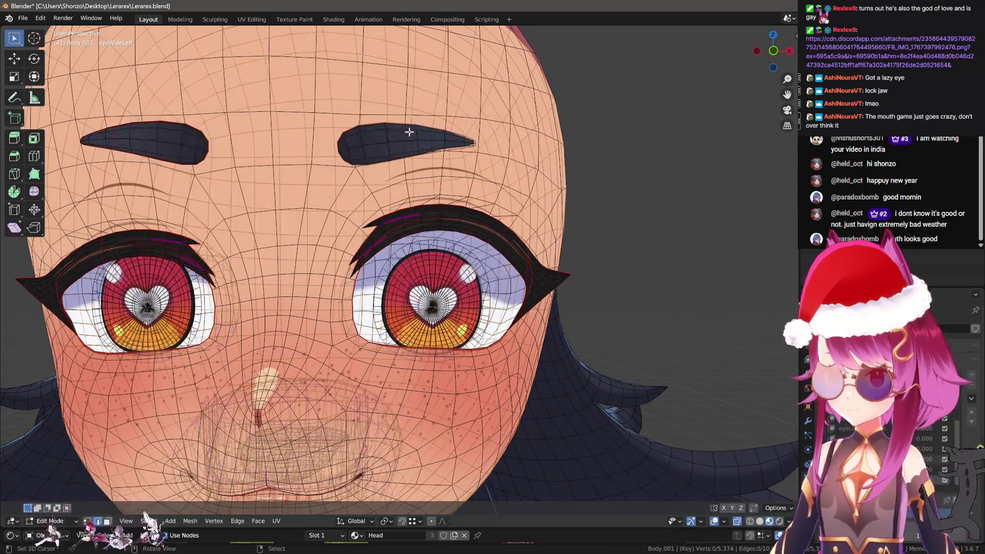
key("l")
scroll("down", 3)
key("g")
key("z")
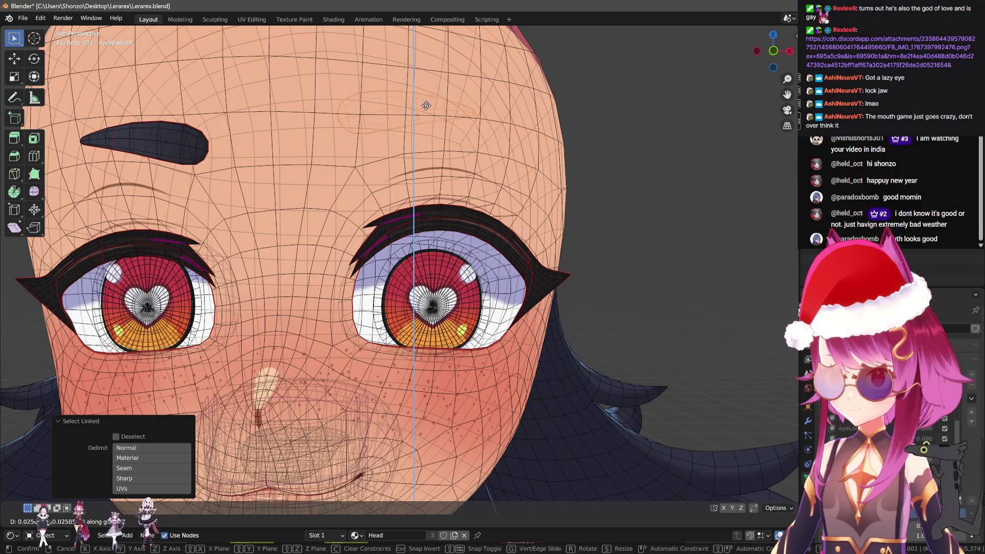
left_click(359, 144)
From a side angle, shift the eyebrow along Y and lower it slightly toward the face
left_click_drag(359, 144, 433, 235)
key("g")
key("y")
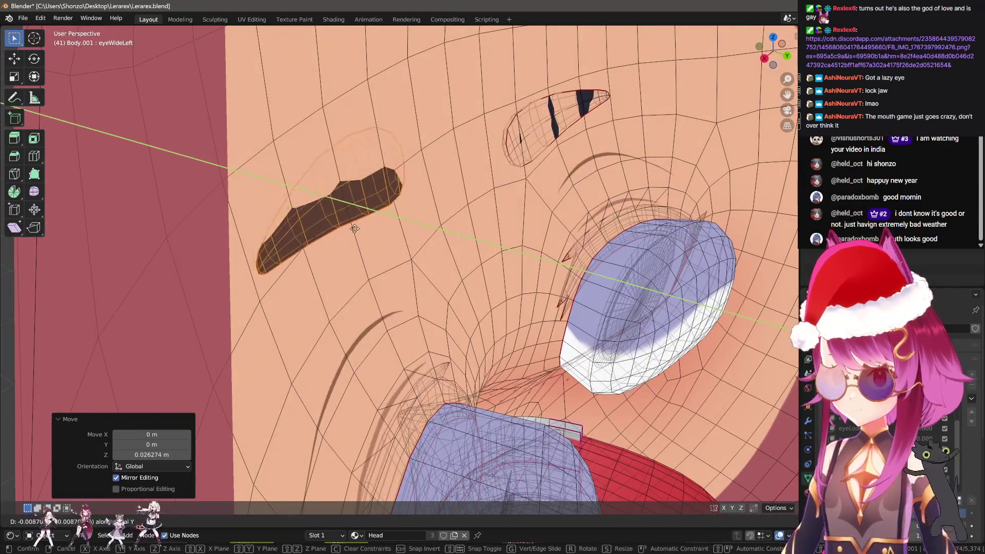
left_click(462, 235)
key("g")
key("z")
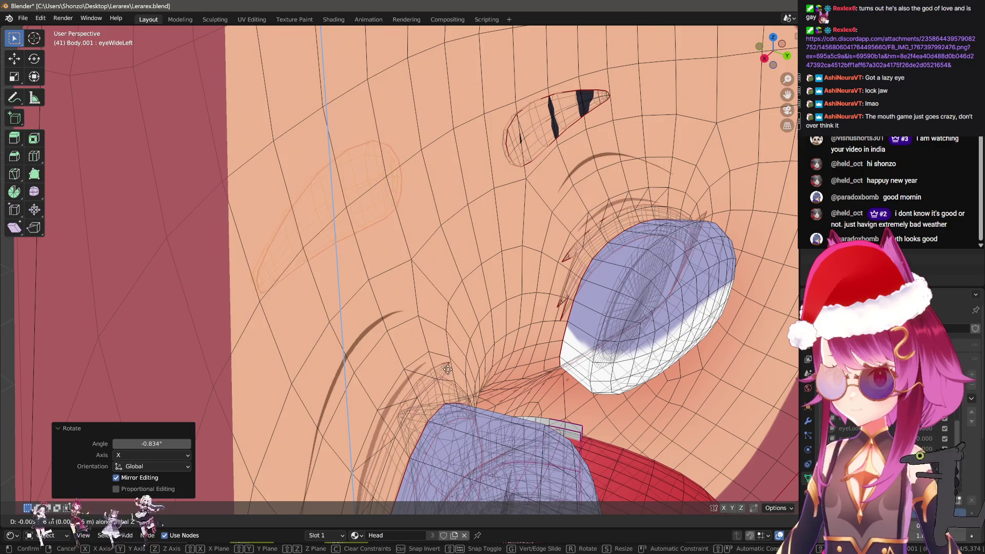
left_click(440, 391)
Tilt the eyebrow about the Z and X axes
key("g")
key("y")
key("Escape")
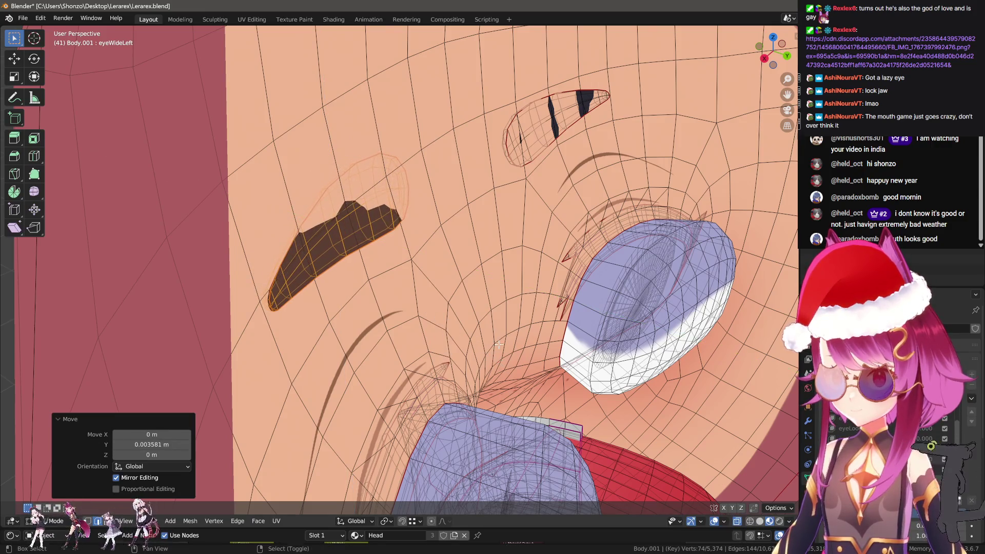
key("r")
key("z")
left_click(446, 301)
key("r")
key("x")
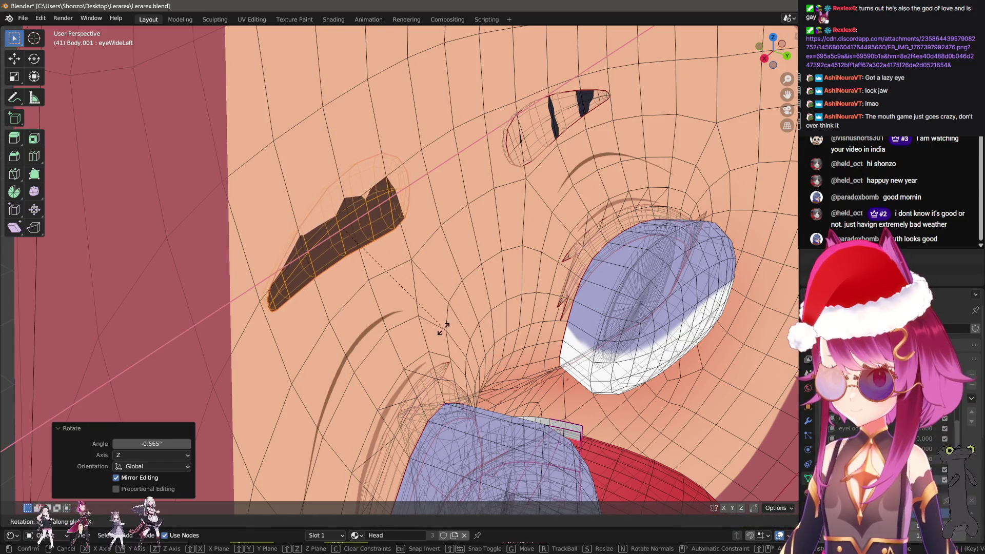
left_click(410, 308)
key("r")
key("z")
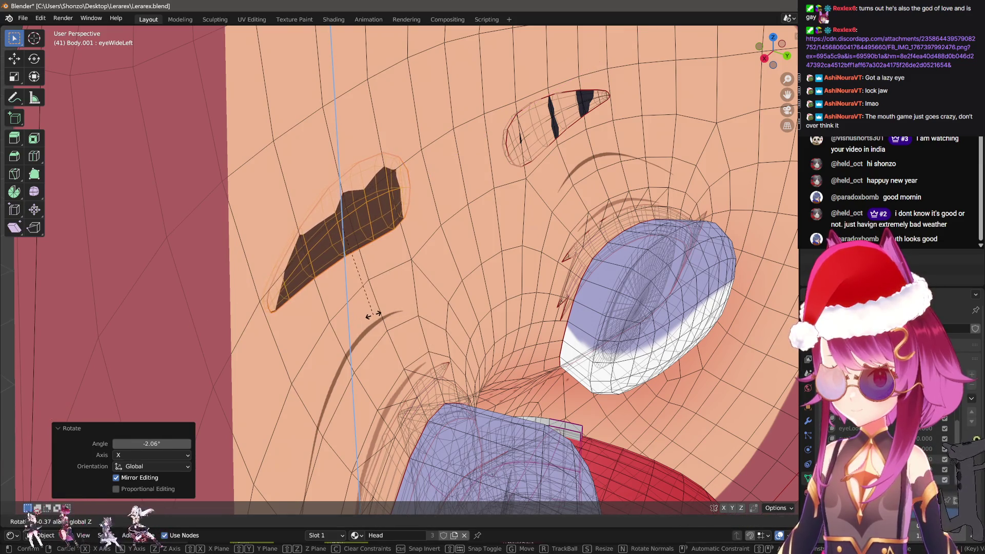
left_click(373, 315)
Nudge the eyebrow slightly along Y and tilt it further about X
key("g")
key("y")
left_click(377, 308)
key("r")
key("x")
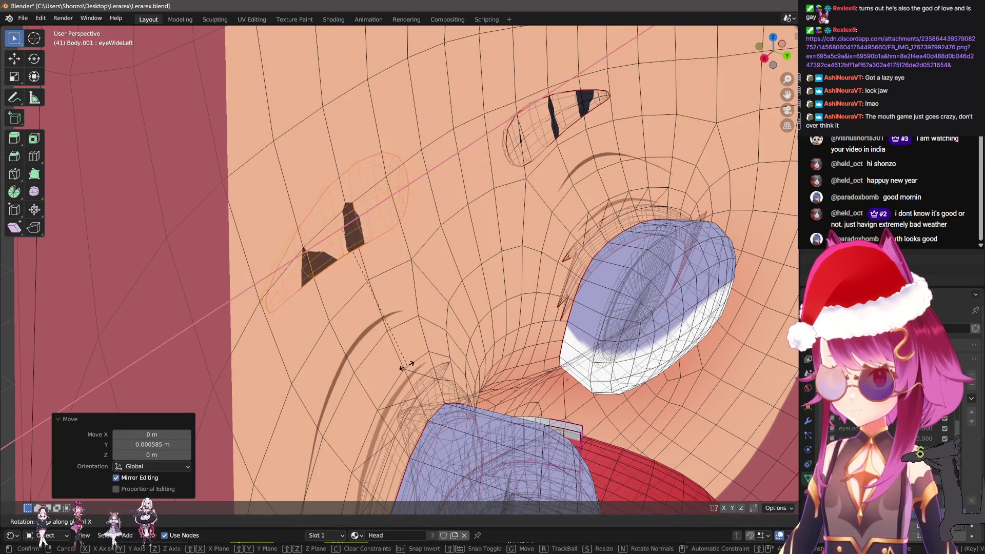
left_click(306, 315)
From the front, raise the eyebrow slightly, then shift it along Y from below
left_click_drag(308, 313, 473, 253)
key("g")
key("z")
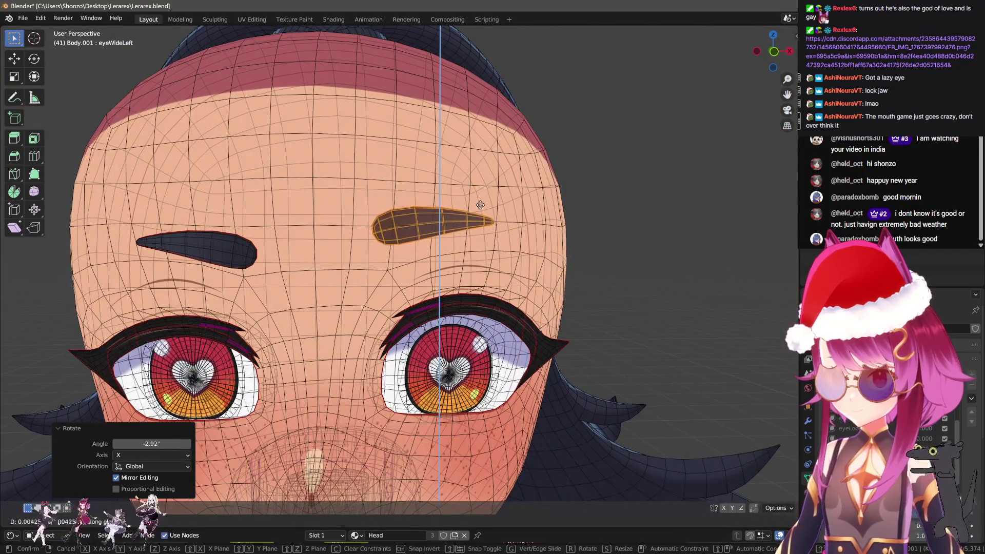
left_click(481, 203)
scroll("up", 3)
left_click_drag(480, 204, 477, 154)
key("g")
key("y")
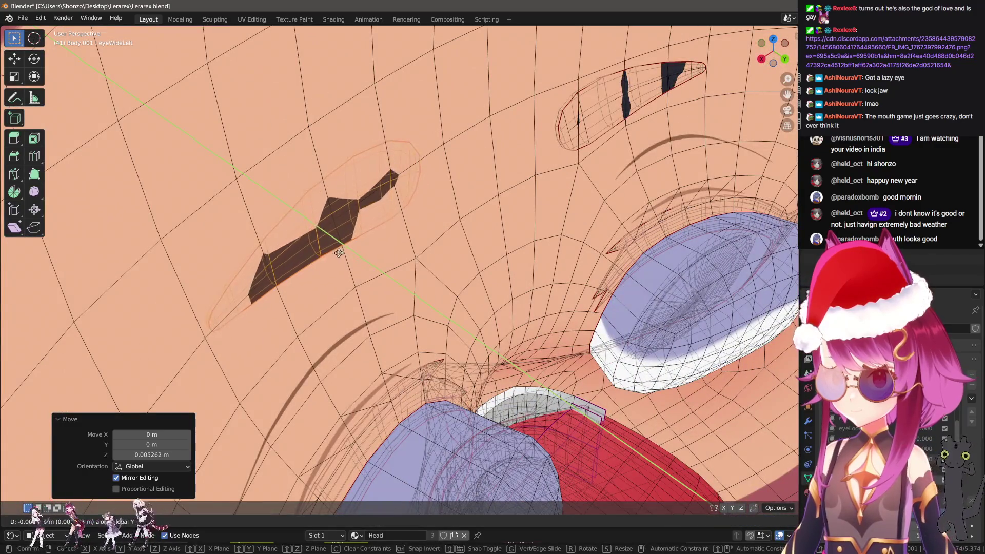
left_click(333, 242)
Give the eyebrow final small tilts about X and Z, then view the whole face
key("r")
key("x")
left_click_drag(334, 242, 398, 242)
left_click(409, 224)
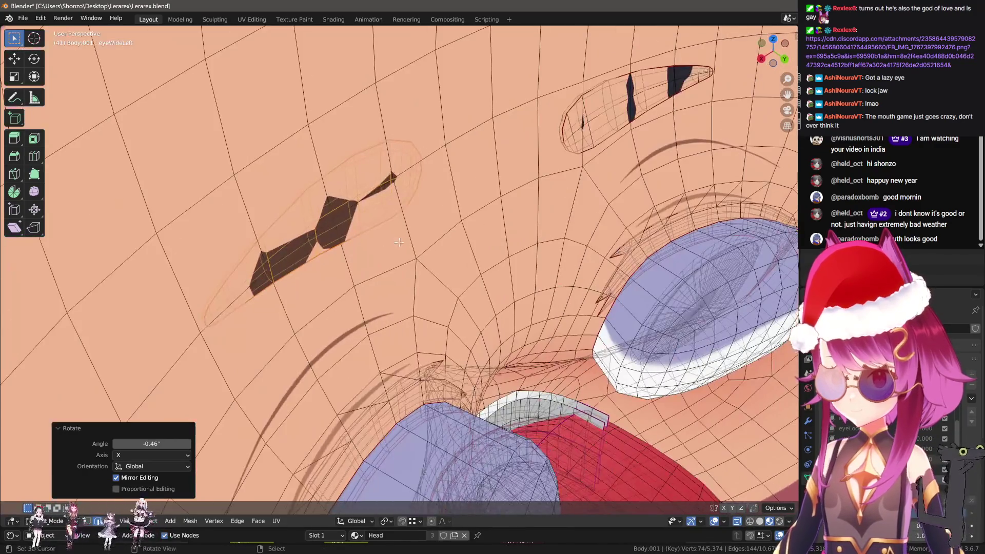
key("r")
key("x")
key("z")
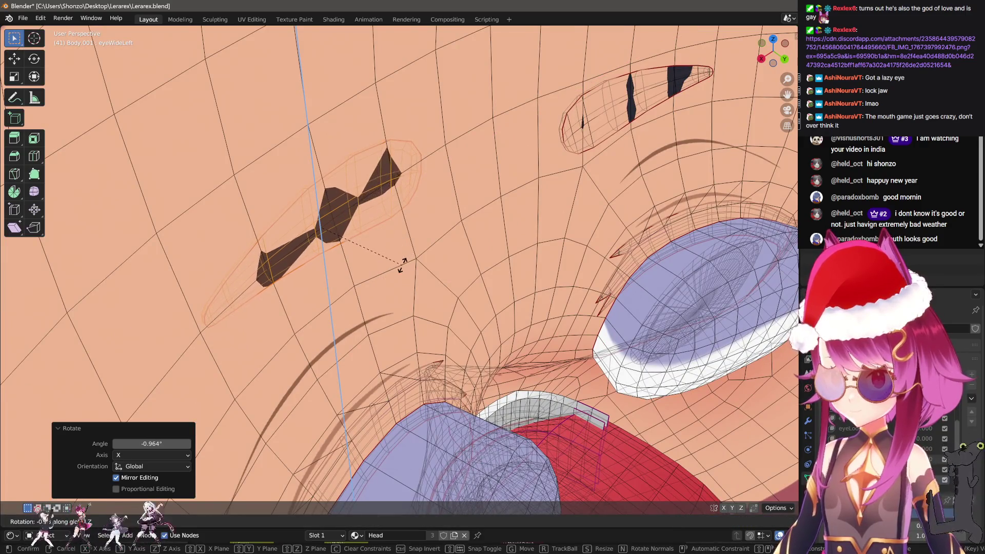
left_click(400, 267)
left_click_drag(401, 268, 492, 291)
Return to Object Mode, turn off the wireframe overlay, and mirror eyeWideLeft into a new shape key
key("Tab")
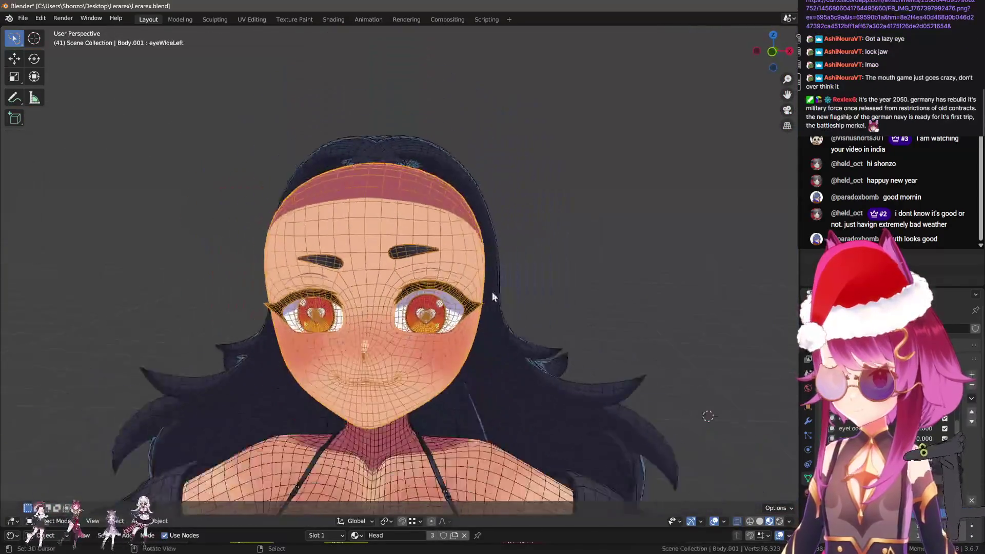
key("q")
left_click(509, 319)
scroll("down", 3)
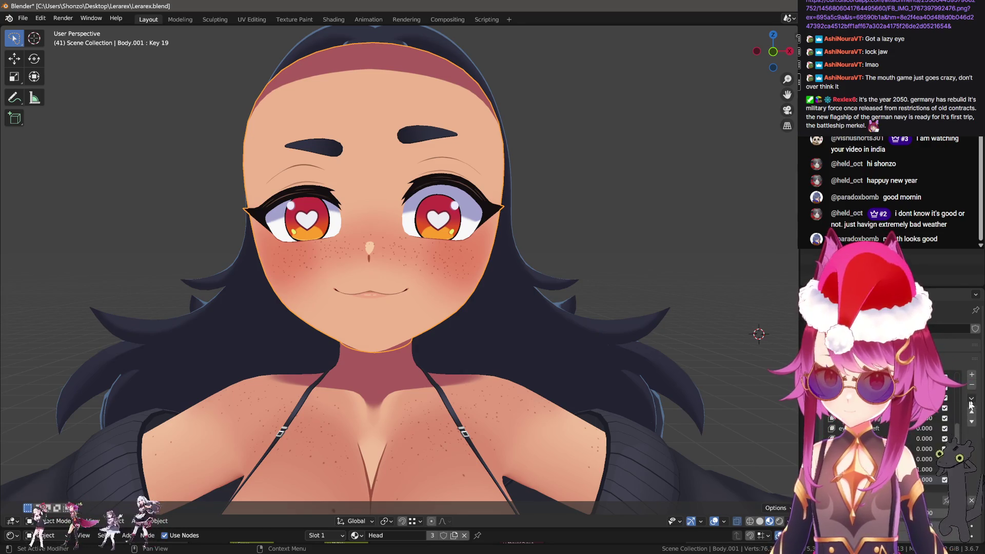
left_click(933, 424)
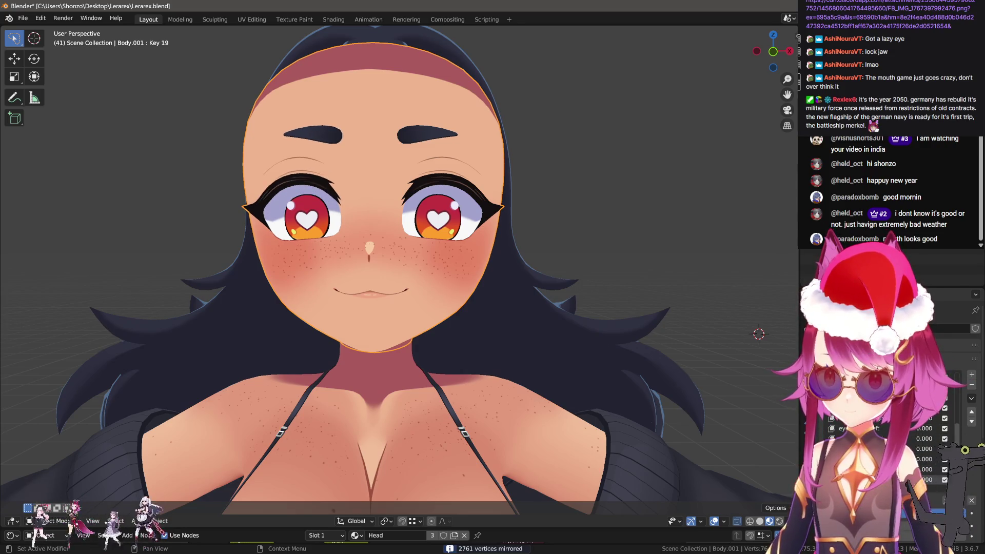
left_click(973, 500)
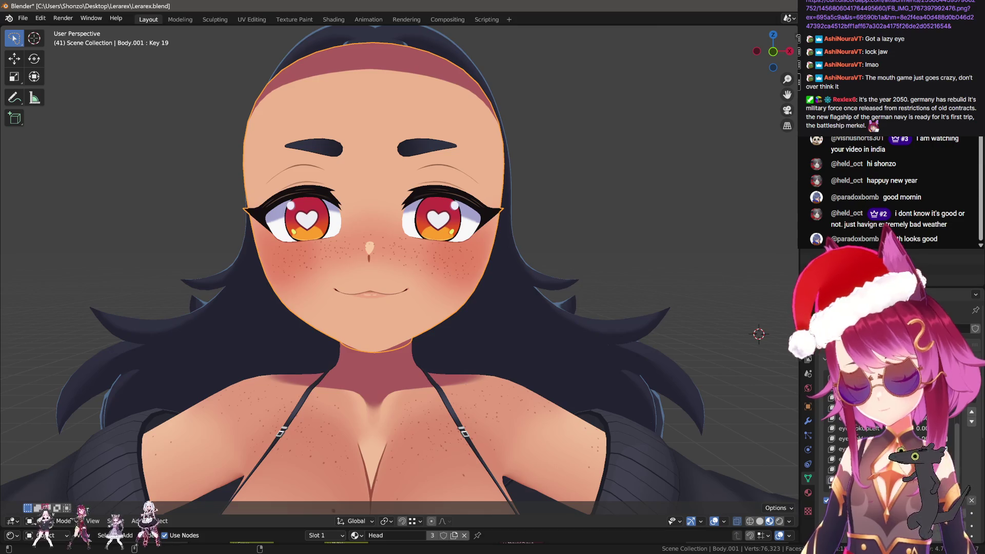
Finish renaming Key 19 to eyeWideRight
left_click(938, 447)
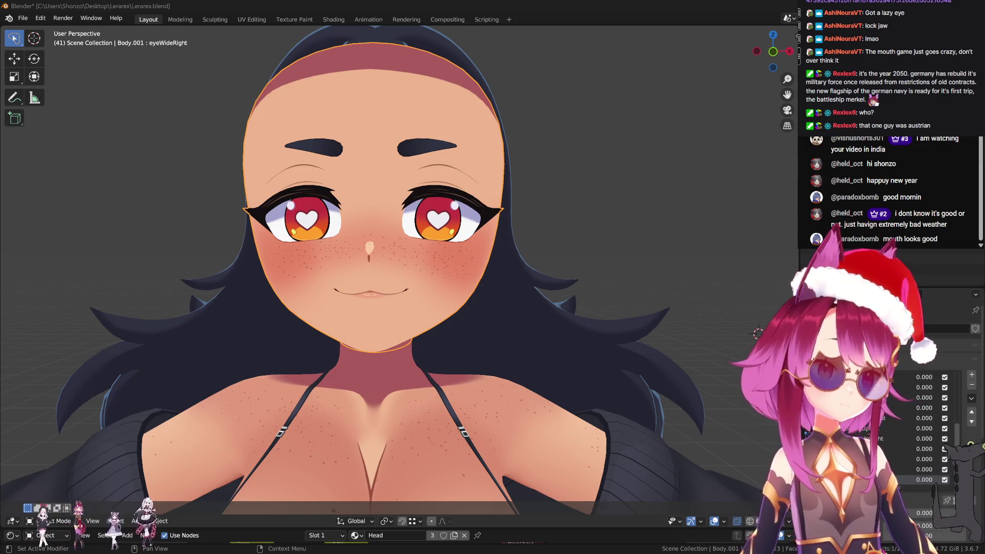
Add a jaw shape key and, in side view, select the mouth-corner-to-chin vertex path with X-mirror on
left_click_drag(539, 333, 455, 312)
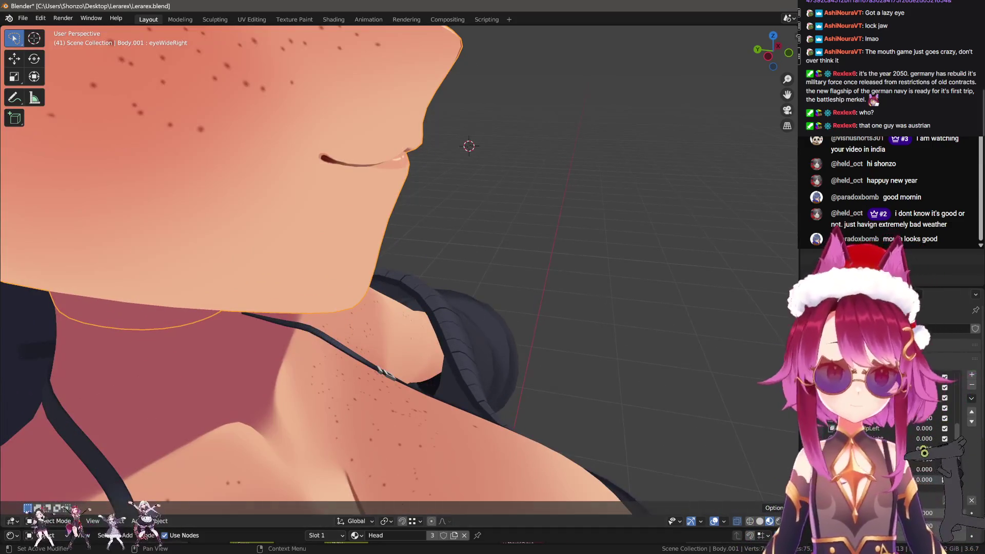
left_click(872, 438)
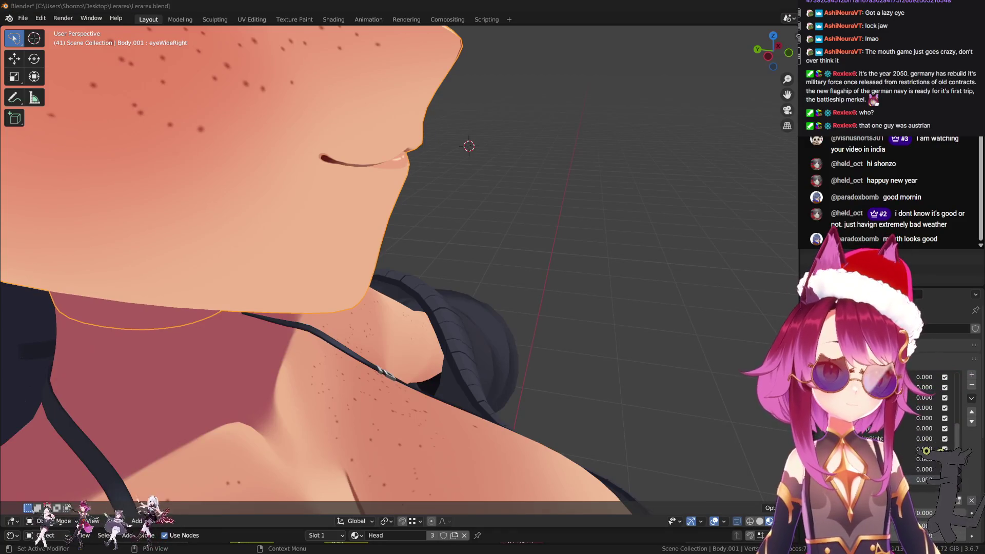
left_click_drag(448, 303, 482, 328)
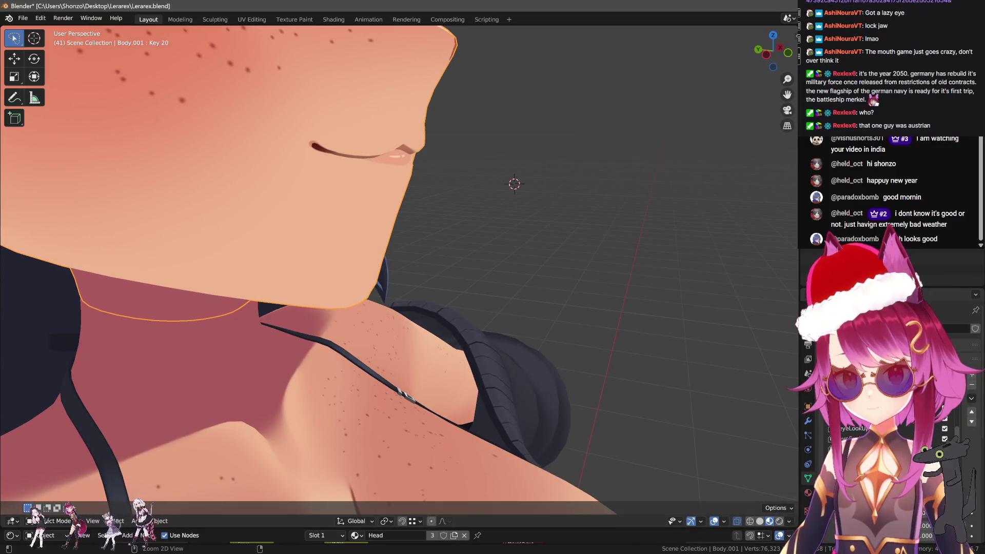
key("ctrl+KP_3")
key("Tab")
scroll("up", 3)
scroll("up", 3)
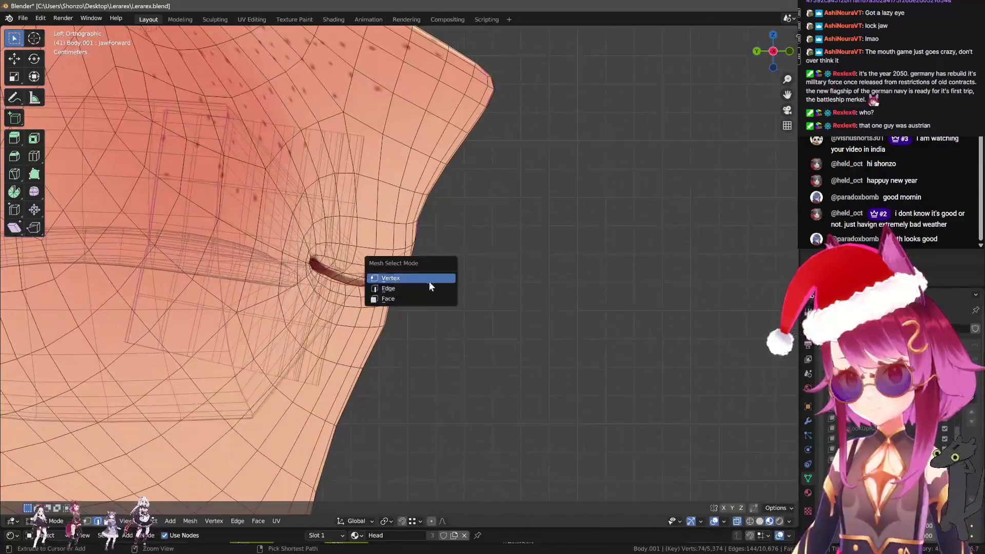
left_click(394, 295)
scroll("down", 3)
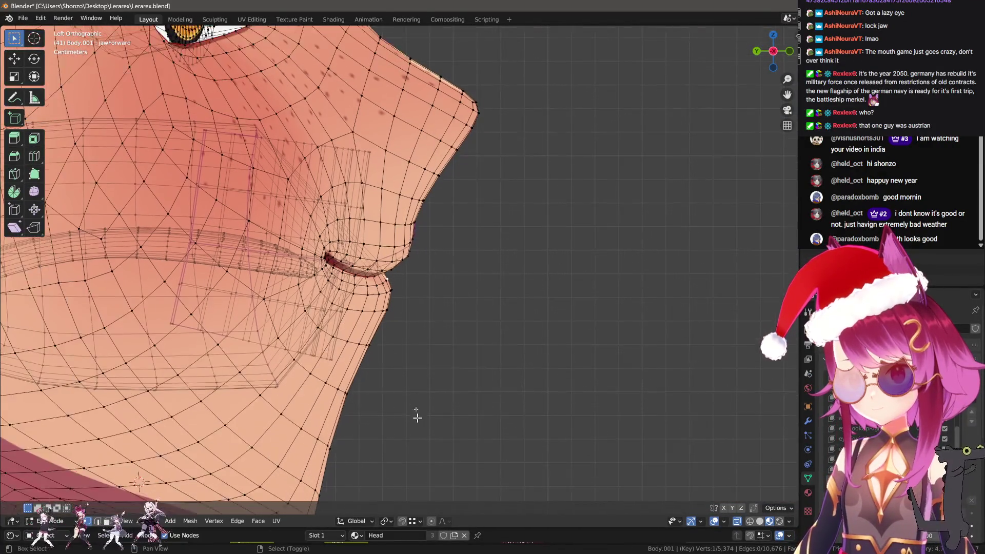
left_click(313, 426)
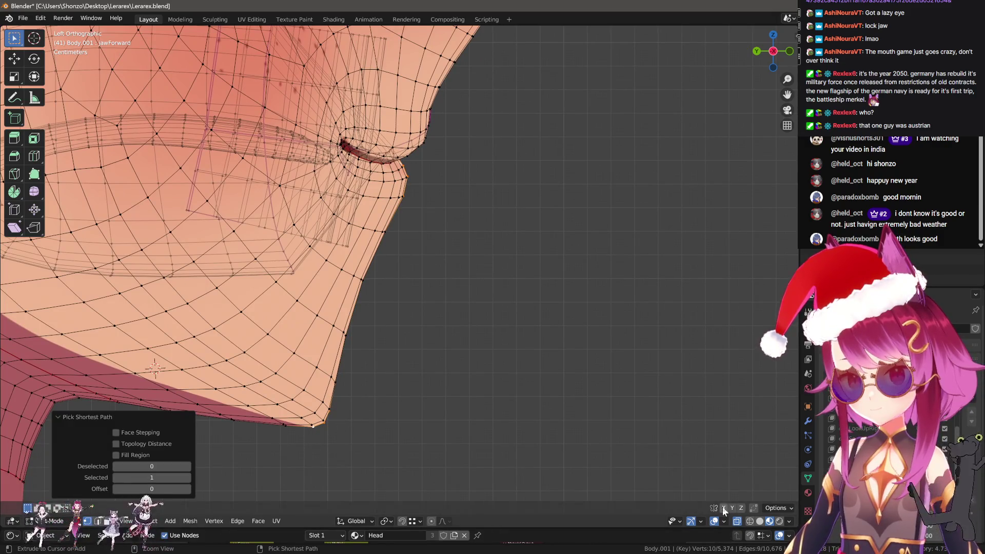
left_click(723, 508)
Push the chin forward with proportional falloff in two moves
key("g")
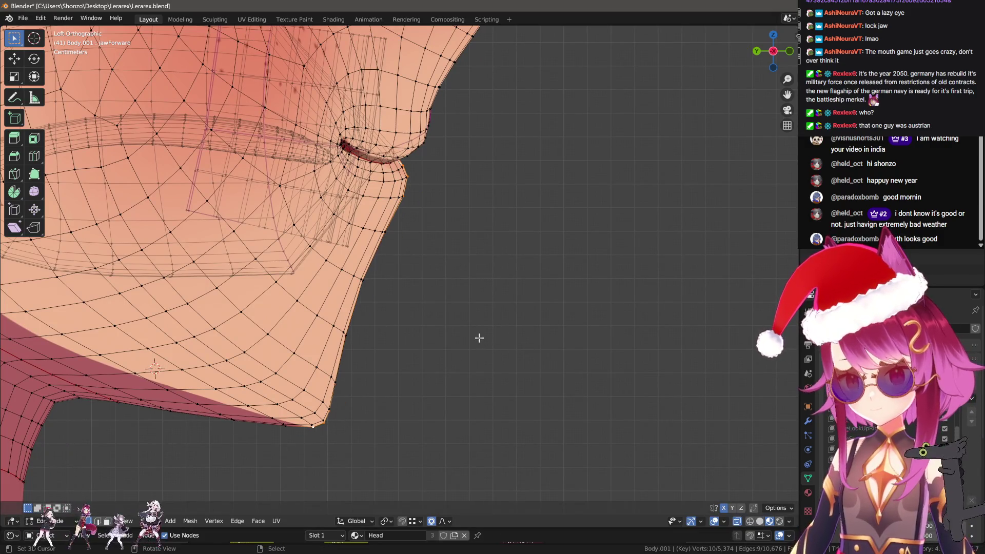
scroll("down", 3)
scroll("down", 3)
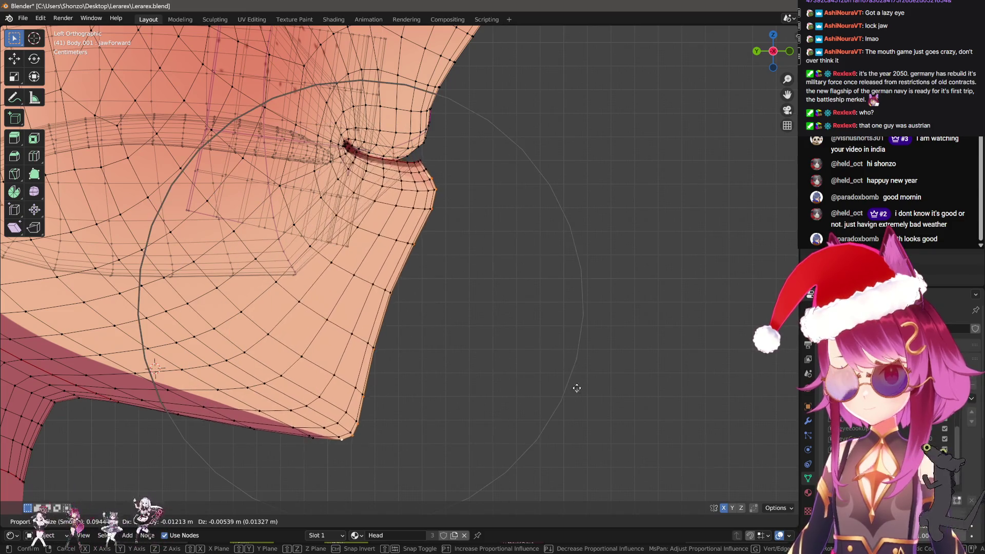
left_click(606, 442)
left_click_drag(606, 442, 464, 315)
key("KP_1")
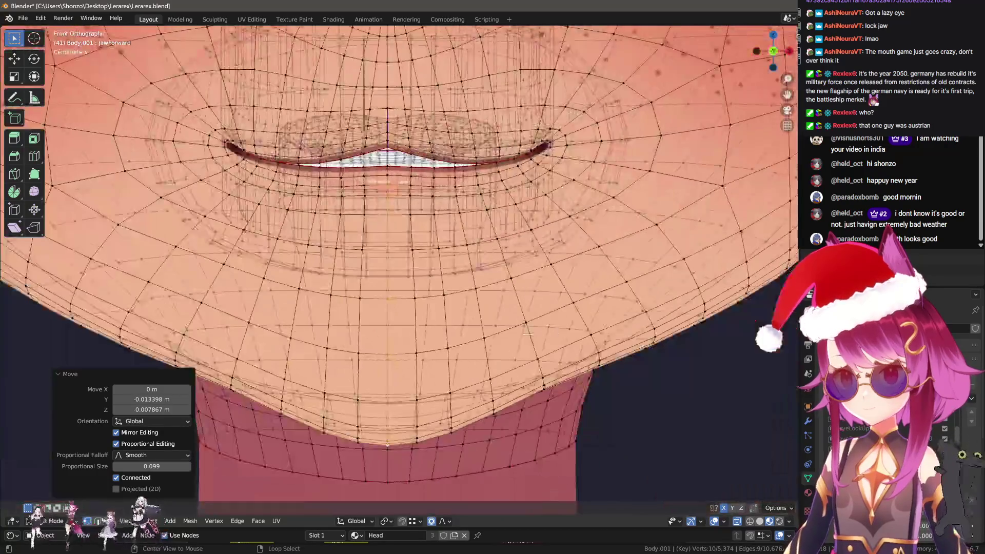
key("ctrl+KP_3")
key("g")
left_click(585, 345)
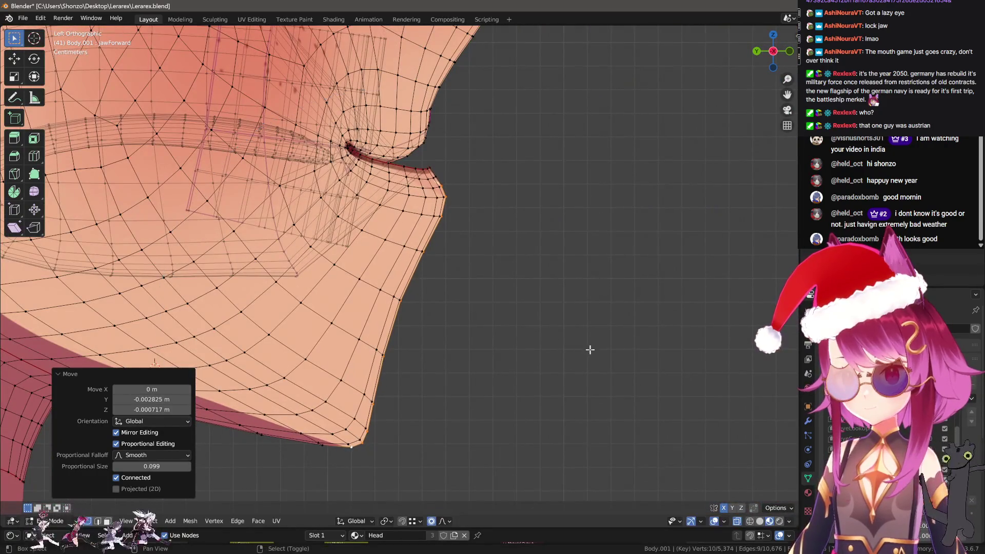
Return to Object Mode and turn on the wireframe overlay
key("Tab")
key("q")
left_click(390, 340)
In Sculpt Mode, pull the chin forward and down with the Grab brush
left_click(354, 321)
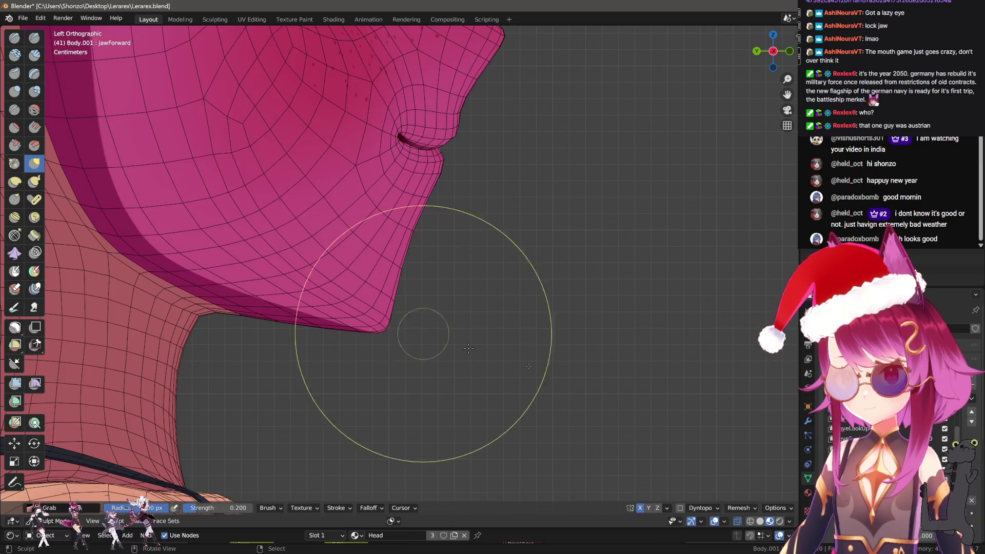
left_click_drag(395, 295, 413, 341)
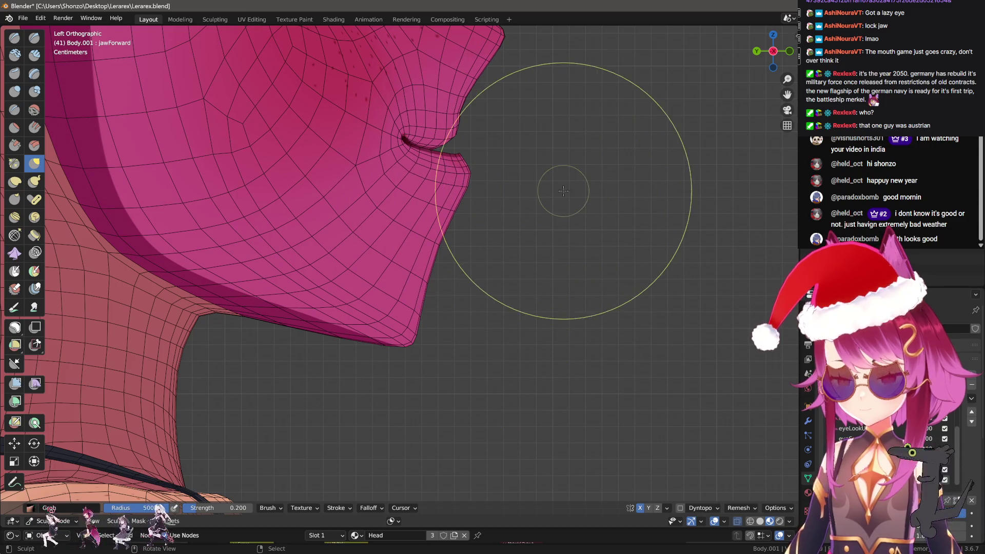
key("n")
key("n")
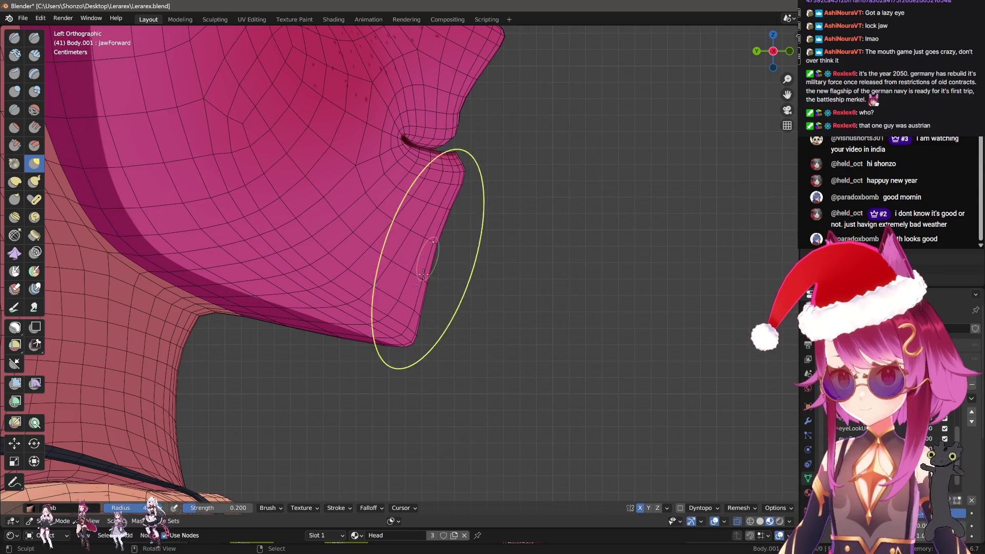
left_click_drag(404, 343, 422, 231)
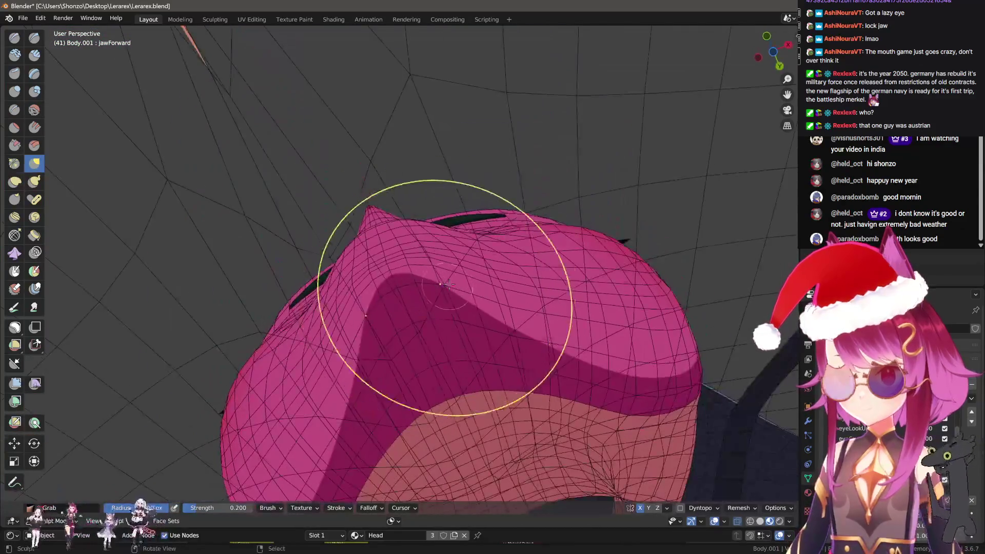
left_click_drag(486, 227, 406, 307)
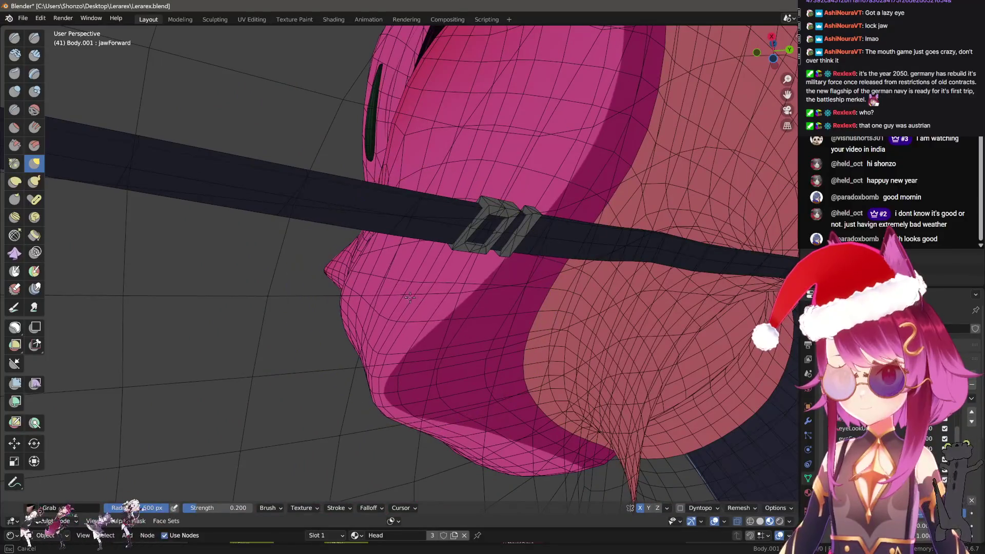
left_click_drag(424, 250, 638, 330)
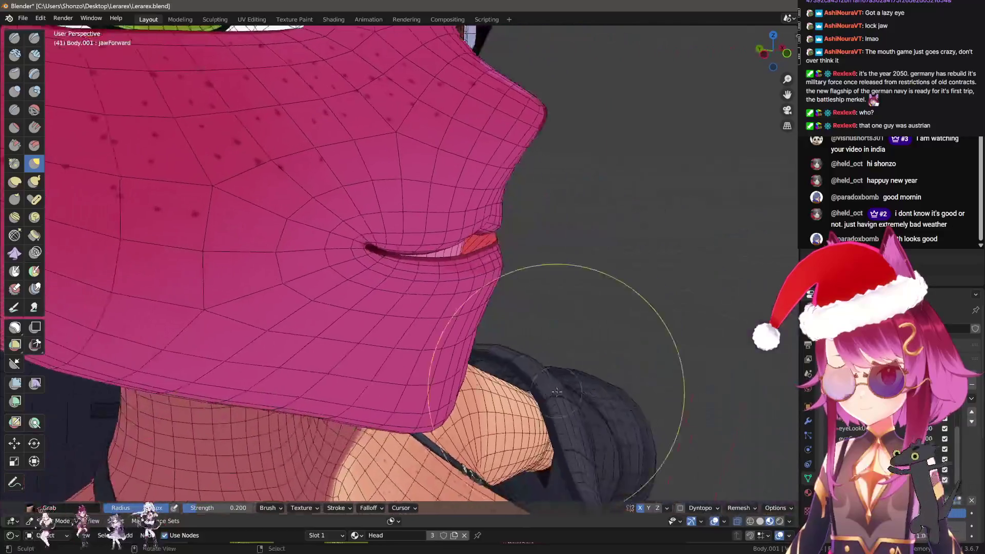
Return to Object Mode and add a new shape key, starting to rename it
key("ctrl+Tab")
left_click(565, 331)
left_click_drag(565, 332, 442, 328)
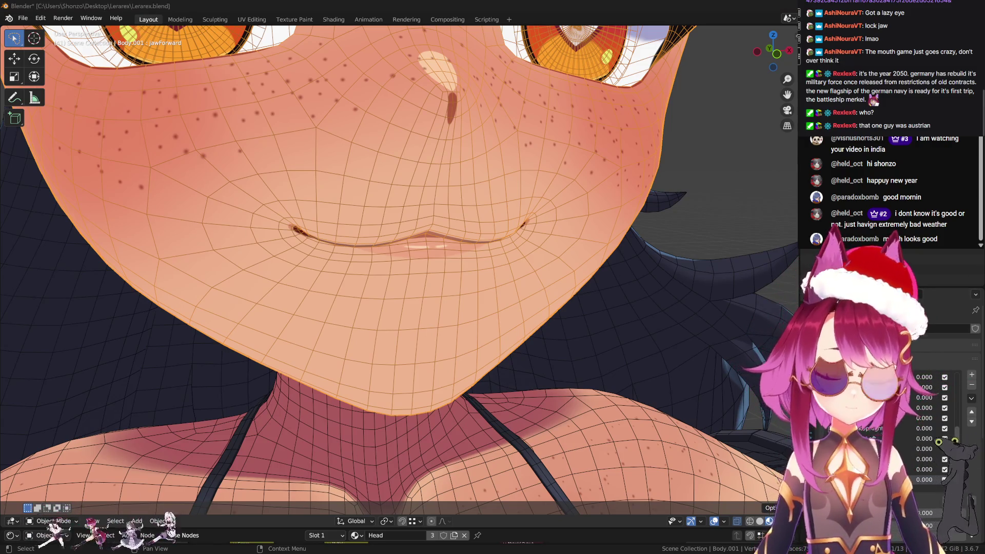
left_click(965, 376)
double_click(862, 479)
Name the new key jawLeft and, in Edit Mode front view, select a vertex path along the lip
type("jawLeft")
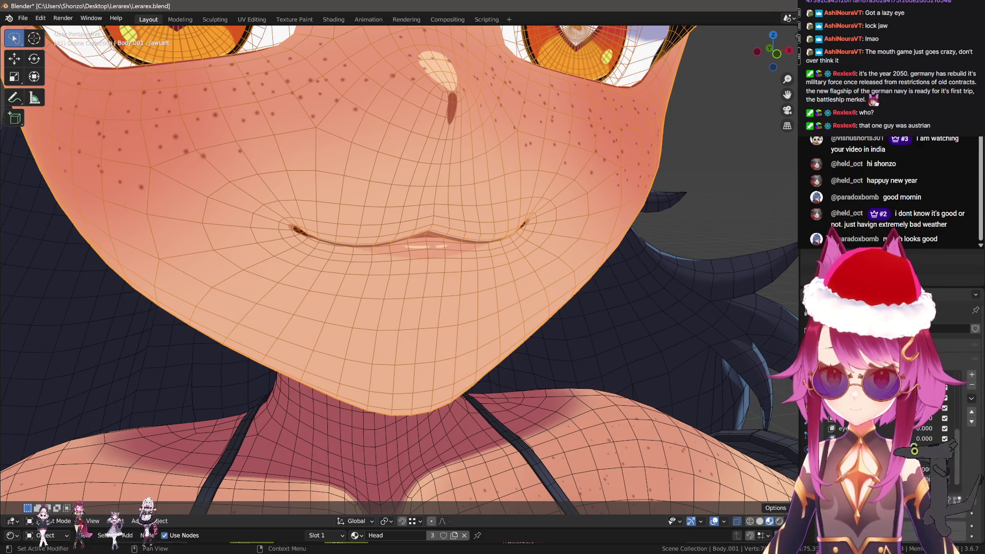
key("Return")
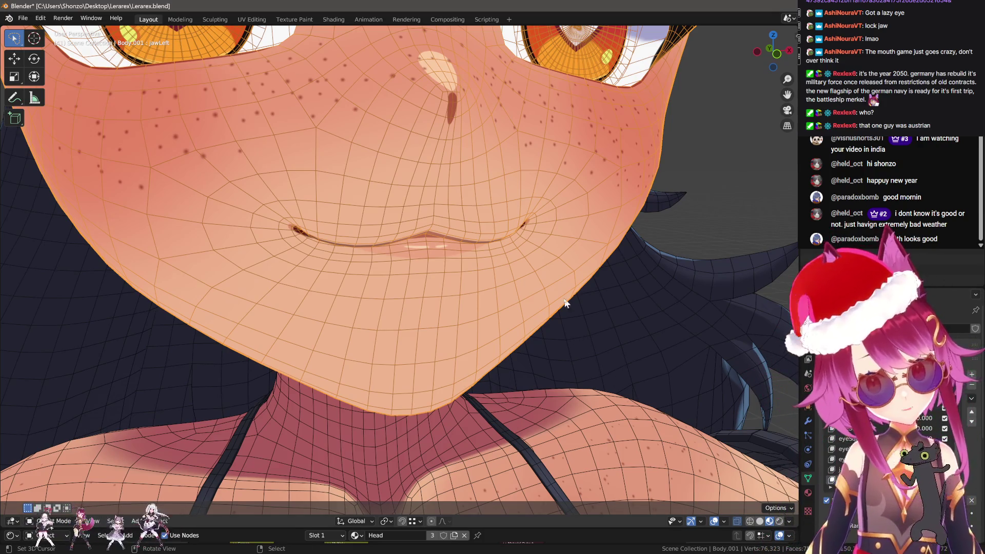
left_click_drag(567, 303, 504, 303)
key("Tab")
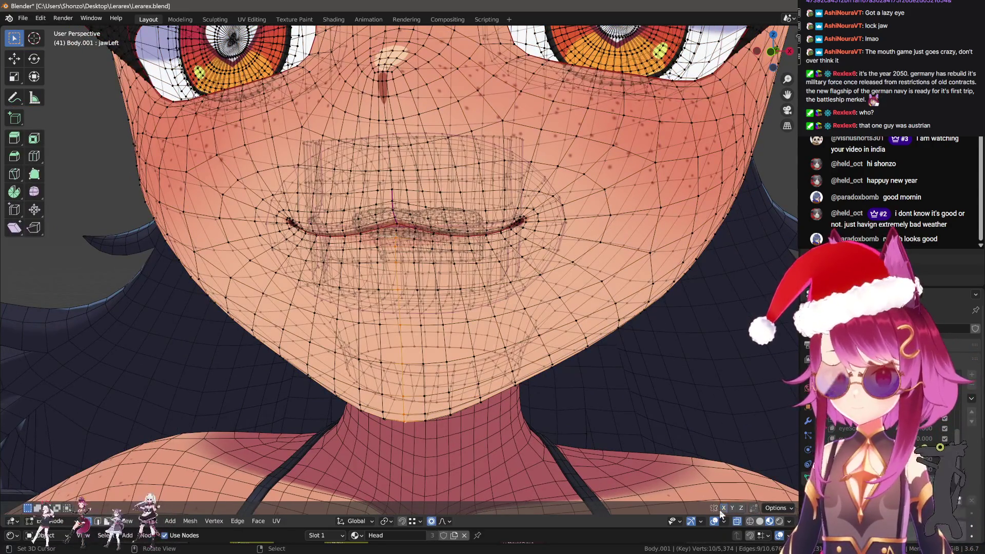
left_click_drag(565, 361, 554, 359)
scroll("up", 3)
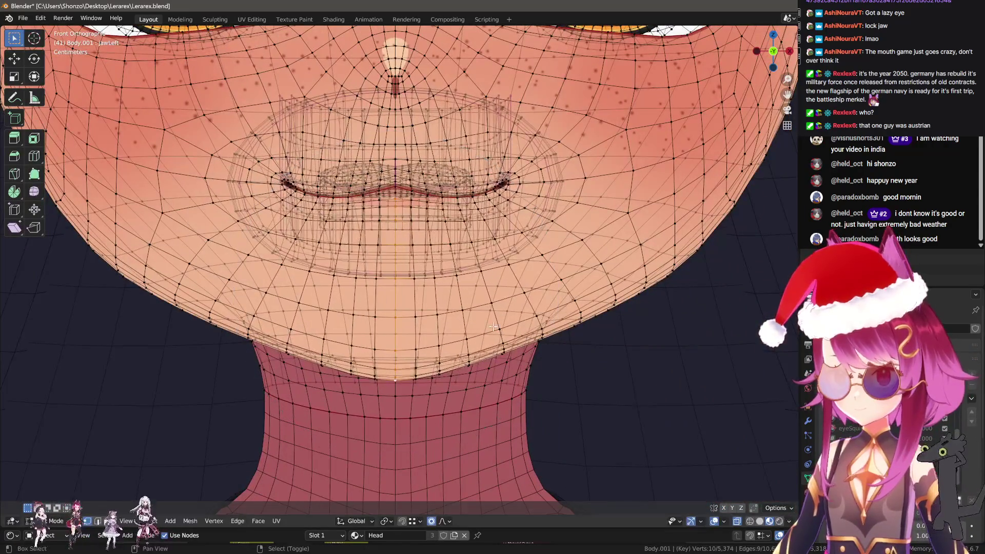
scroll("up", 3)
left_click(394, 149)
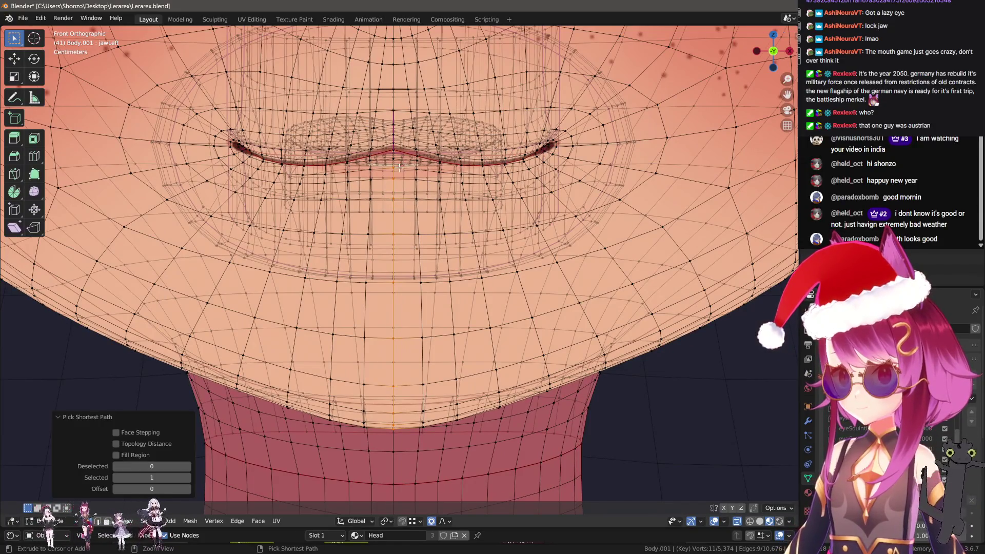
scroll("up", 3)
left_click(409, 196)
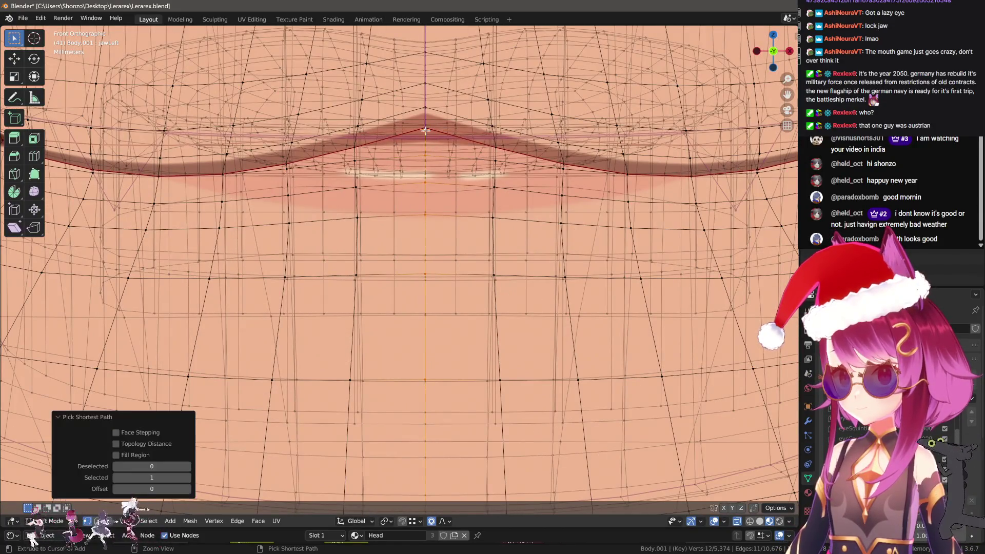
scroll("down", 3)
Rotate the jaw -2.07° and shift it sideways with proportional falloff
key("g")
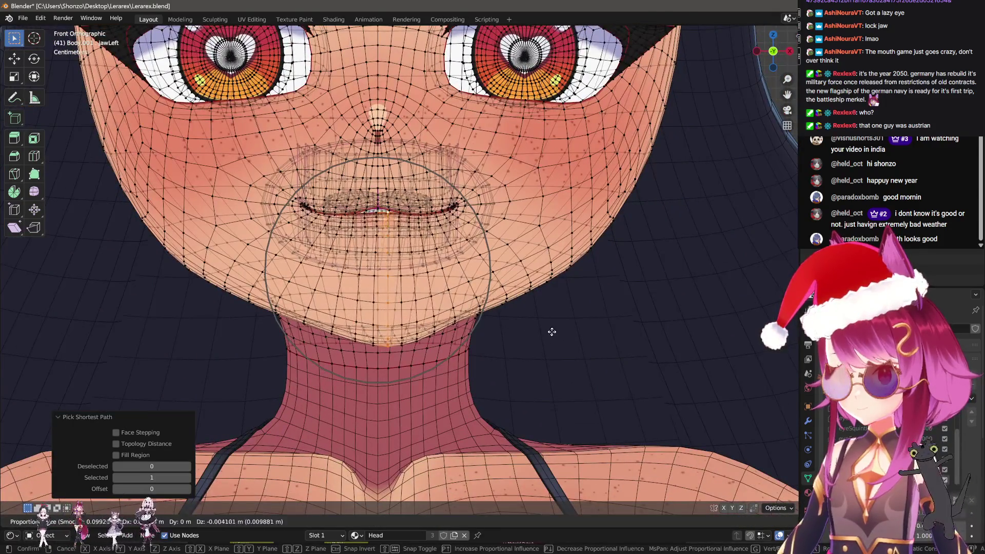
scroll("down", 3)
key("r")
left_click(596, 352)
key("g")
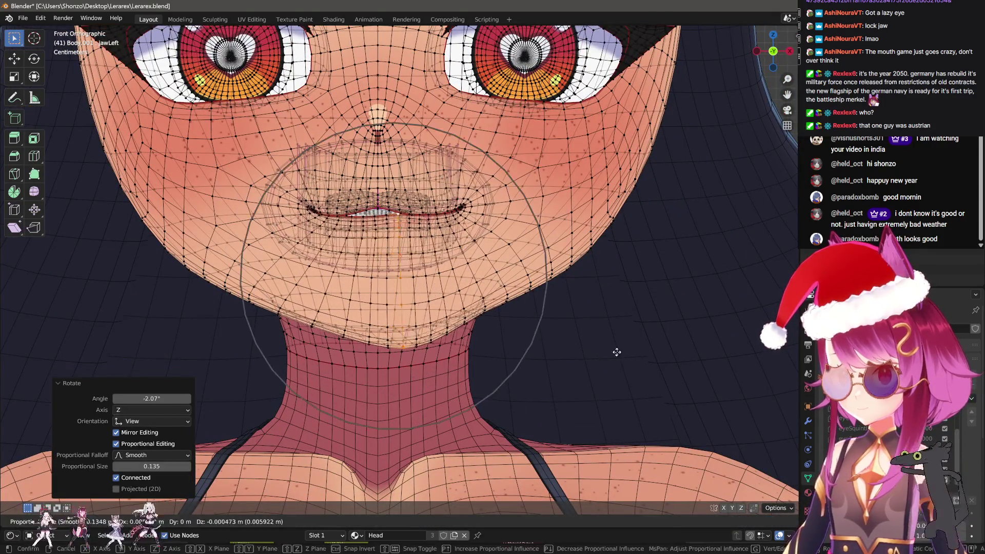
scroll("up", 3)
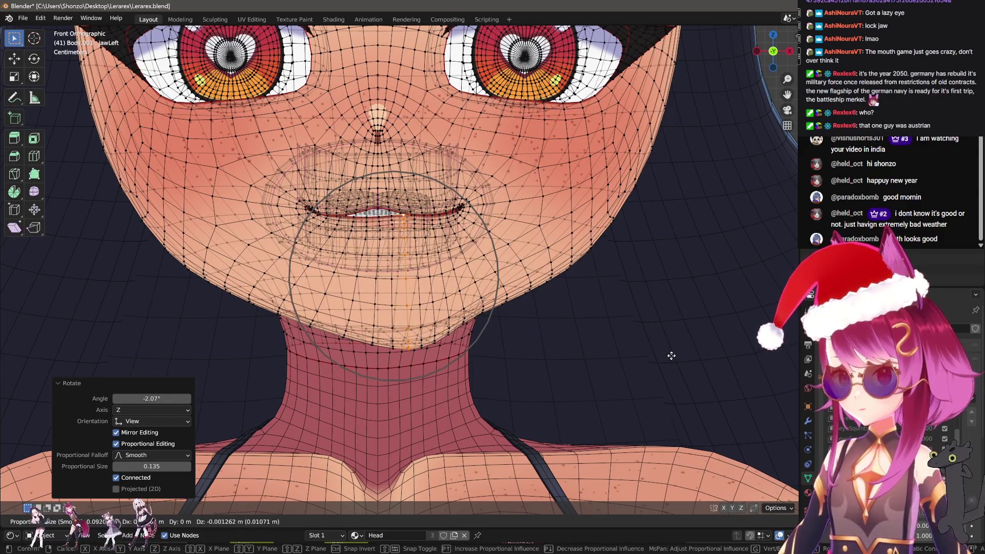
left_click(671, 354)
Return to Object Mode and toggle the wireframe overlay off and back on
key("Tab")
left_click_drag(671, 354, 505, 300)
scroll("up", 3)
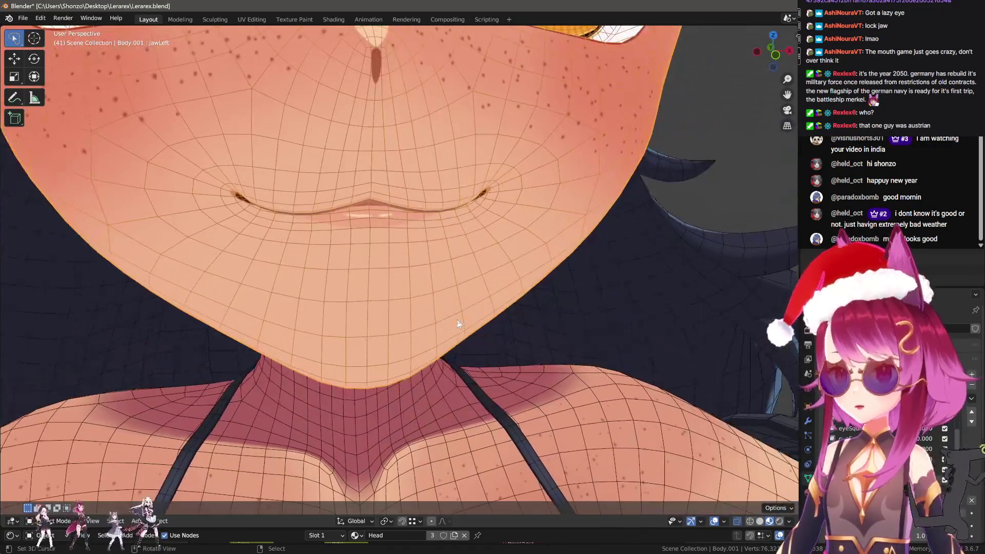
key("q")
left_click(436, 348)
left_click(435, 348)
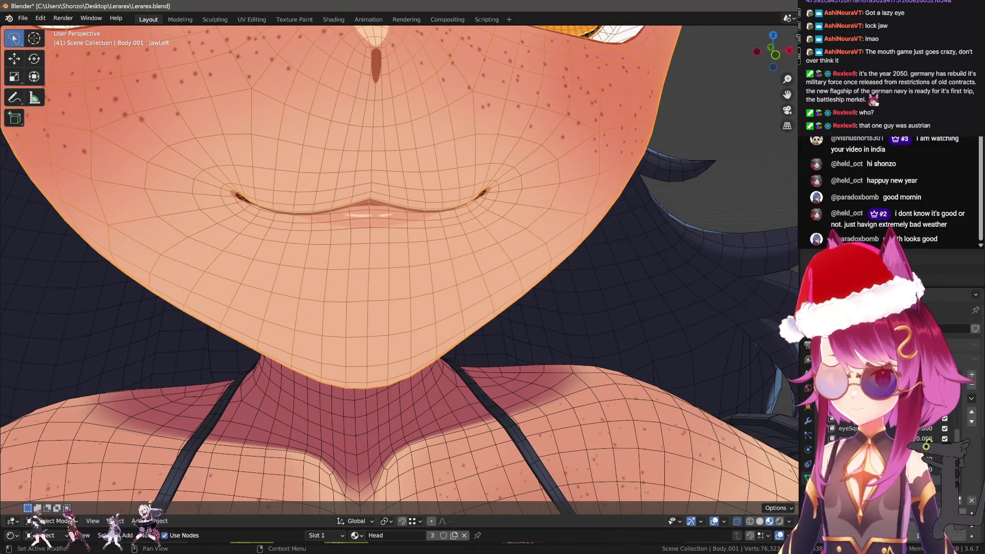
left_click_drag(421, 308, 451, 297)
Put the head in Sculpt Mode, frame the mouth and chin, and shrink the brush to 277 px
key("q")
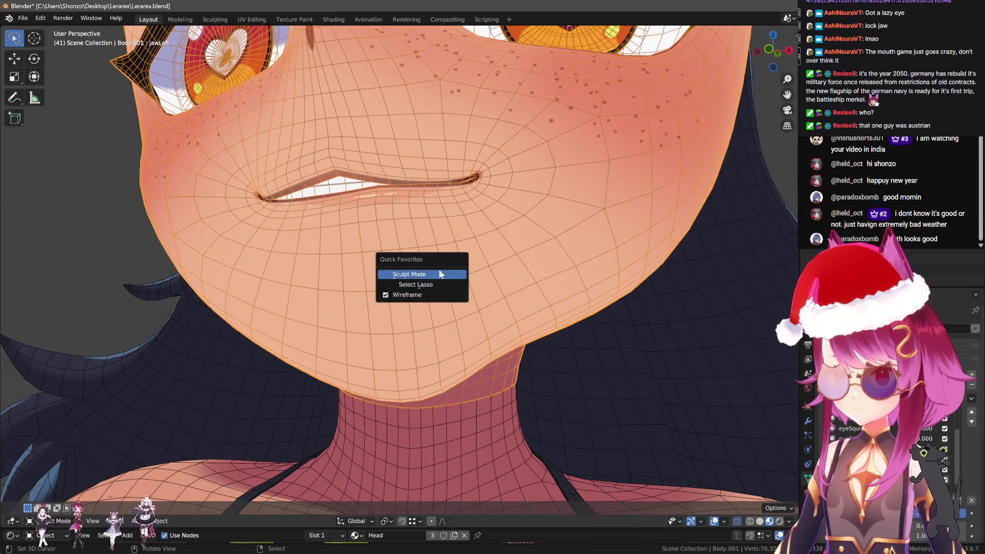
left_click(440, 274)
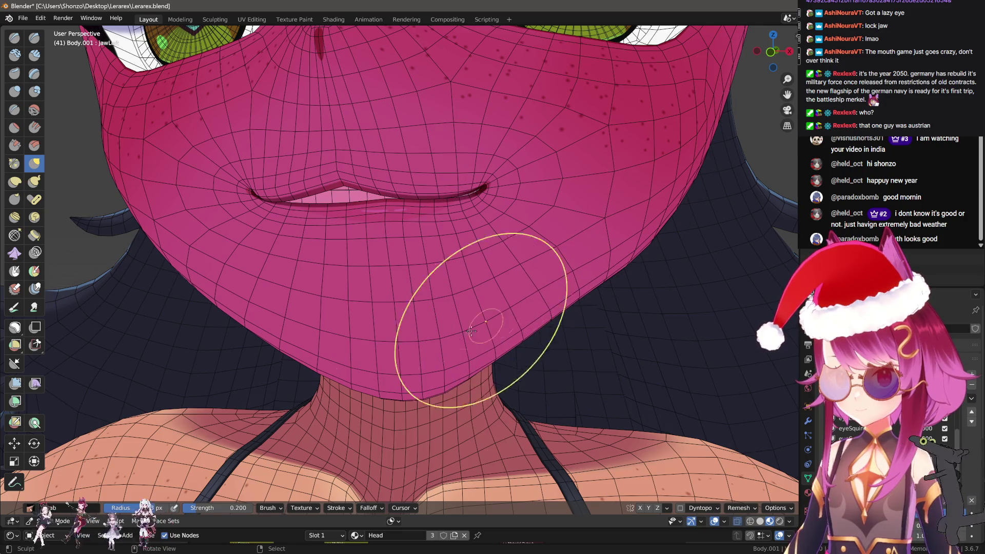
scroll("down", 3)
left_click_drag(330, 440, 308, 441)
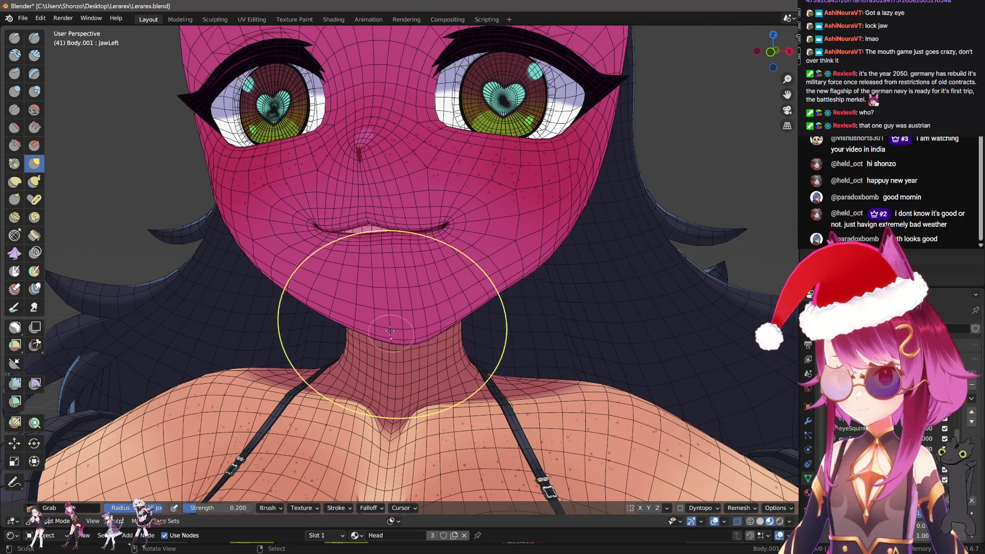
left_click_drag(390, 331, 399, 229)
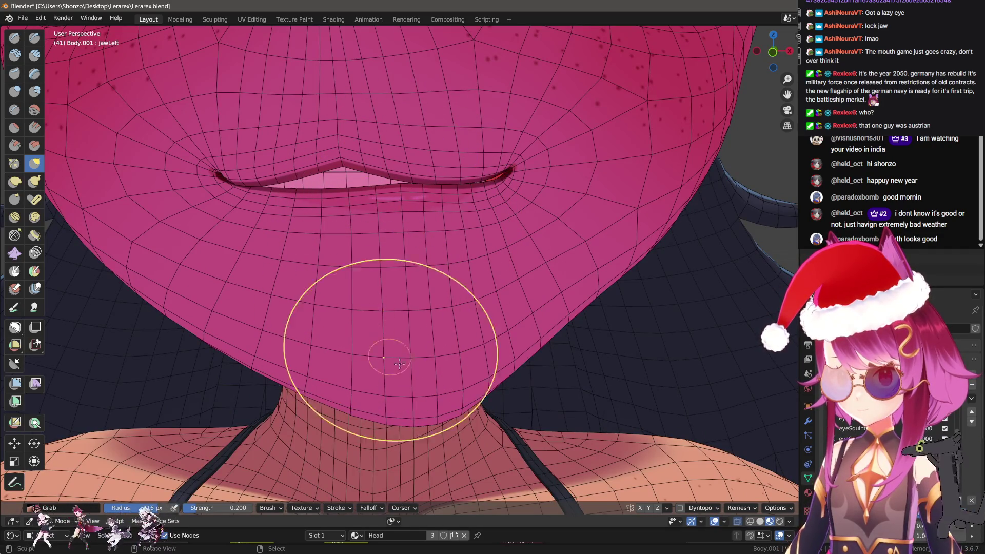
left_click(381, 352)
scroll("down", 3)
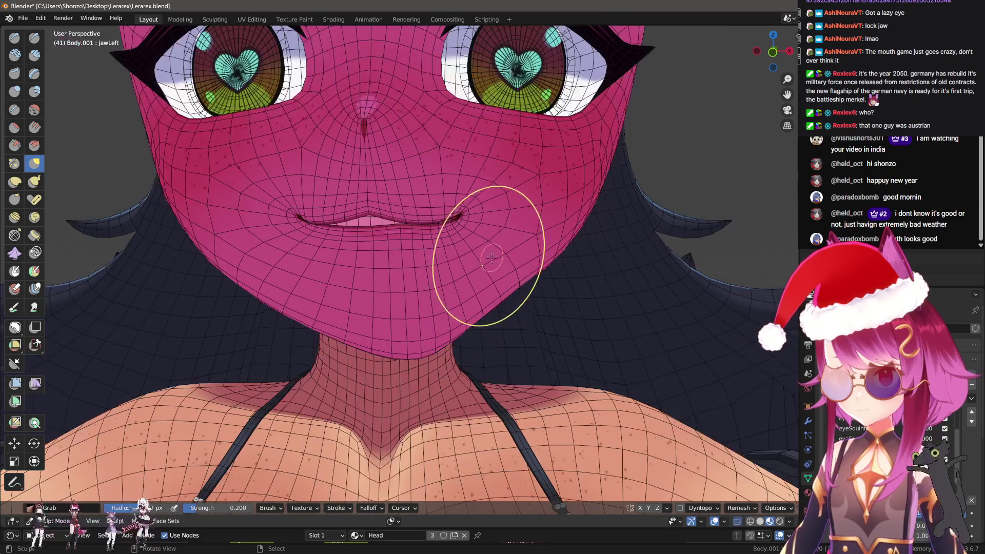
Isolate the face, turn the visible area into its own face set, and toggle hidden parts
key("h")
key("ctrl+alt+w")
key("w")
left_click(522, 268)
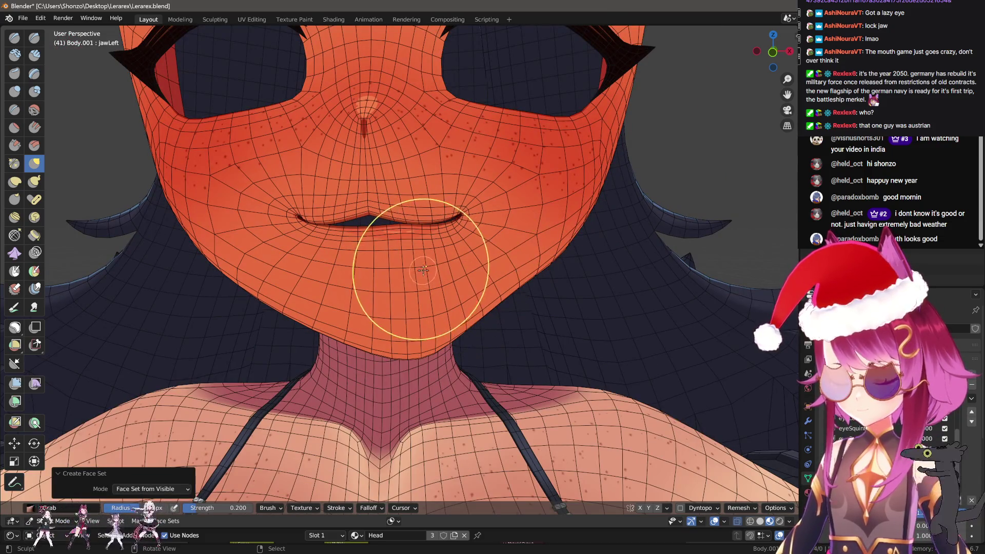
key("h")
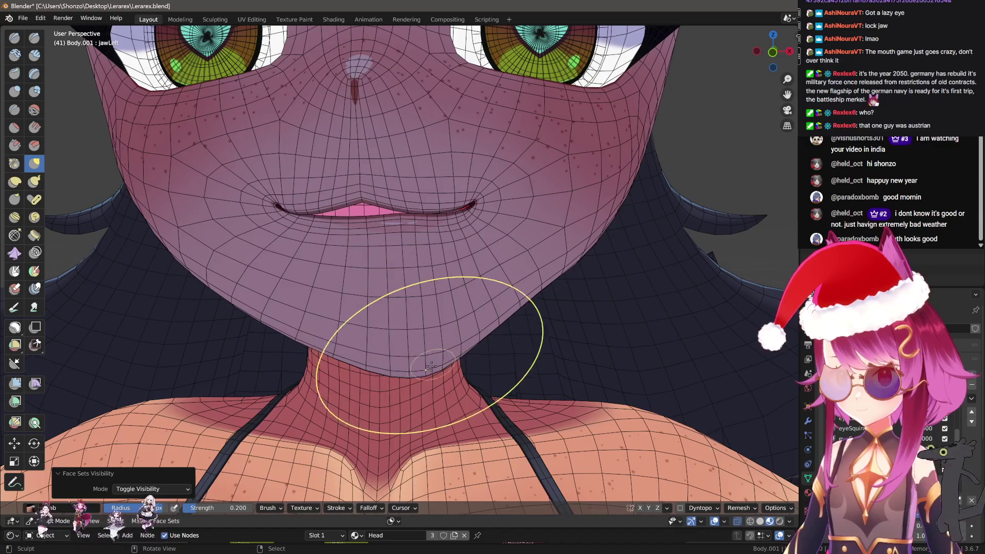
key("h")
key("alt+w")
key("h")
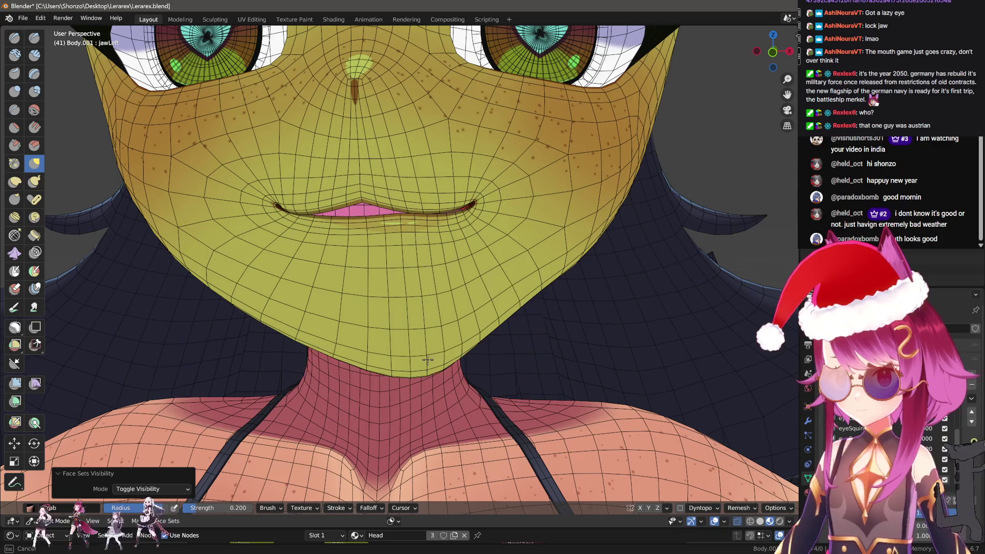
Orbit around the lower face and check the Grab brush settings in the sidebar
scroll("down", 3)
left_click_drag(524, 268, 300, 296)
left_click_drag(350, 283, 450, 209)
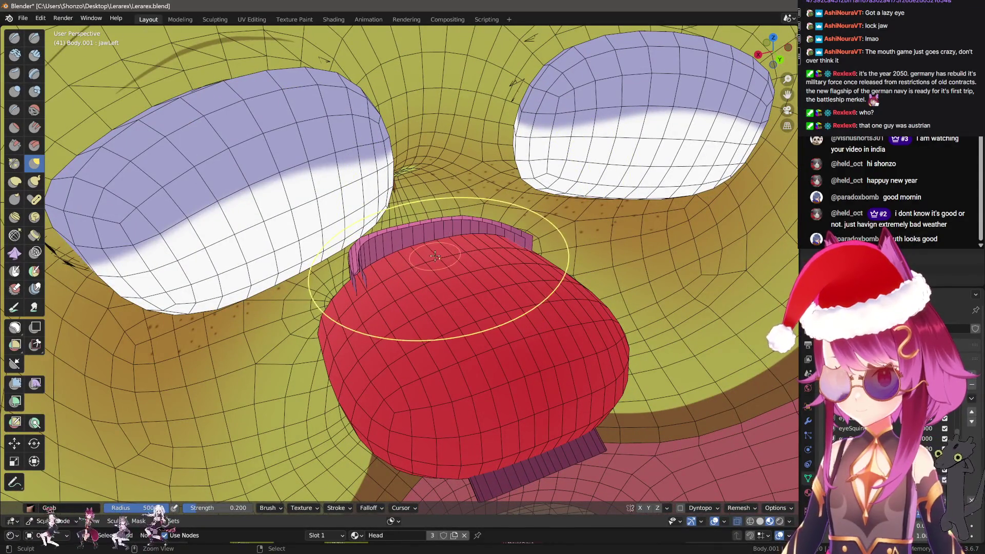
left_click_drag(400, 259, 496, 289)
scroll("up", 3)
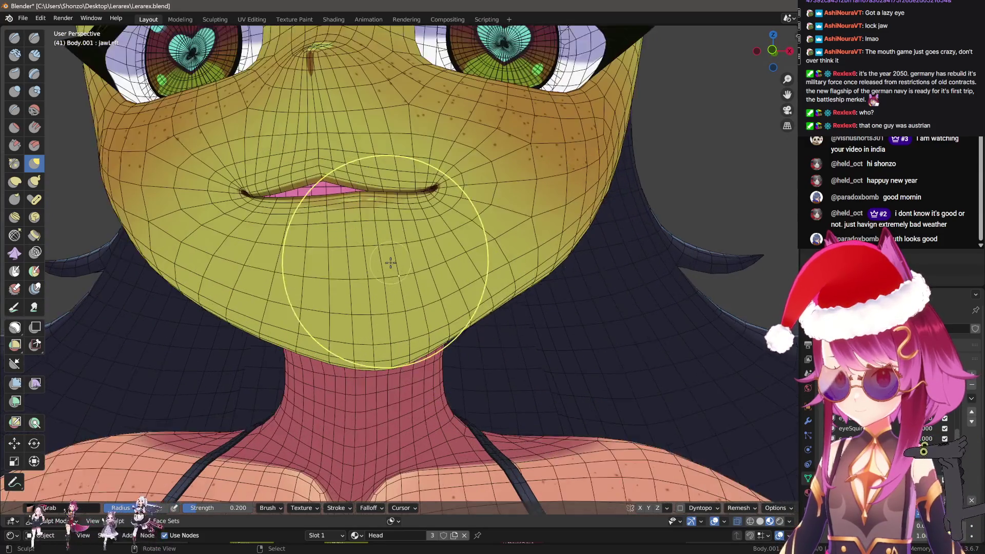
left_click_drag(367, 213, 375, 219)
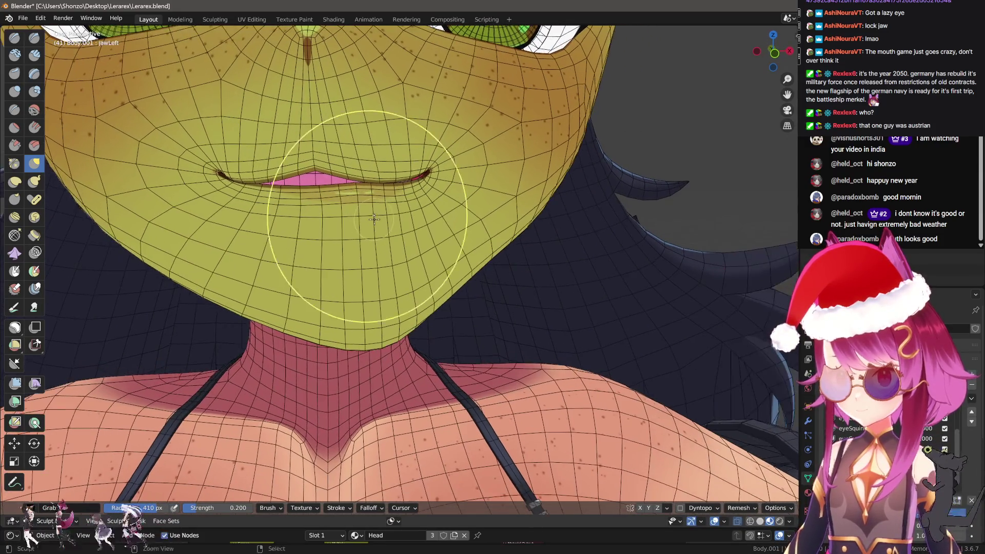
key("n")
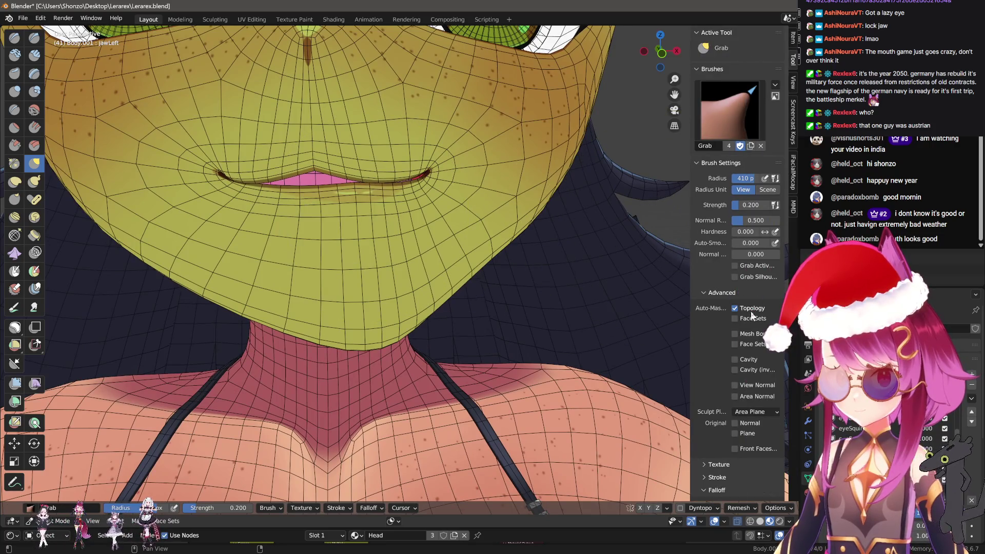
key("n")
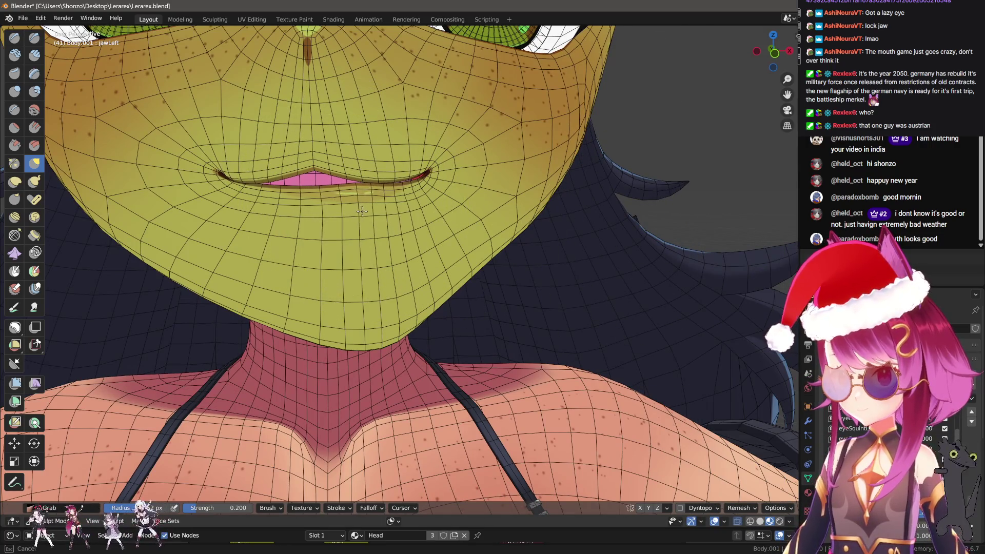
scroll("down", 3)
Switch the head back to Object Mode via Quick Favorites and move closer to the face
key("ctrl+Tab")
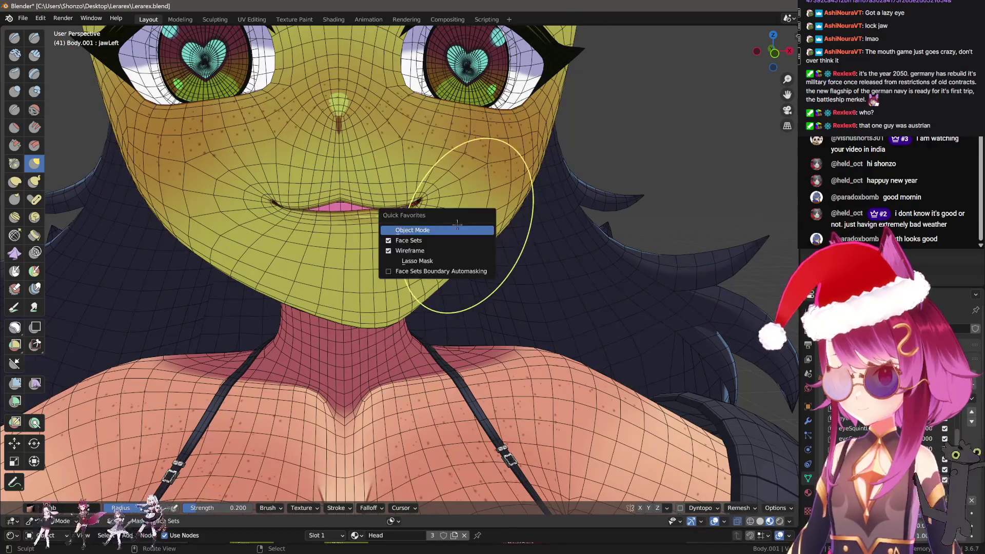
left_click(452, 224)
left_click_drag(469, 251, 537, 324)
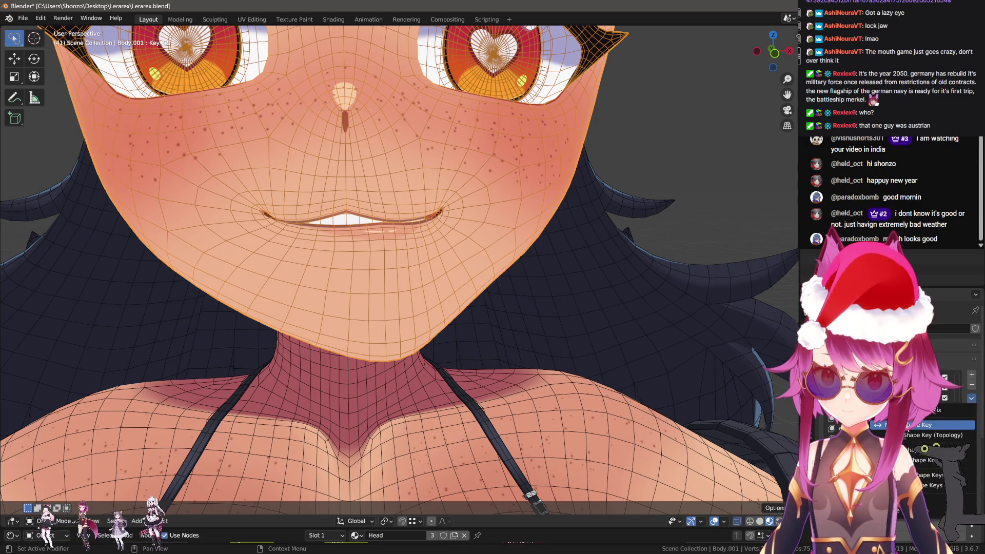
Preview the mouth shape key as a wide smile, then reset values and change the active key
left_click_drag(924, 513, 939, 513)
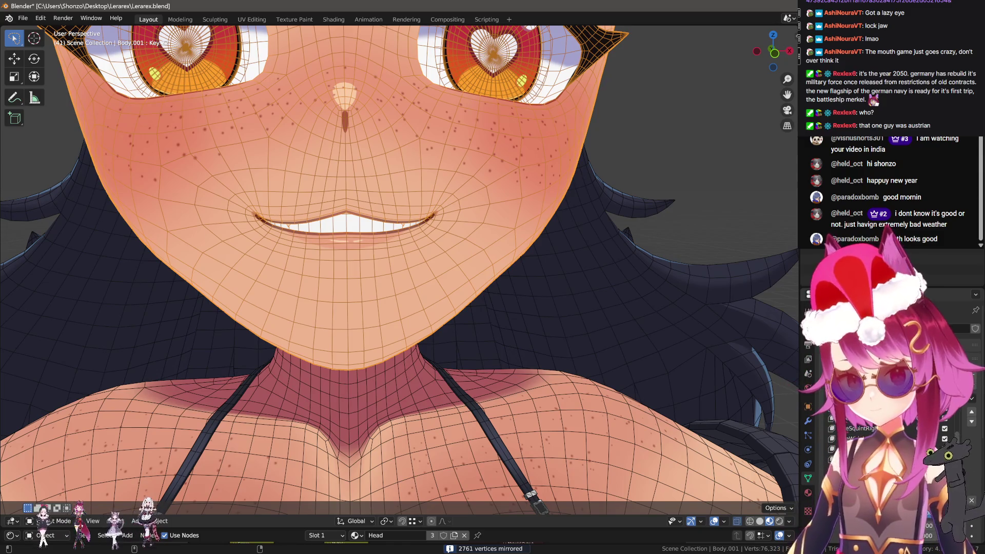
key("ctrl+z")
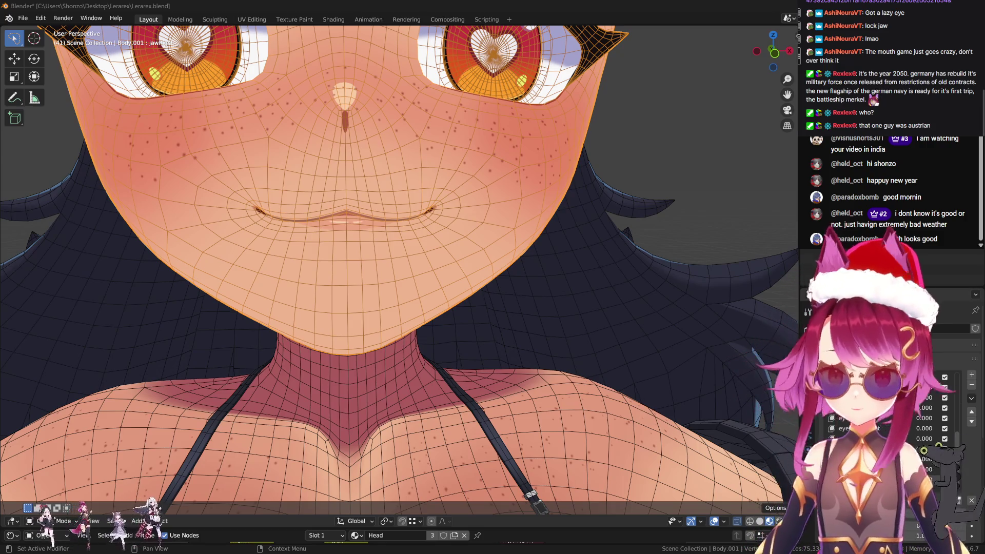
key("ctrl+z")
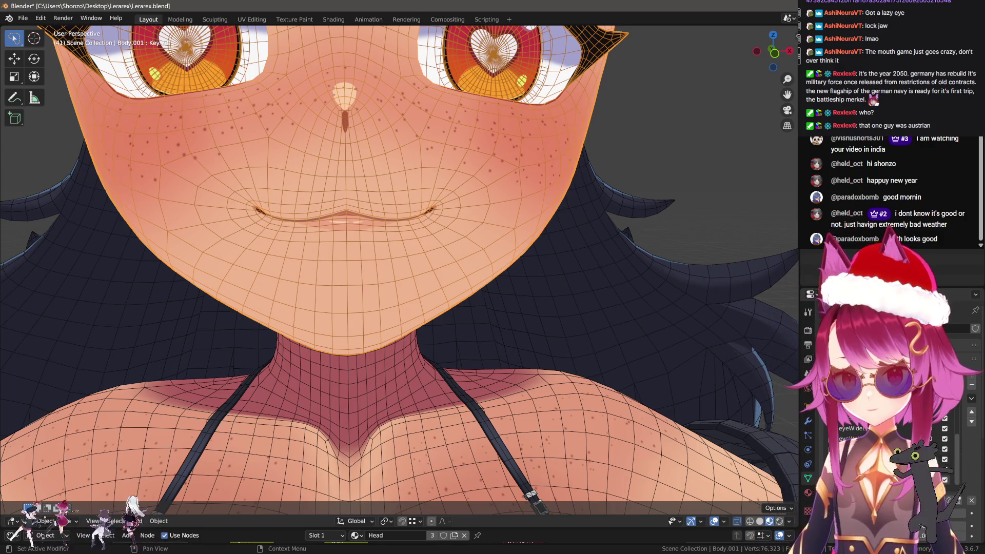
In Edit Mode, select the whole mesh and apply Blend from Shape using Ah at blend 1
key("Tab")
scroll("down", 3)
left_click_drag(763, 413, 618, 291)
key("a")
key("F3")
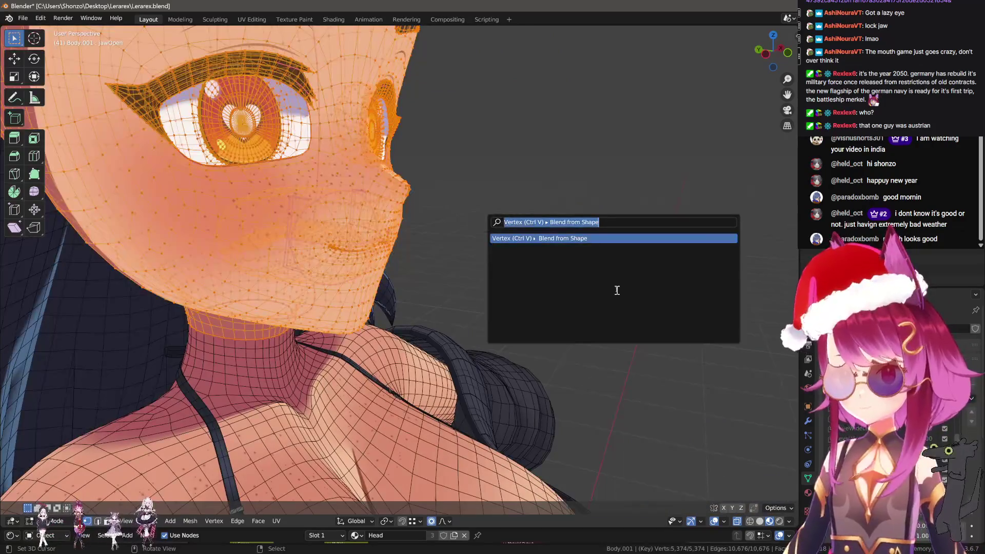
key("Return")
left_click(149, 466)
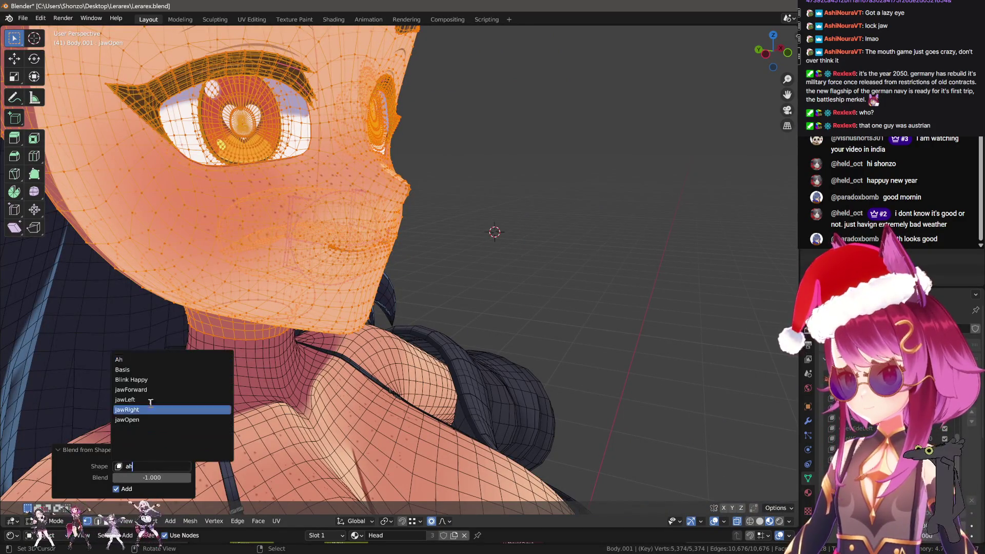
left_click(128, 361)
key("Return")
Set the Ah blend amount to 1.1 while watching the mouth, then return to Object Mode
left_click_drag(218, 448, 466, 285)
left_click(150, 465)
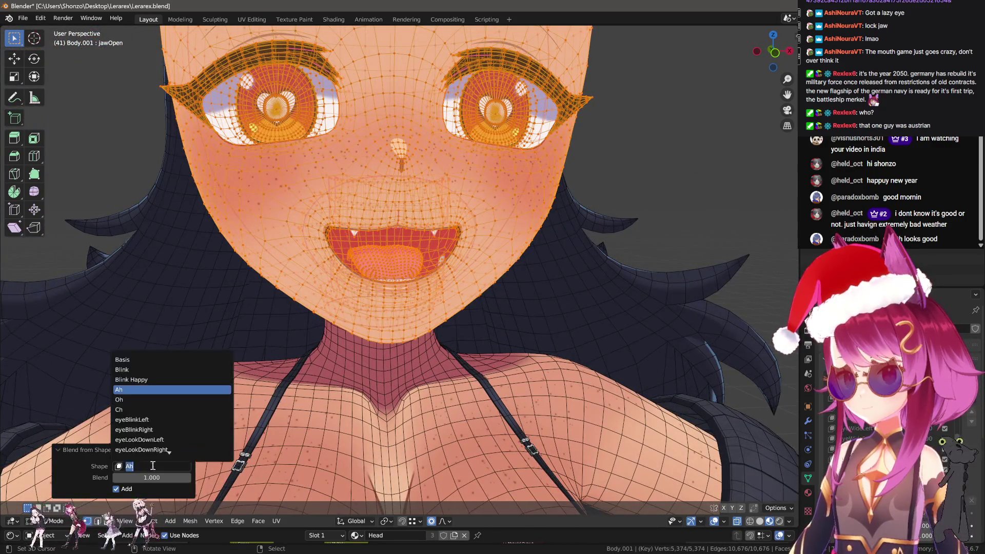
key("Escape")
left_click_drag(152, 477, 173, 477)
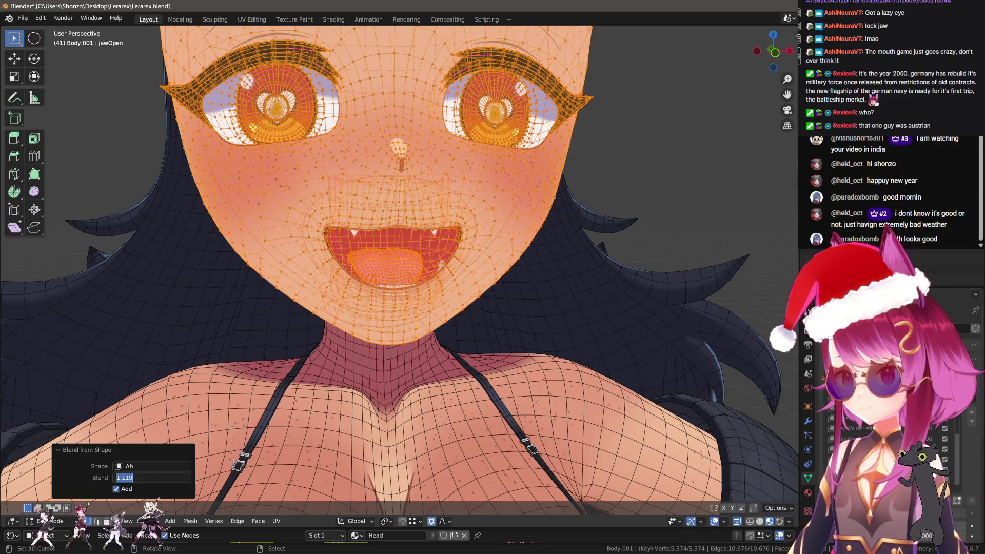
key("Return")
scroll("up", 3)
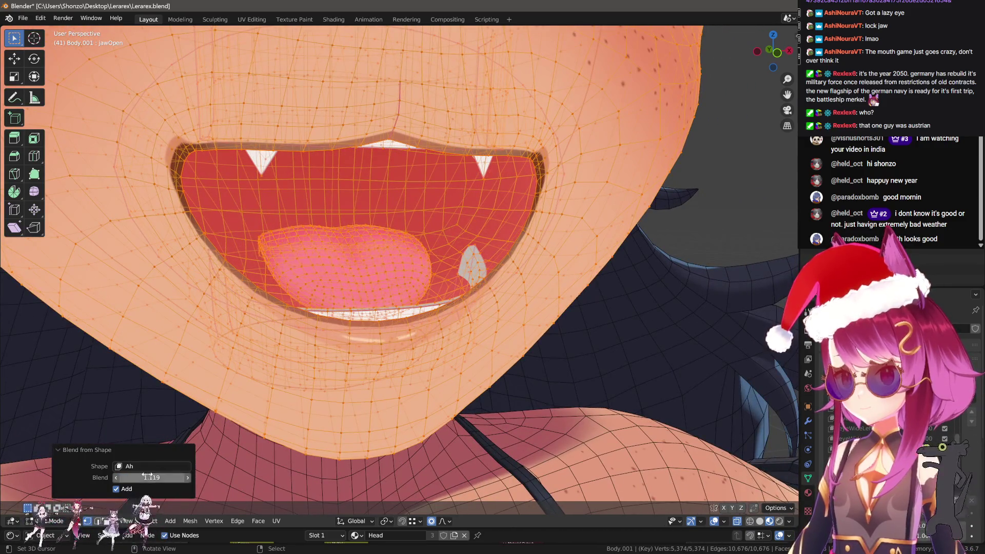
left_click_drag(147, 478, 157, 477)
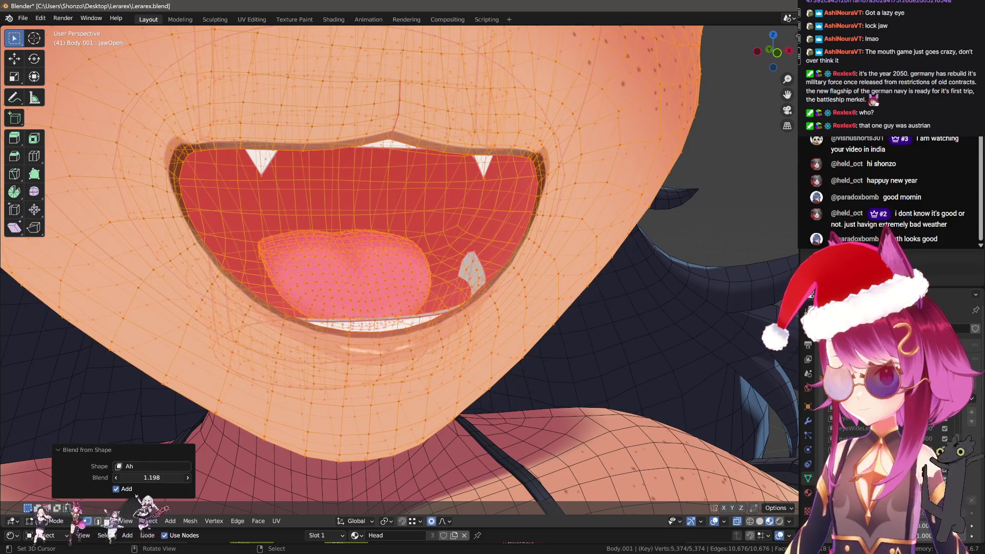
type("1.1")
key("Return")
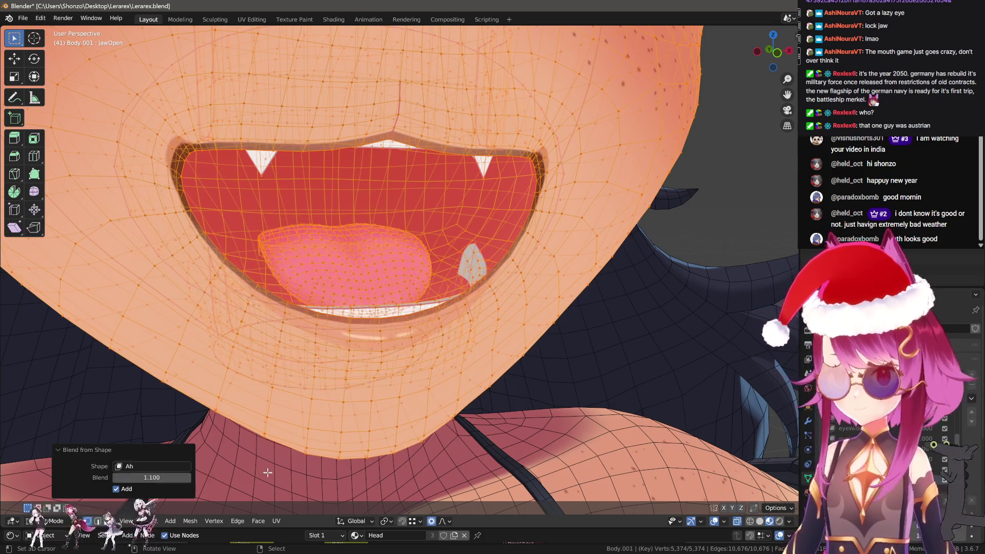
scroll("down", 3)
key("Tab")
scroll("down", 3)
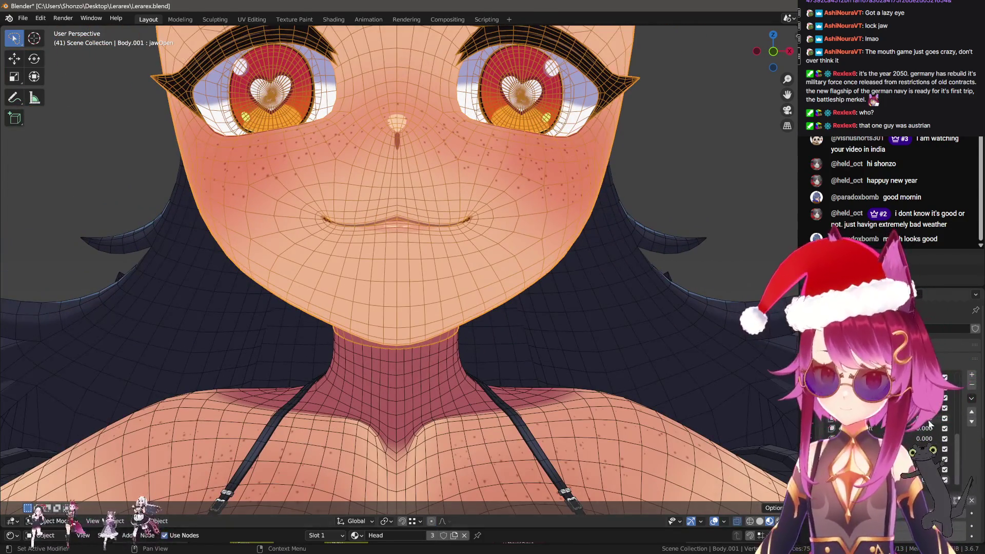
Raise jawOpen to 1 and add a new shape key from the mix
left_click_drag(913, 513, 965, 513)
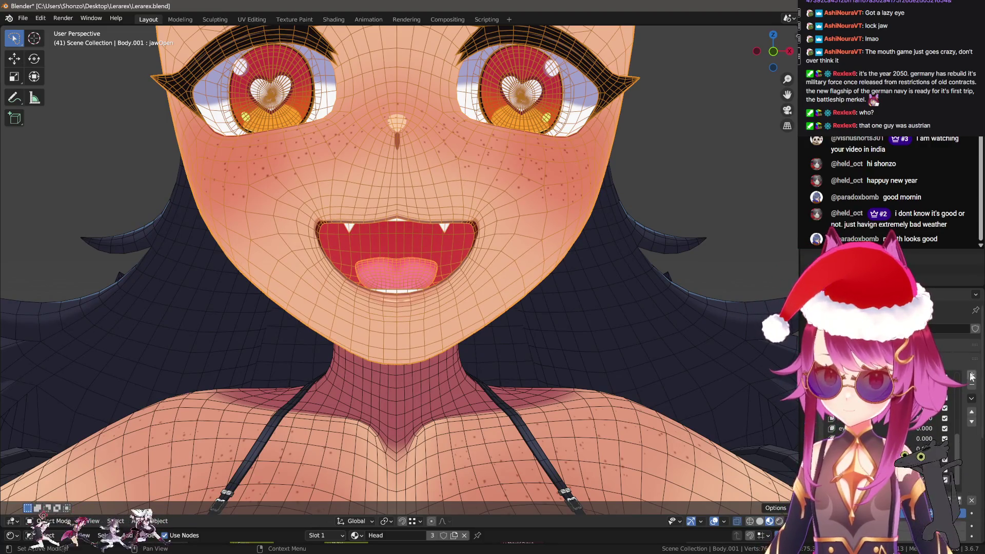
left_click(971, 375)
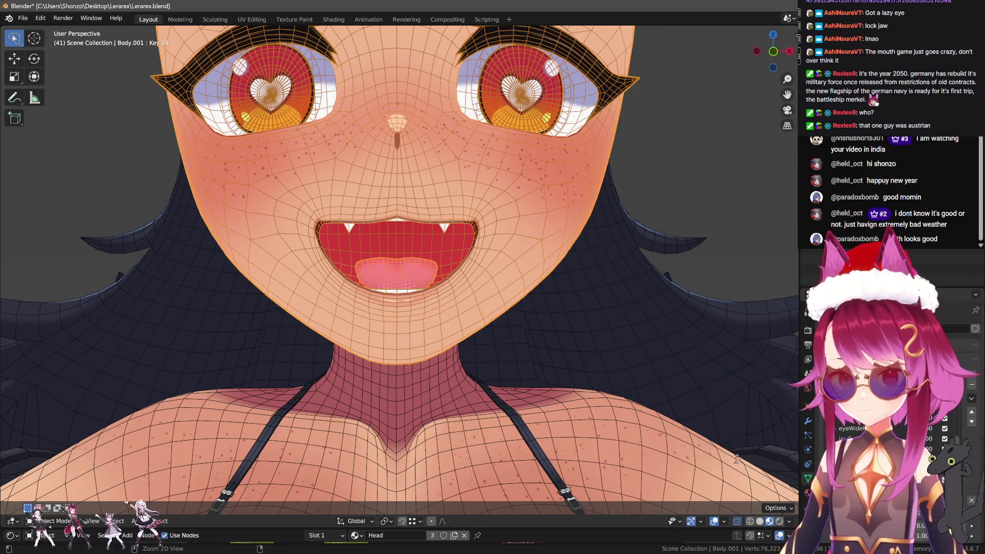
scroll("up", 3)
In Edit Mode, select the lip edge loop and grow the selection around the mouth
key("Tab")
key("alt+a")
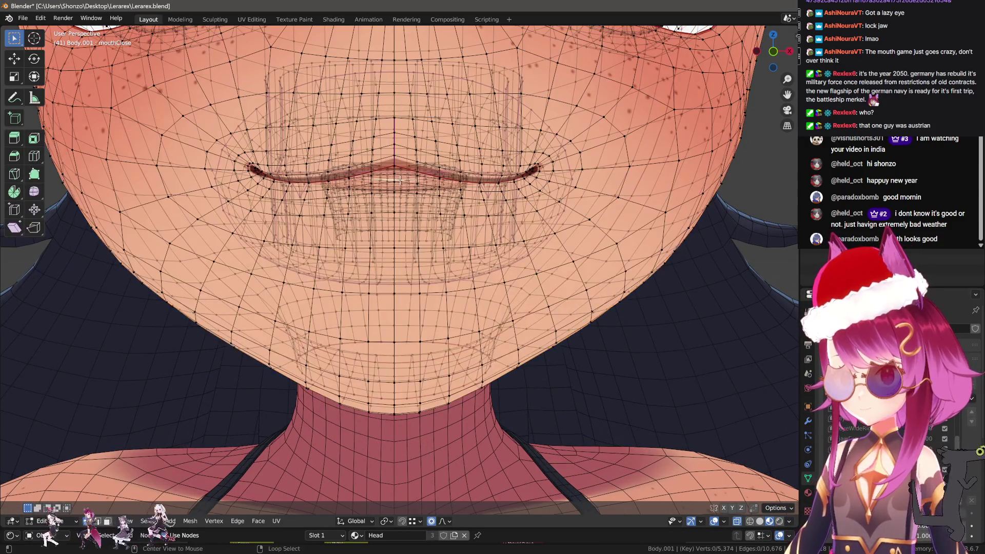
left_click(424, 176)
key("KP_Decimal")
left_click_drag(503, 329, 511, 337)
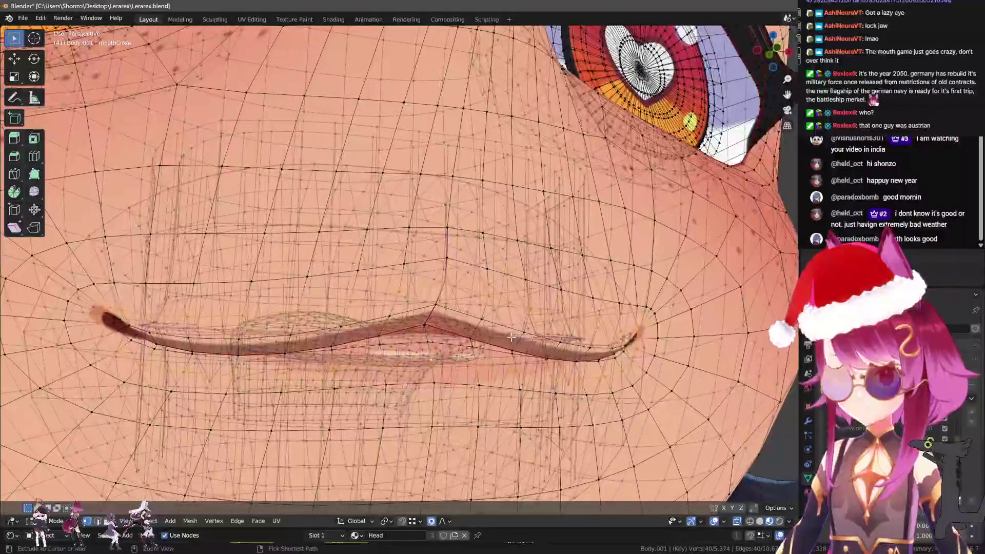
key("ctrl+KP_Add")
key("ctrl+KP_Add")
key("Tab")
scroll("down", 3)
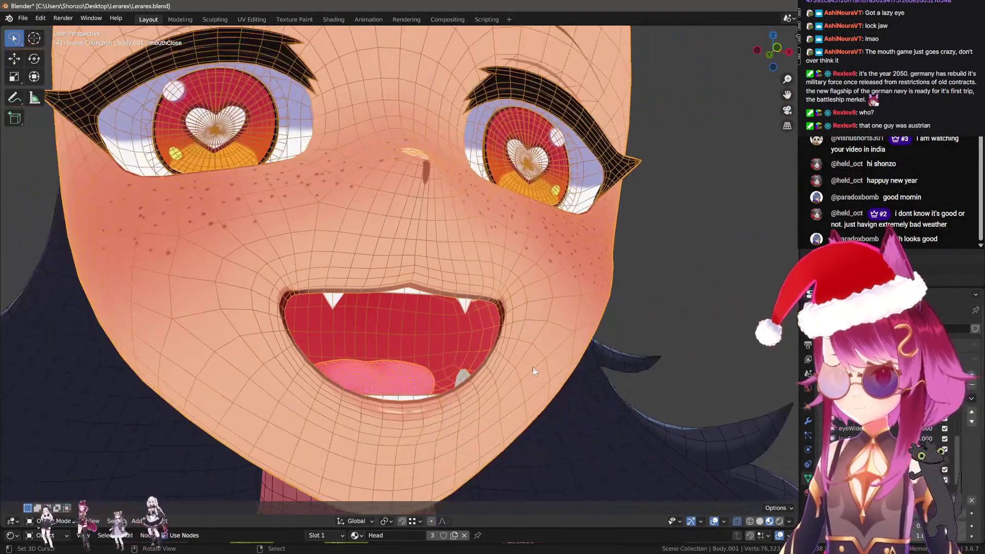